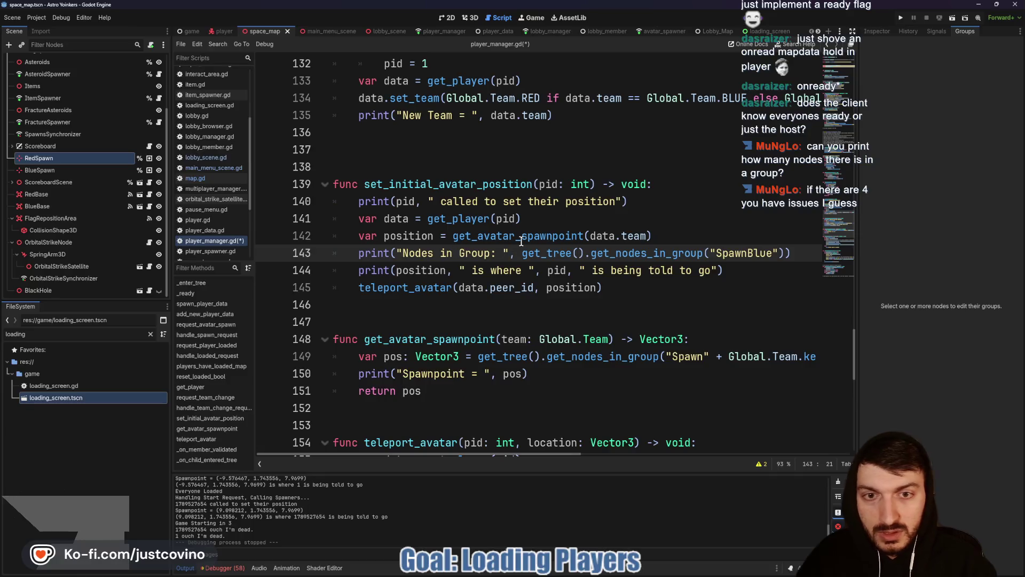
# Make line 143 print 'Nodes in Blue Group' and copy that line onto line 144.
pyautogui.write('Blue')
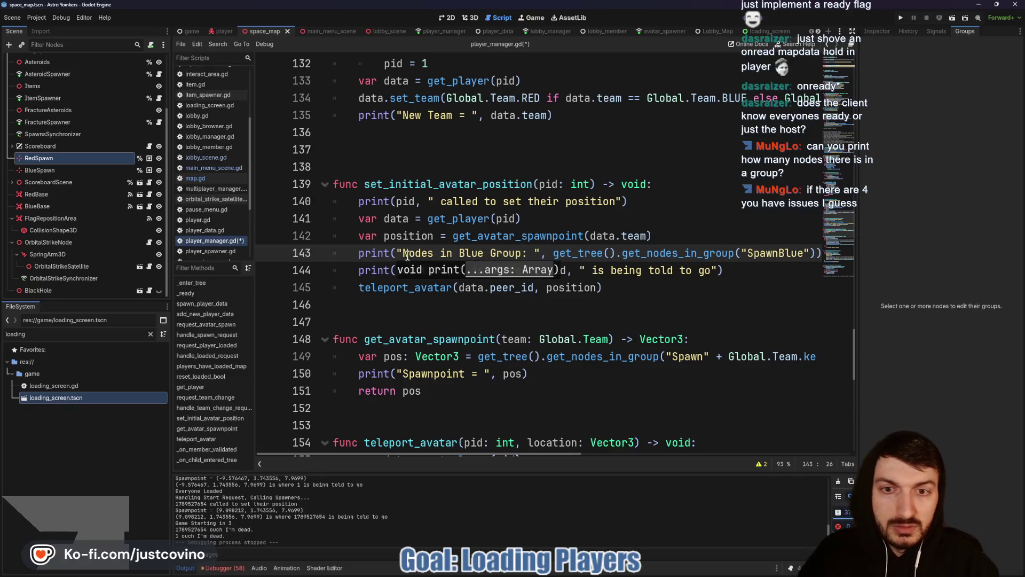
pyautogui.moveTo(358, 253); pyautogui.dragTo(809, 249)
pyautogui.hotkey('ctrl', 'c')
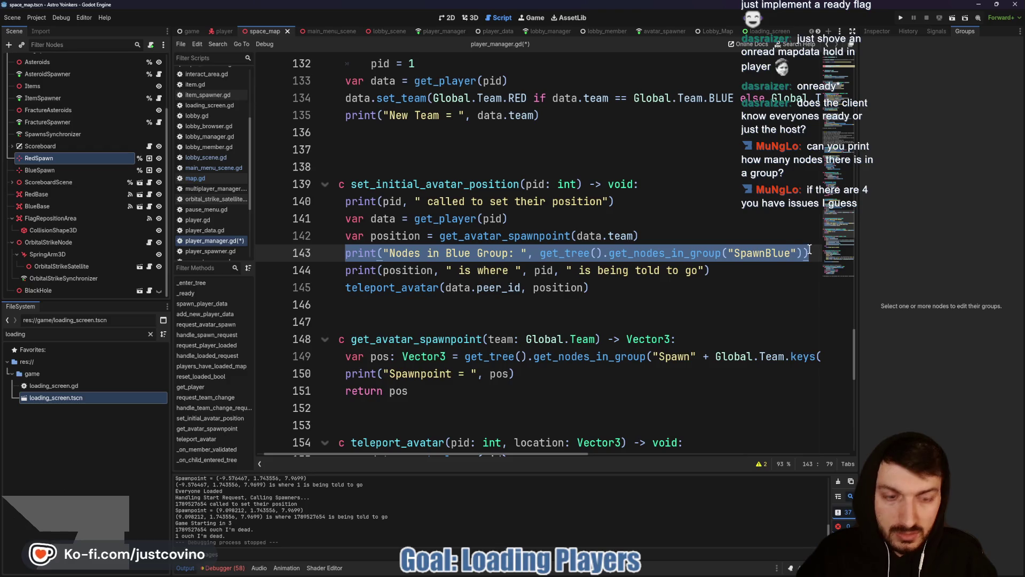
pyautogui.click(817, 255)
pyautogui.press('Return')
pyautogui.hotkey('ctrl', 'v')
# Change the copied line to Red and SpawnRed, save player_manager.gd, and run two instances.
pyautogui.doubleClick(470, 270)
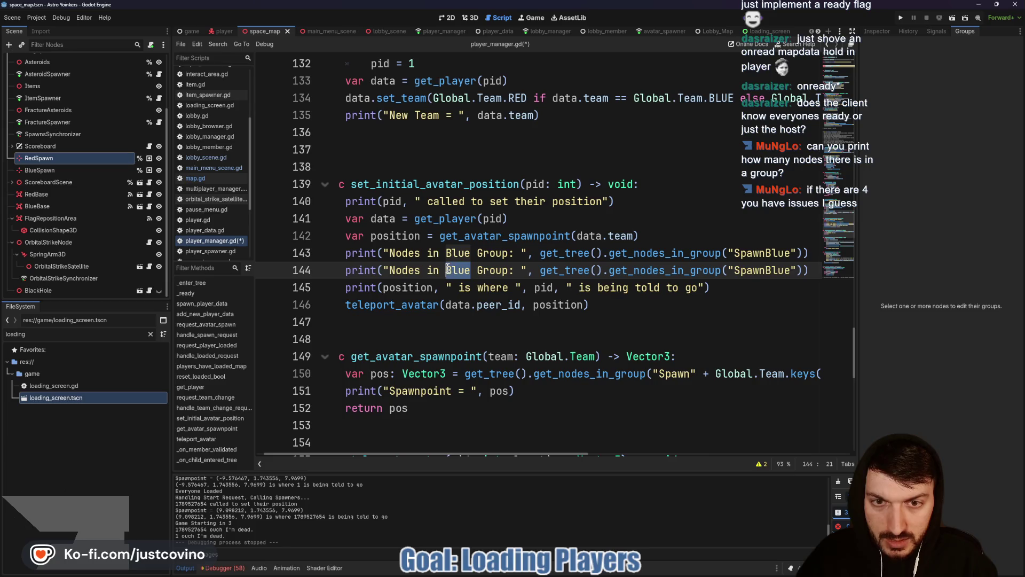
pyautogui.write('Red')
pyautogui.moveTo(786, 270); pyautogui.dragTo(760, 271)
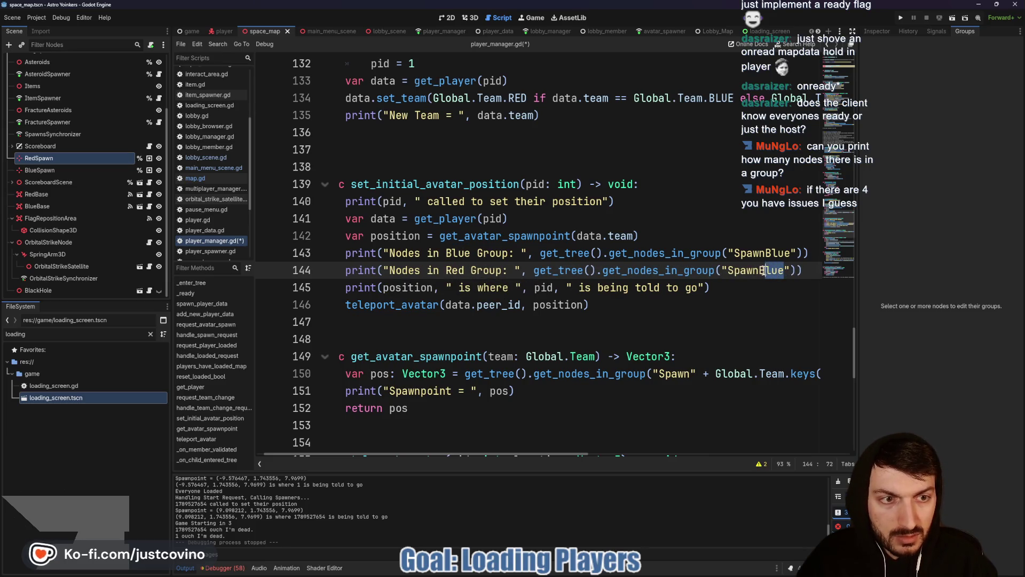
pyautogui.write('Red')
pyautogui.click(734, 253)
pyautogui.hotkey('ctrl', 's')
pyautogui.click(901, 17)
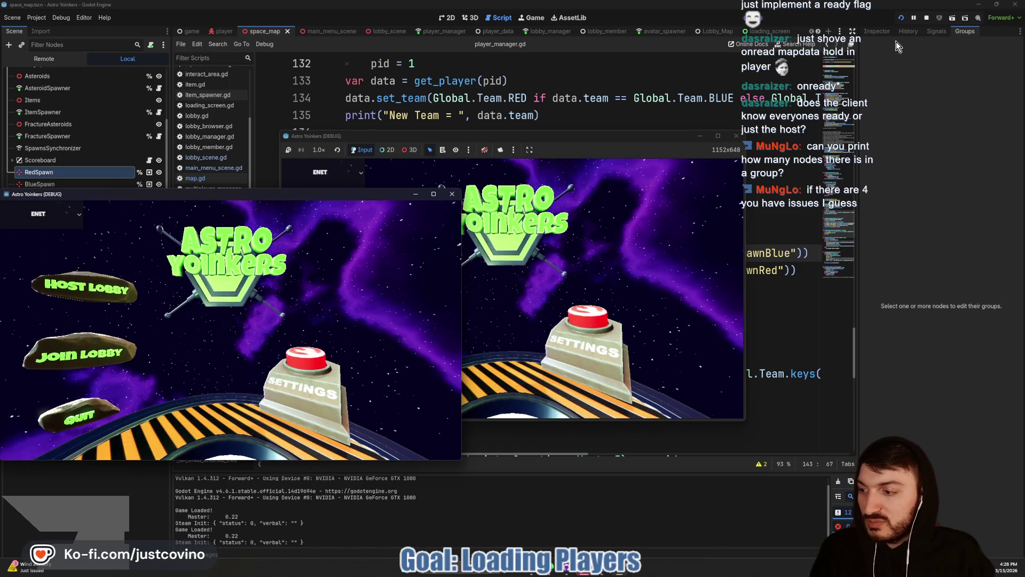
# Host a private lobby in one game instance, join it from the other, then stop the game.
pyautogui.click(457, 148)
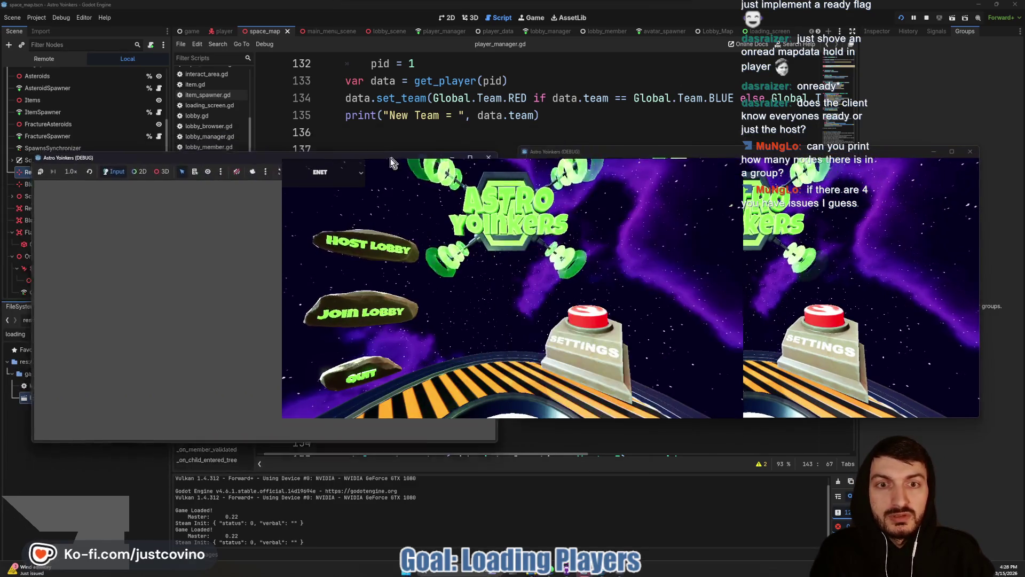
pyautogui.click(111, 277)
pyautogui.click(217, 251)
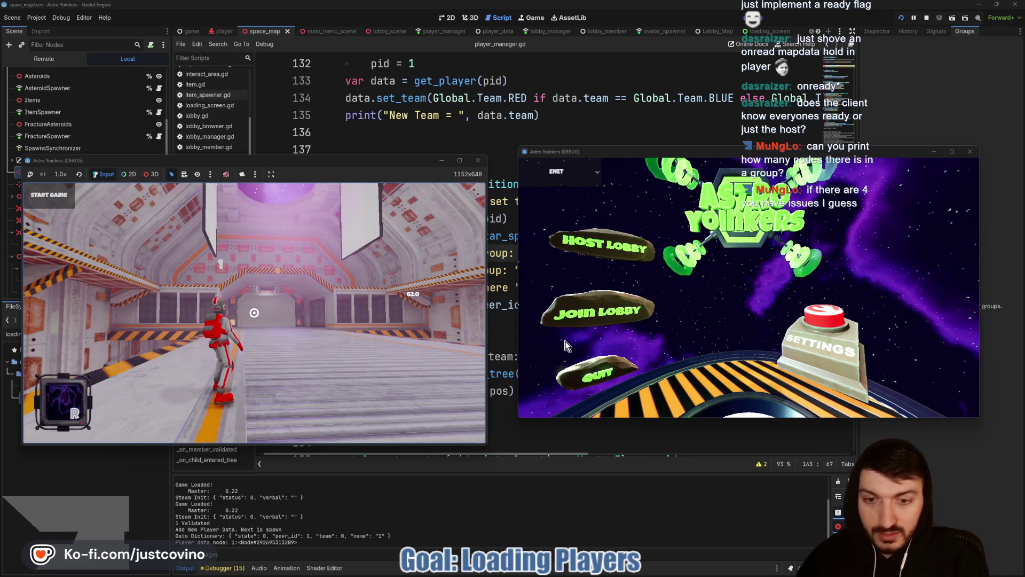
pyautogui.click(598, 315)
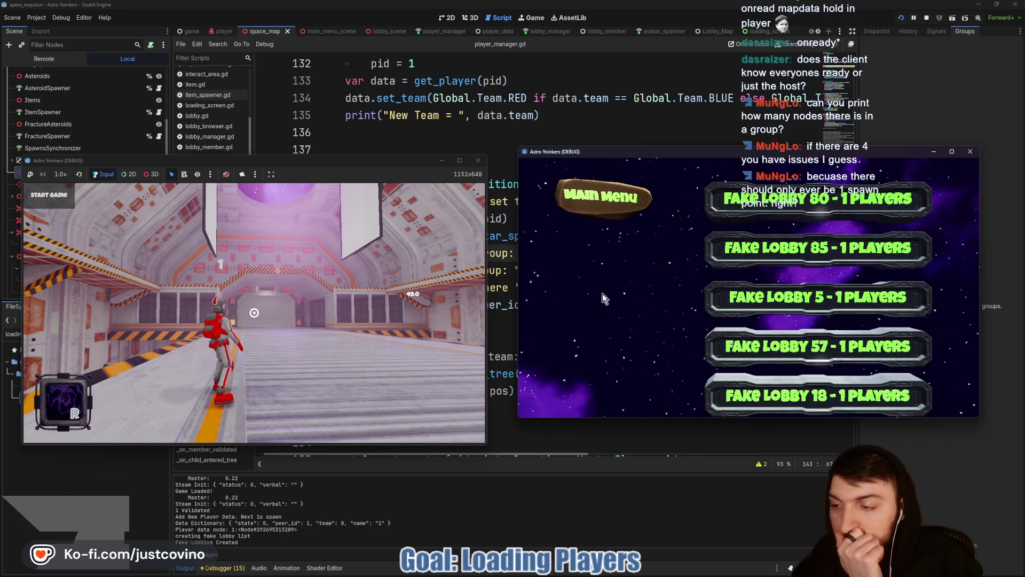
pyautogui.click(737, 207)
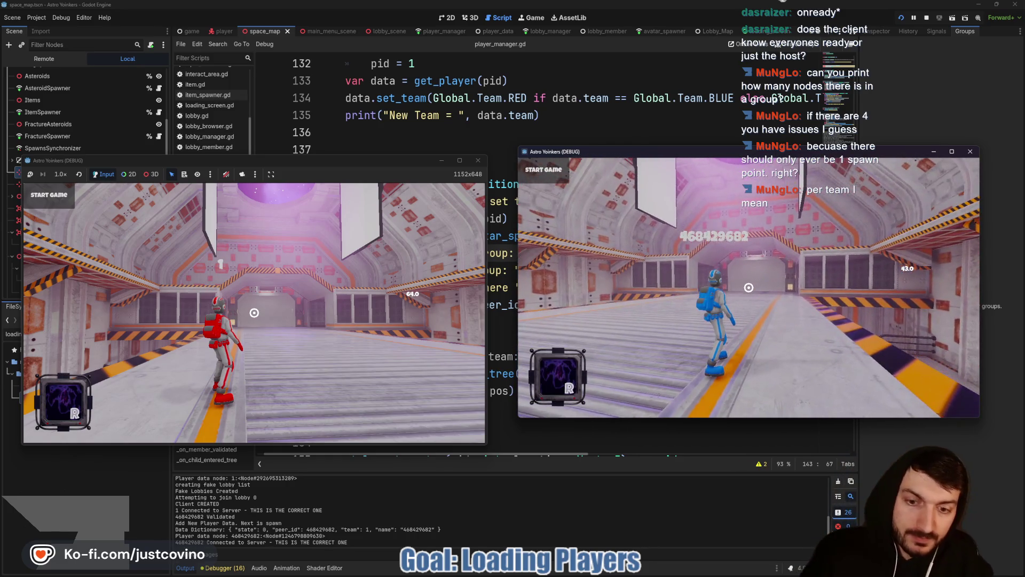
pyautogui.click(242, 294)
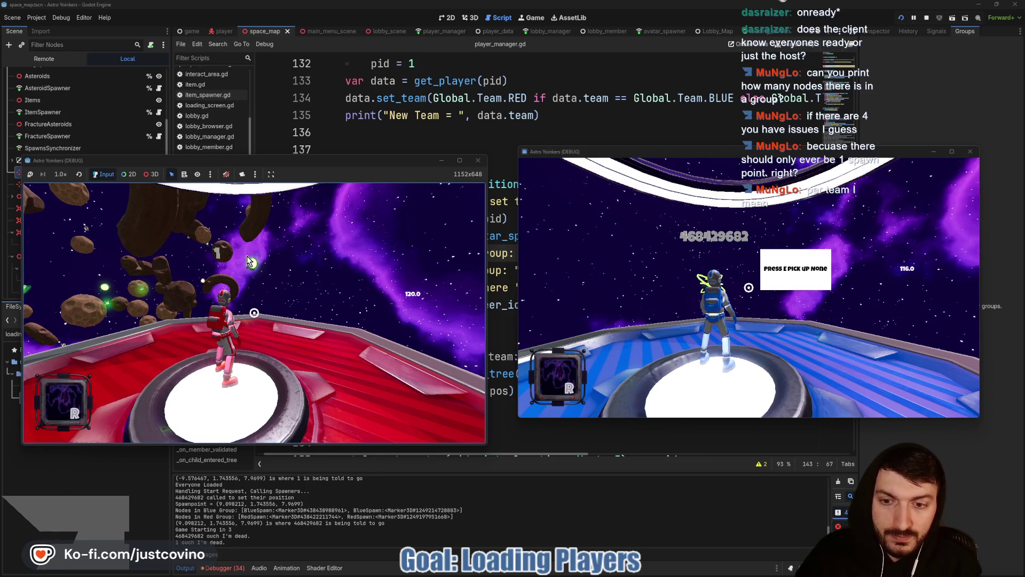
pyautogui.press('F8')
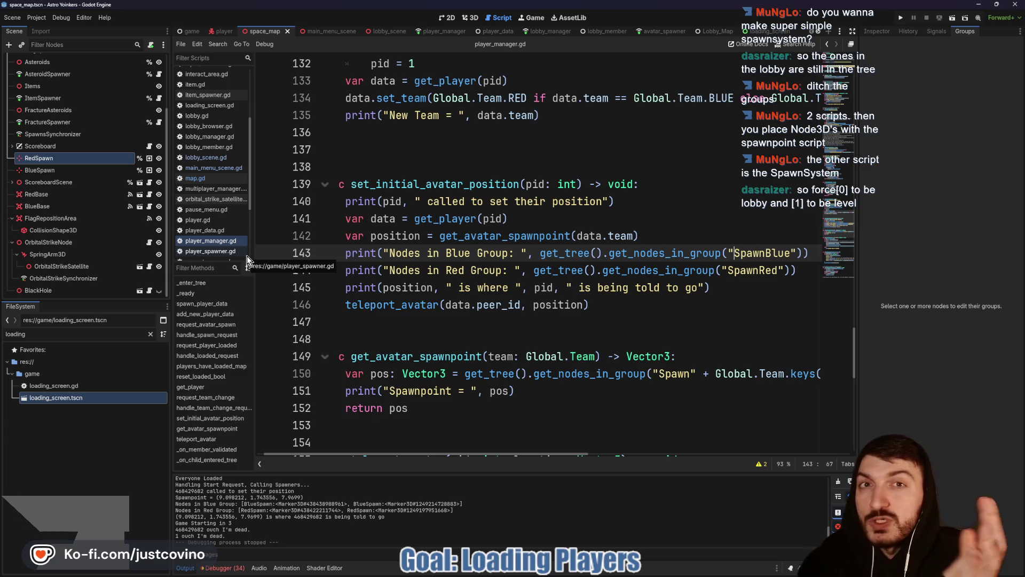
# Switch space_map to 3D and zoom in on the spaceship dome's central spawn circle.
pyautogui.click(473, 18)
pyautogui.scroll(5, 466, 268)
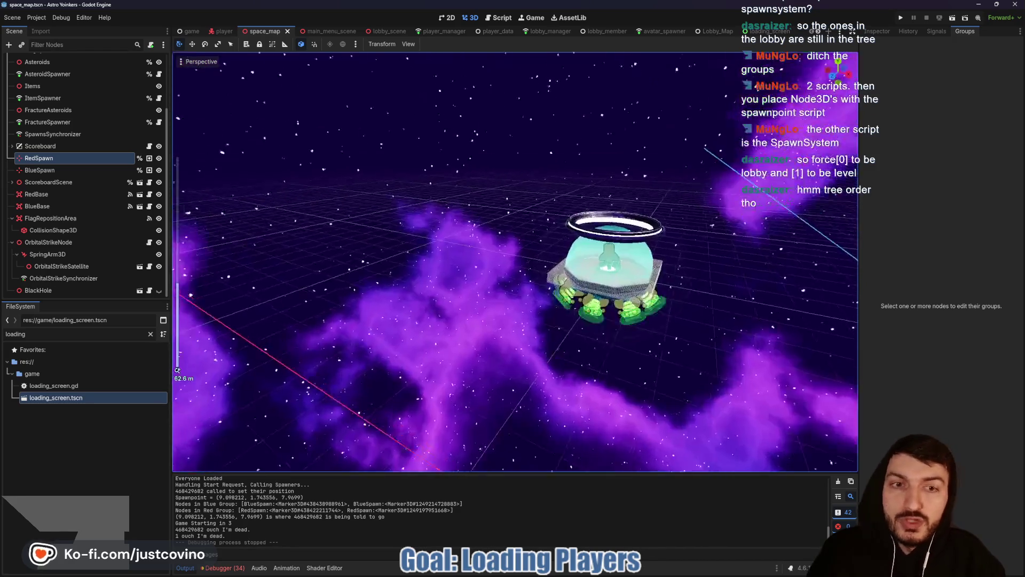
pyautogui.scroll(5, 516, 261)
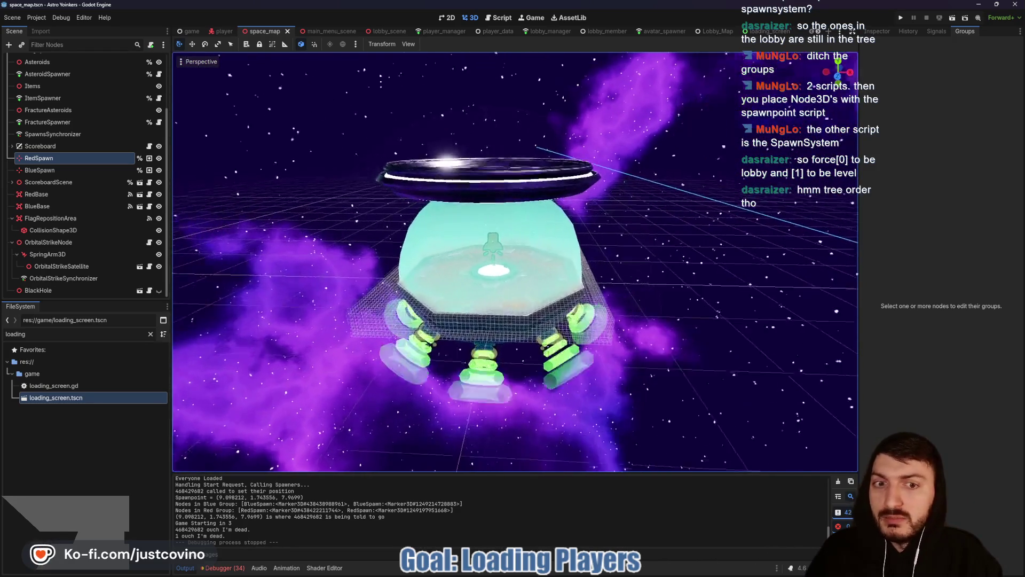
pyautogui.scroll(5, 505, 270)
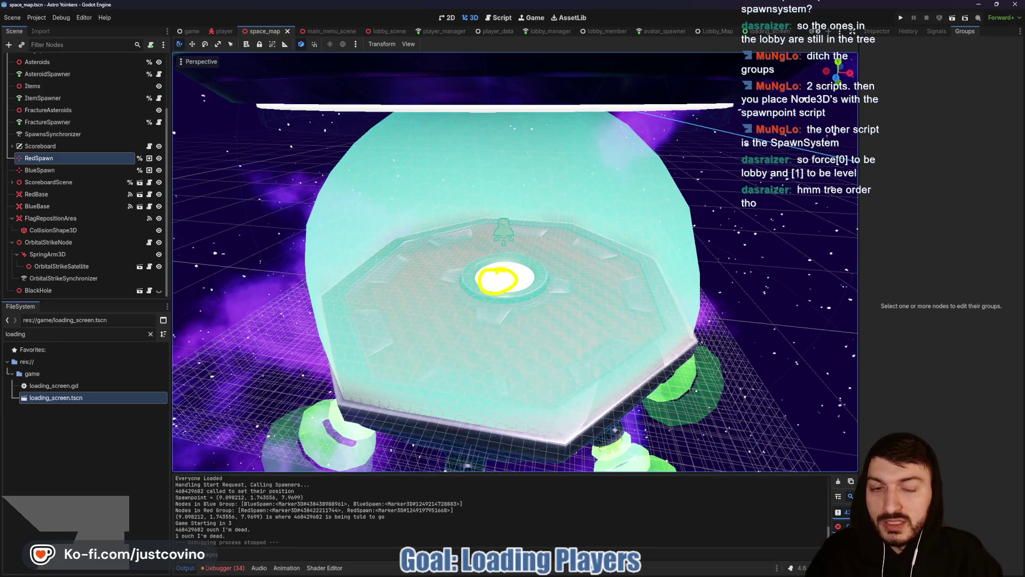
pyautogui.moveTo(397, 276); pyautogui.dragTo(369, 291)
pyautogui.moveTo(537, 224)
pyautogui.mouseDown()
pyautogui.moveTo(517, 251)
pyautogui.moveTo(539, 224)
pyautogui.mouseUp()
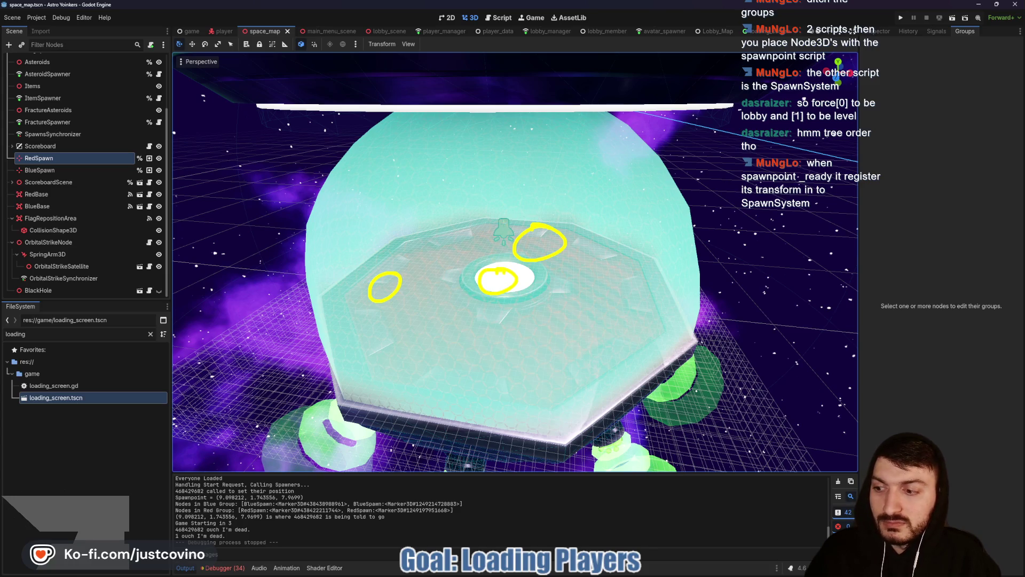
pyautogui.press('Escape')
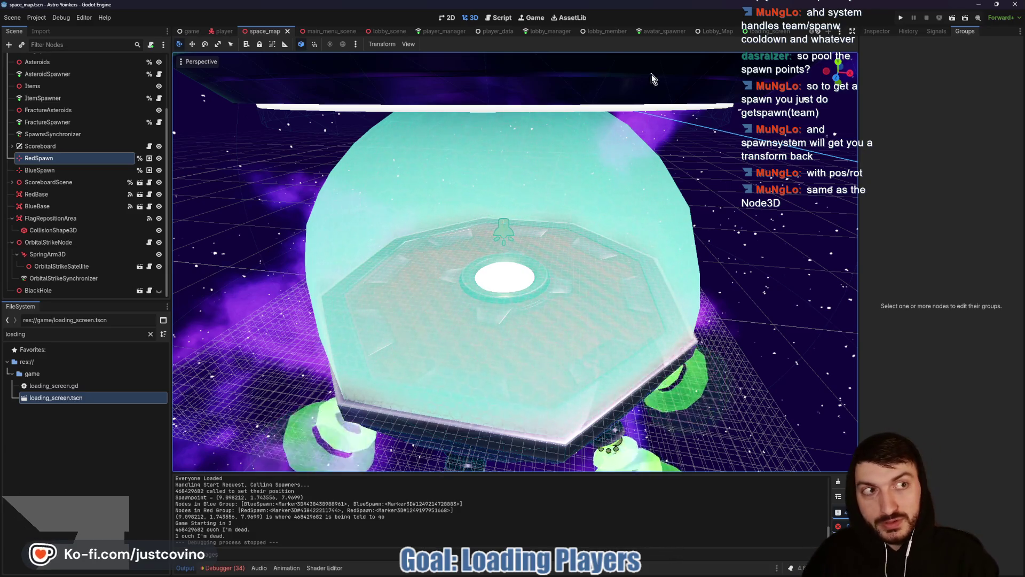
pyautogui.click(900, 33)
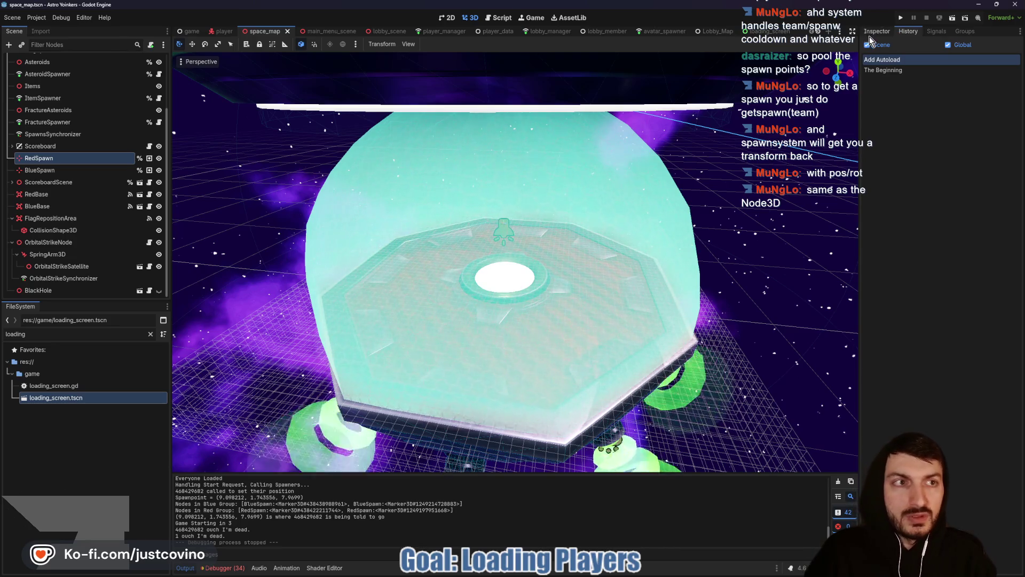
# Bring up player_manager.gd's properties in the Inspector while zooming the 3D view out and in.
pyautogui.click(876, 34)
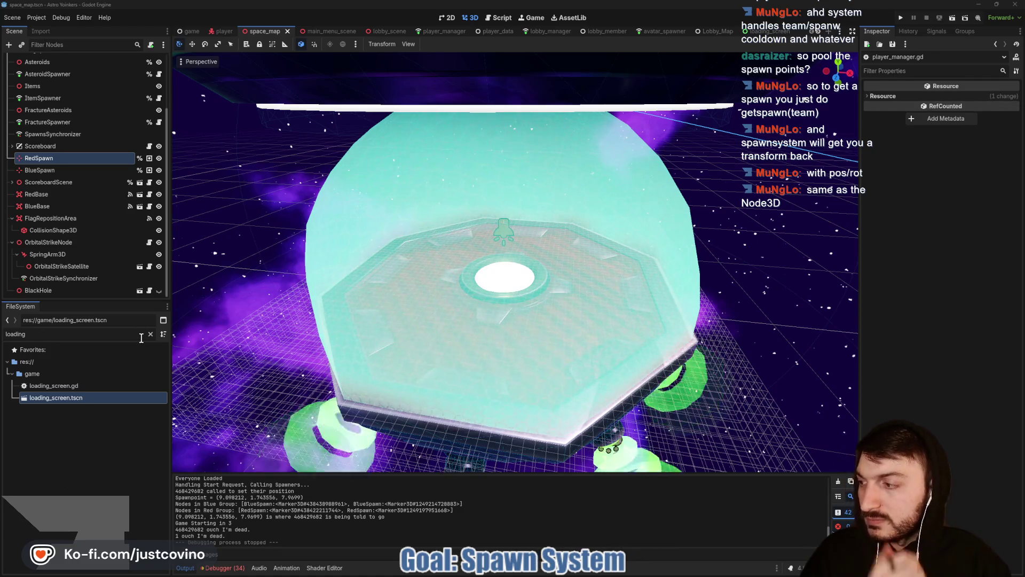
pyautogui.scroll(-5, 331, 284)
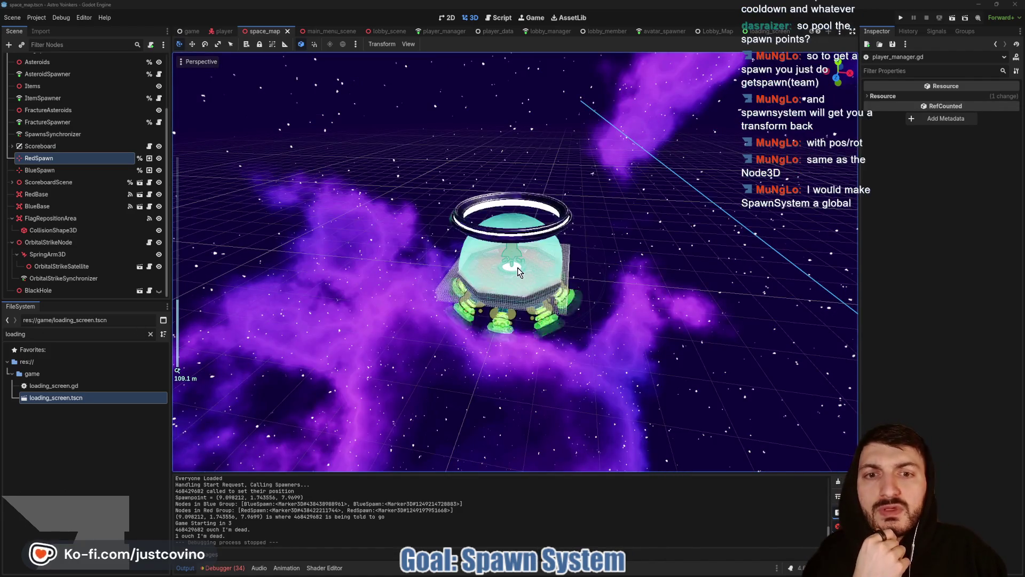
pyautogui.scroll(6, 516, 269)
pyautogui.scroll(-2, 502, 277)
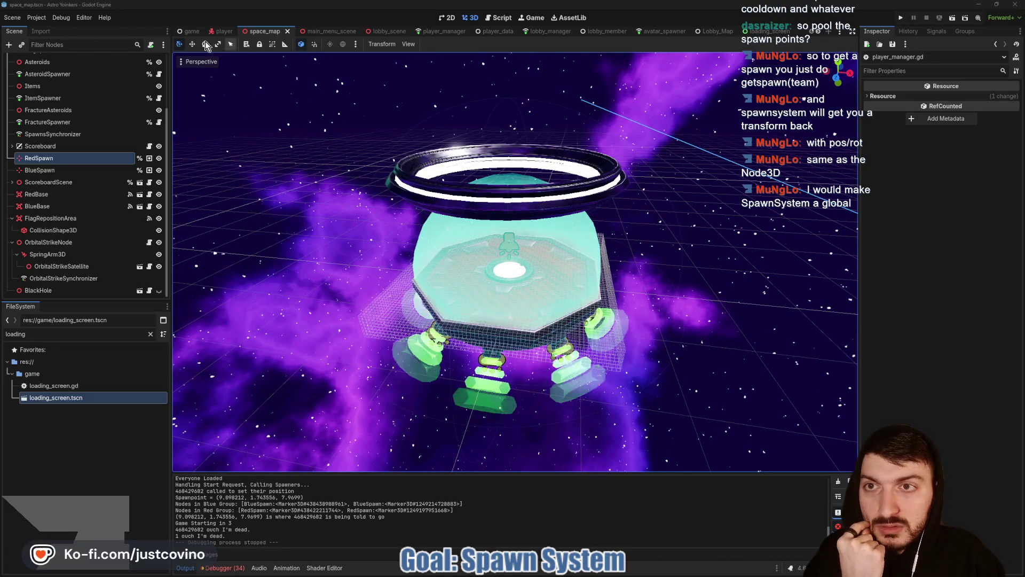
# Close the flag_base and empty scene tabs, then open the loading_screen.gd script.
pyautogui.click(35, 17)
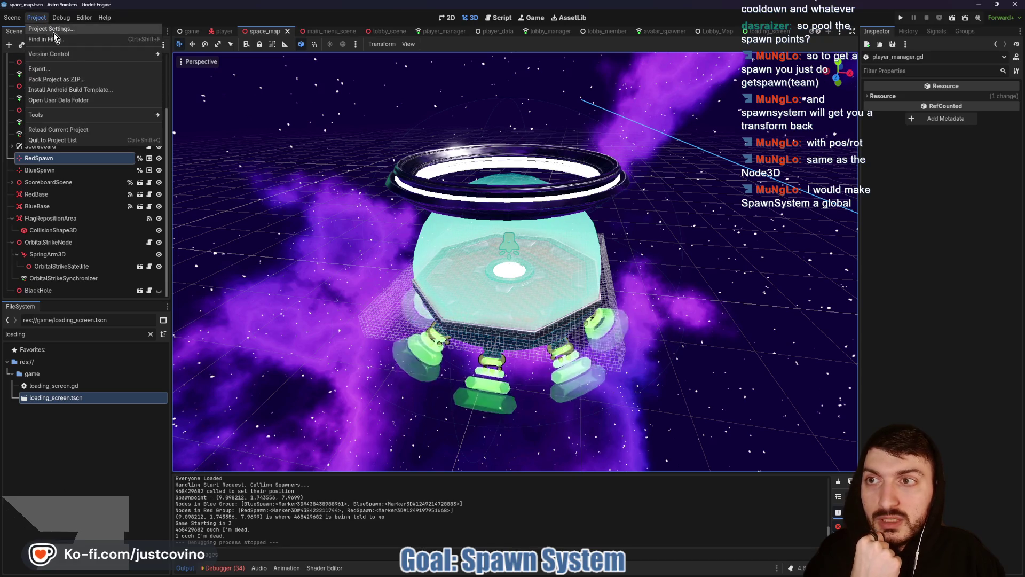
pyautogui.click(260, 34)
pyautogui.click(769, 32)
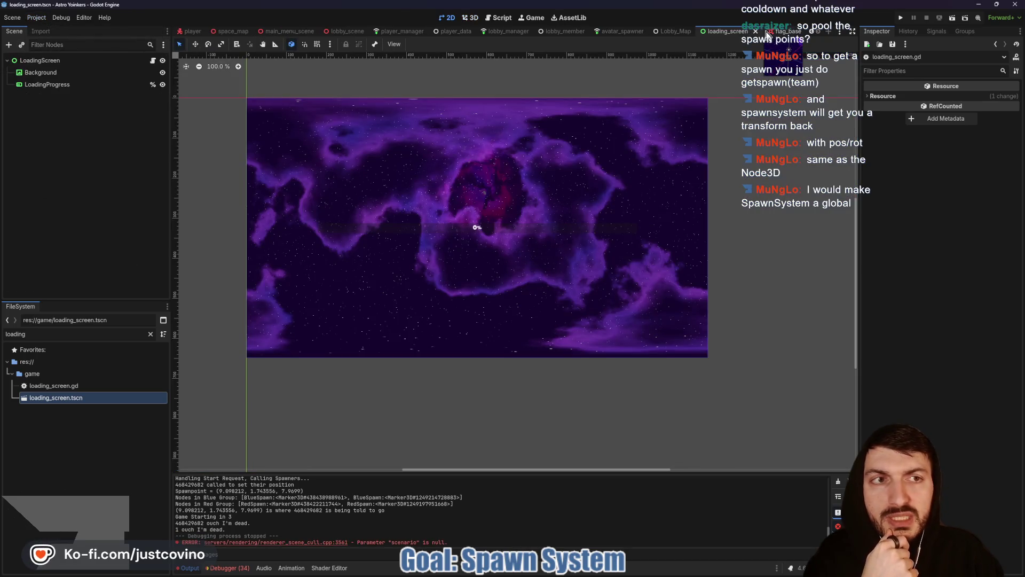
pyautogui.click(785, 31)
pyautogui.click(795, 32)
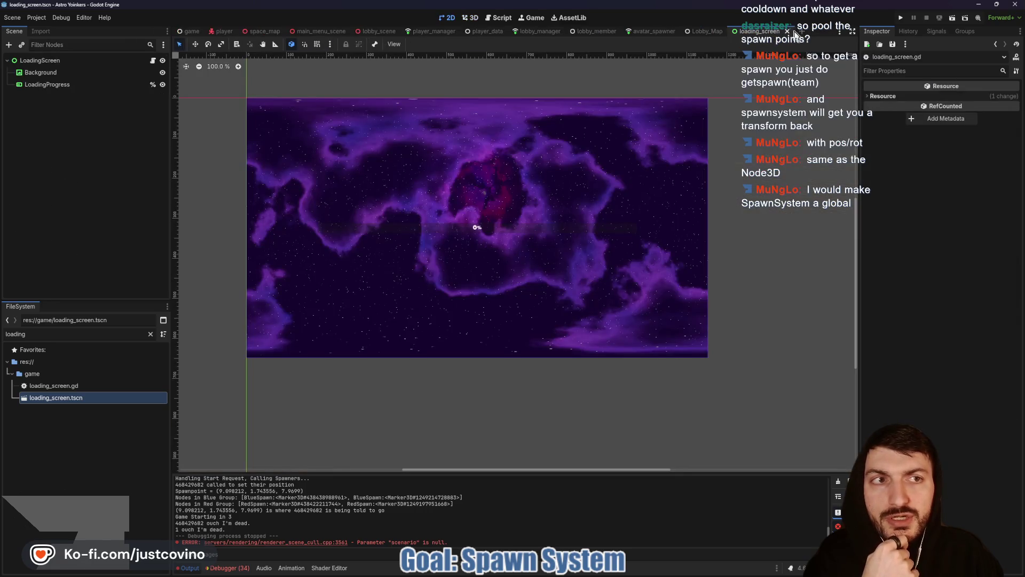
pyautogui.click(787, 31)
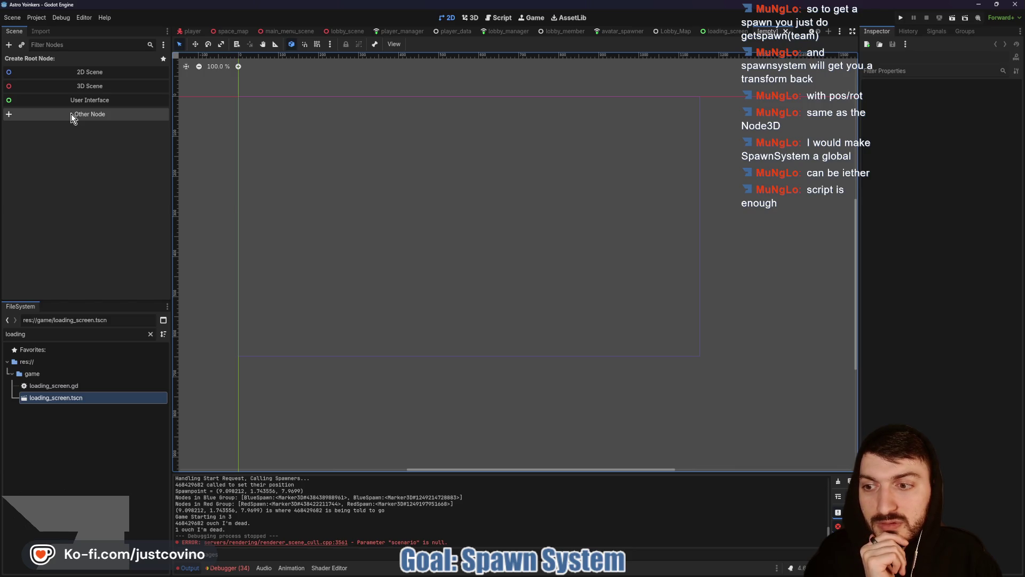
pyautogui.click(786, 32)
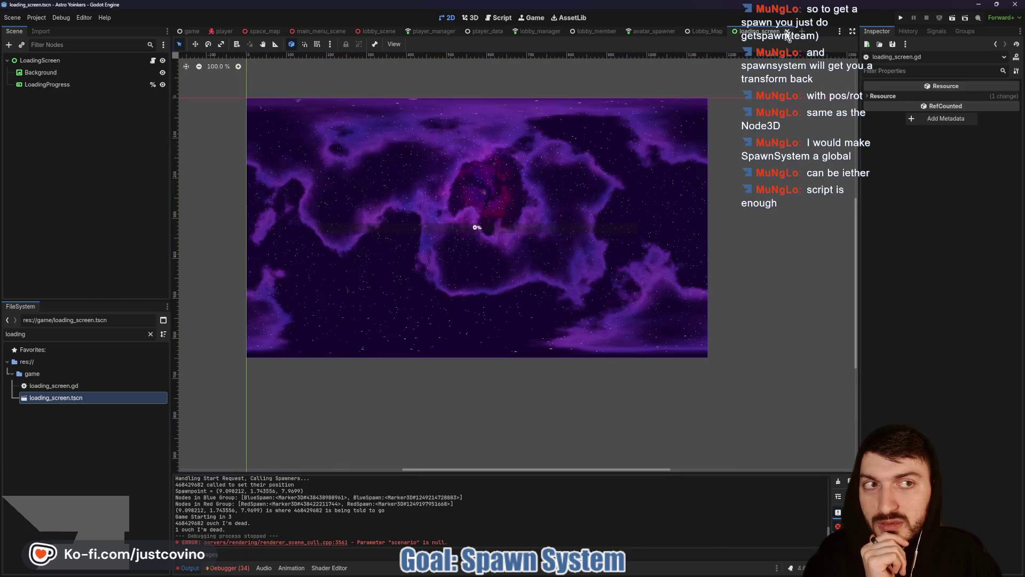
pyautogui.click(494, 17)
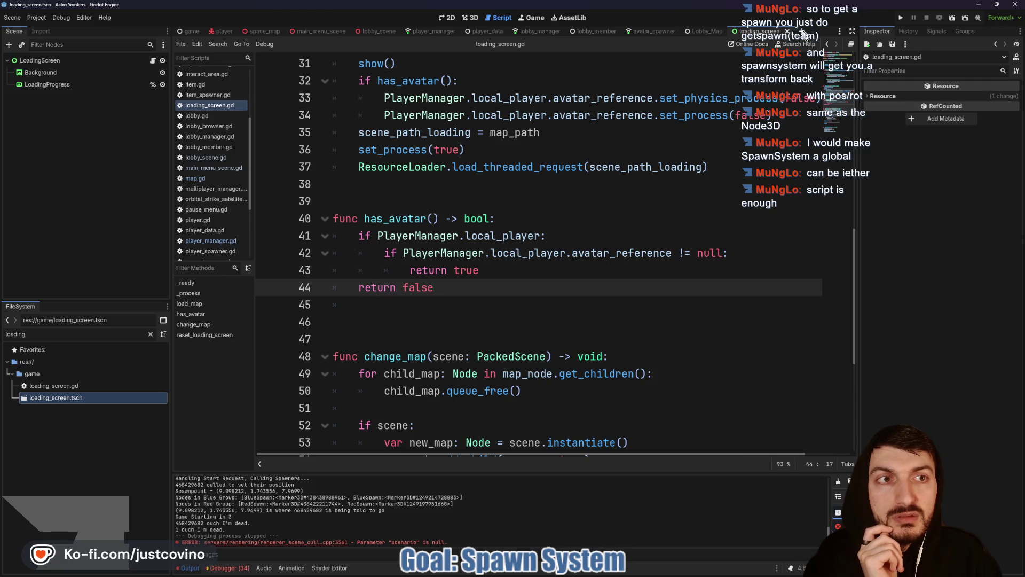
# Clear the FileSystem filter, collapse the assets folder and expand the globals folder.
pyautogui.click(803, 32)
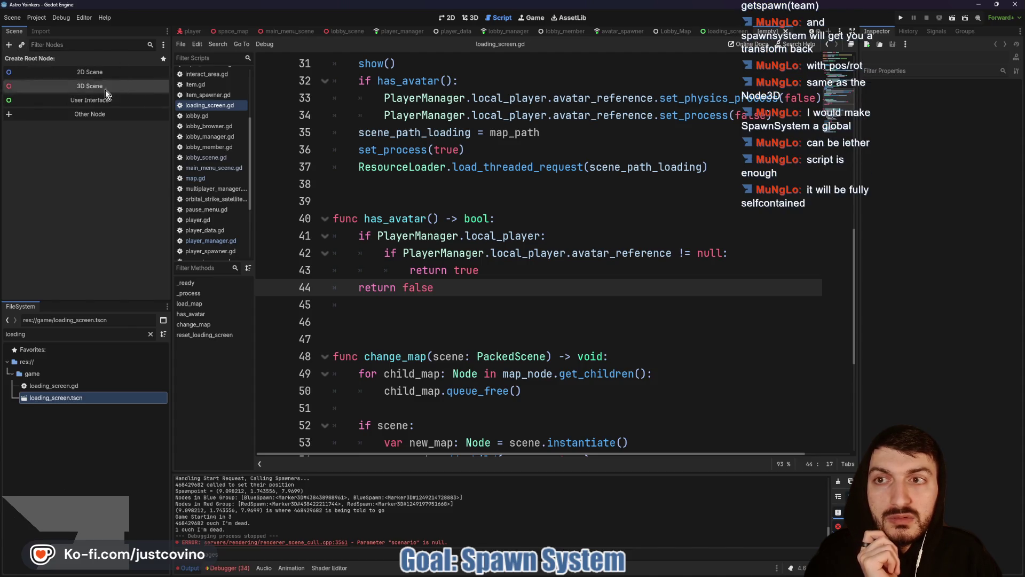
pyautogui.click(150, 333)
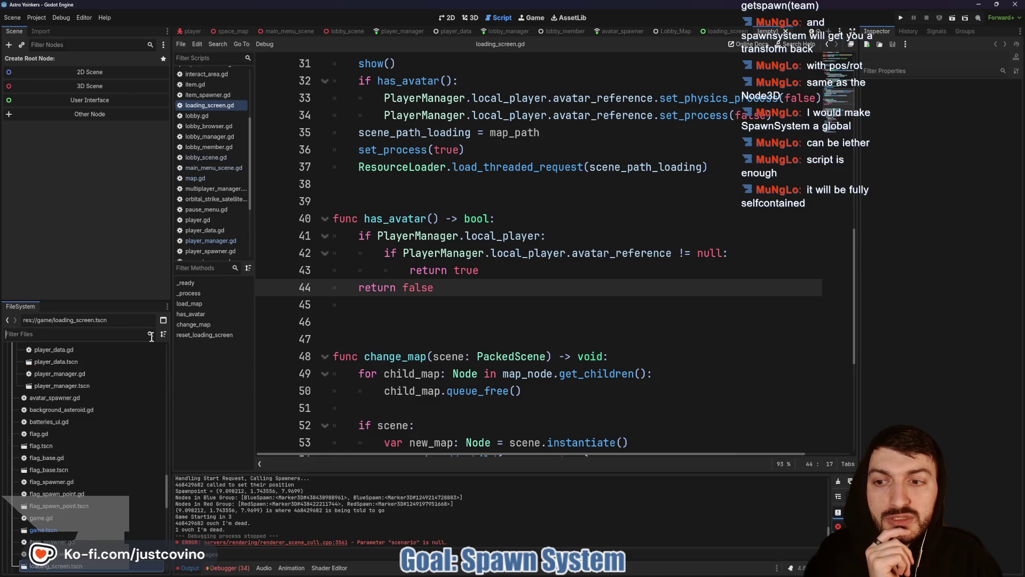
pyautogui.scroll(4, 226, 164)
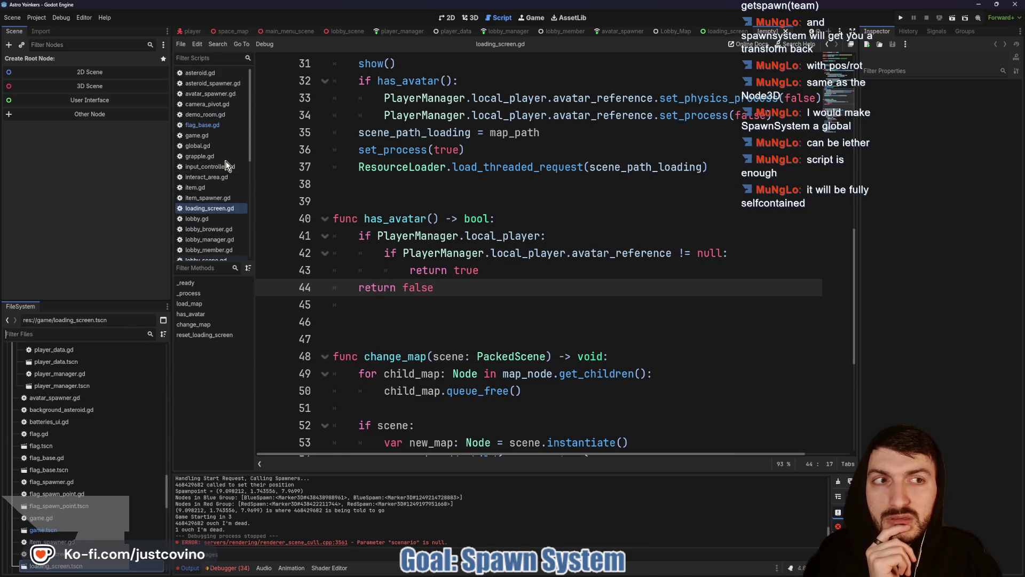
pyautogui.scroll(10, 63, 416)
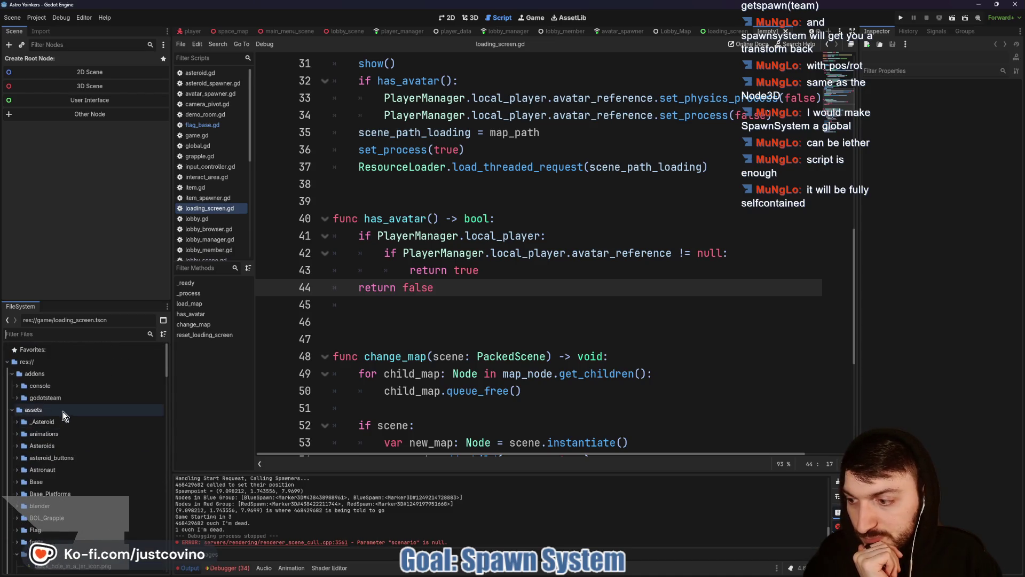
pyautogui.scroll(-3, 81, 443)
pyautogui.scroll(3, 22, 438)
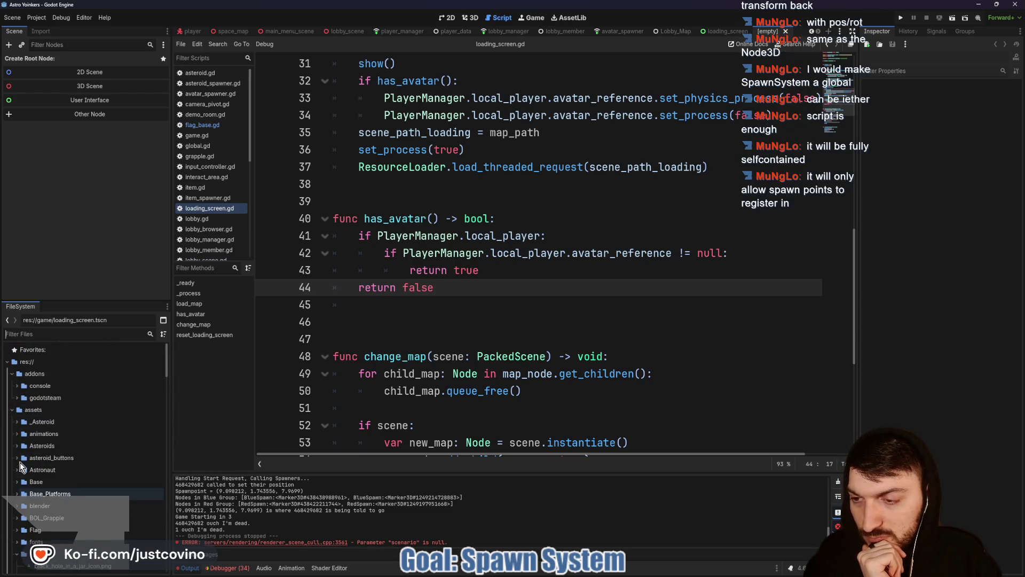
pyautogui.click(12, 415)
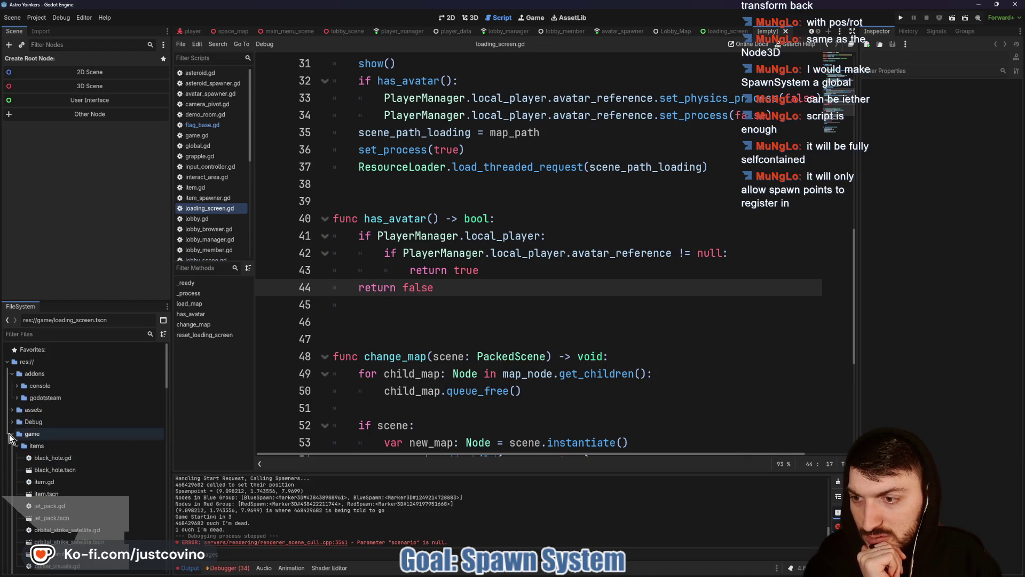
pyautogui.click(13, 445)
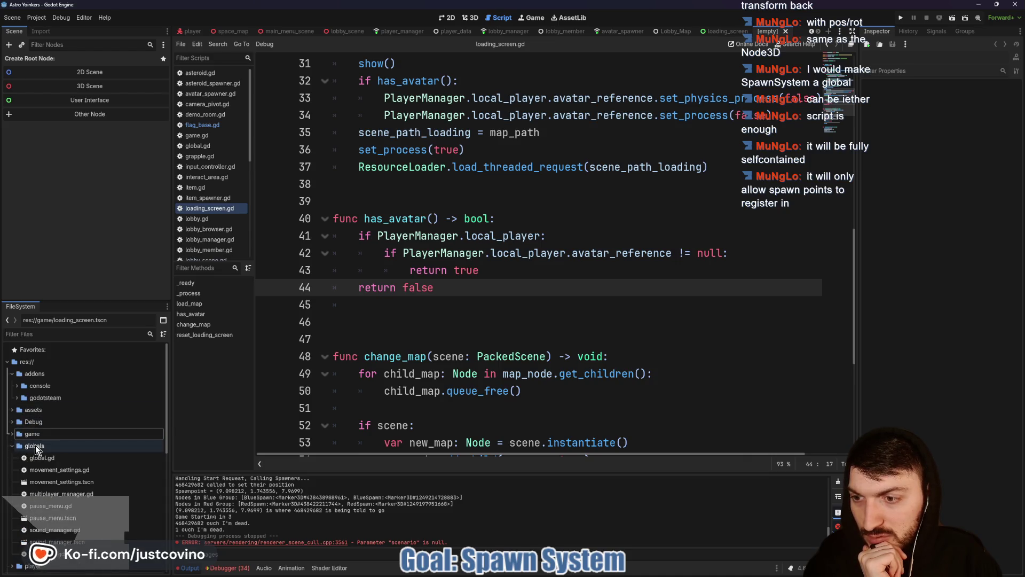
pyautogui.rightClick(36, 446)
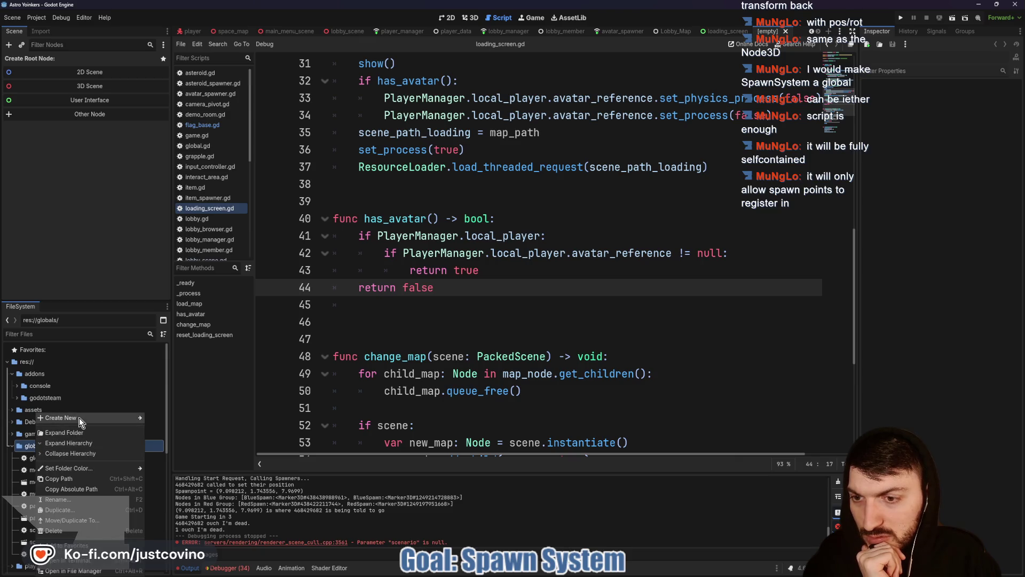
# Create a new Node script res://globals/spawn_system.gd from the globals folder.
pyautogui.moveTo(85, 417)
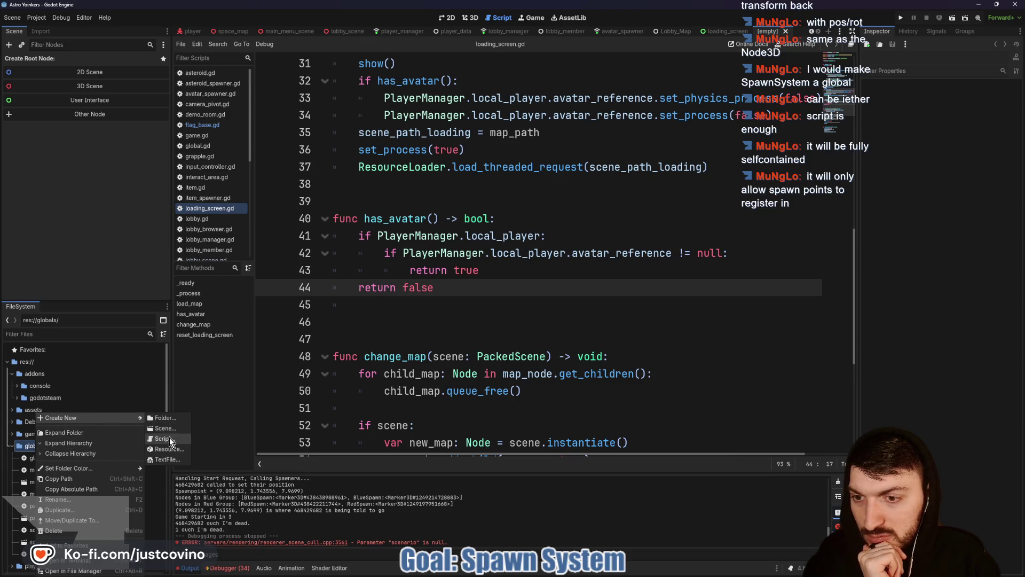
pyautogui.click(169, 437)
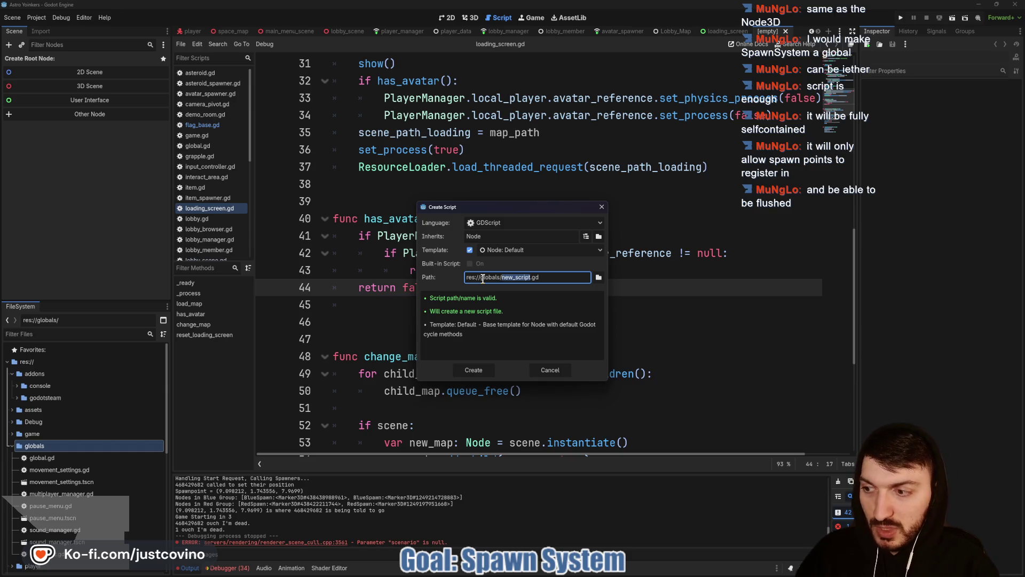
pyautogui.write('spawn_system')
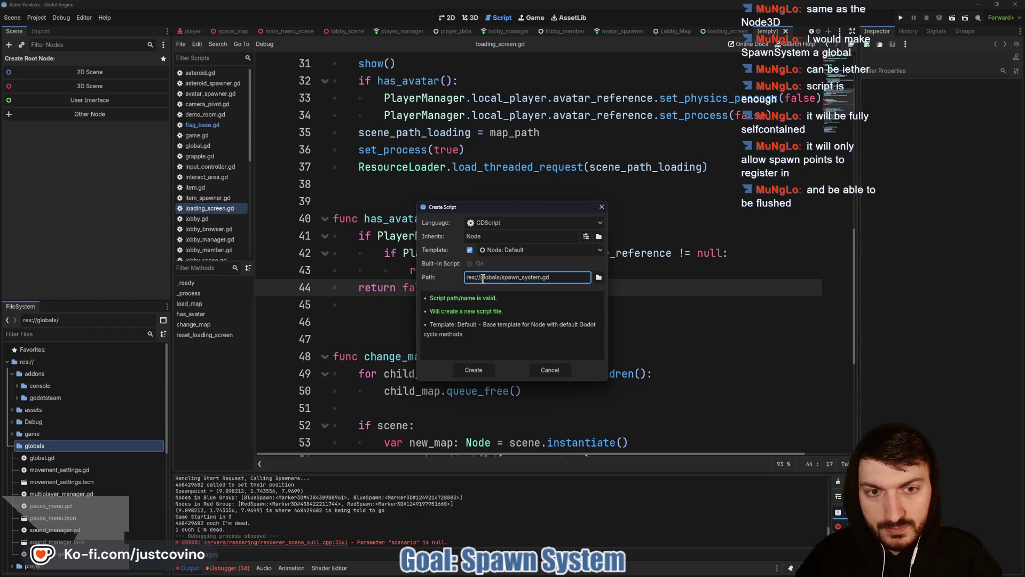
pyautogui.click(488, 366)
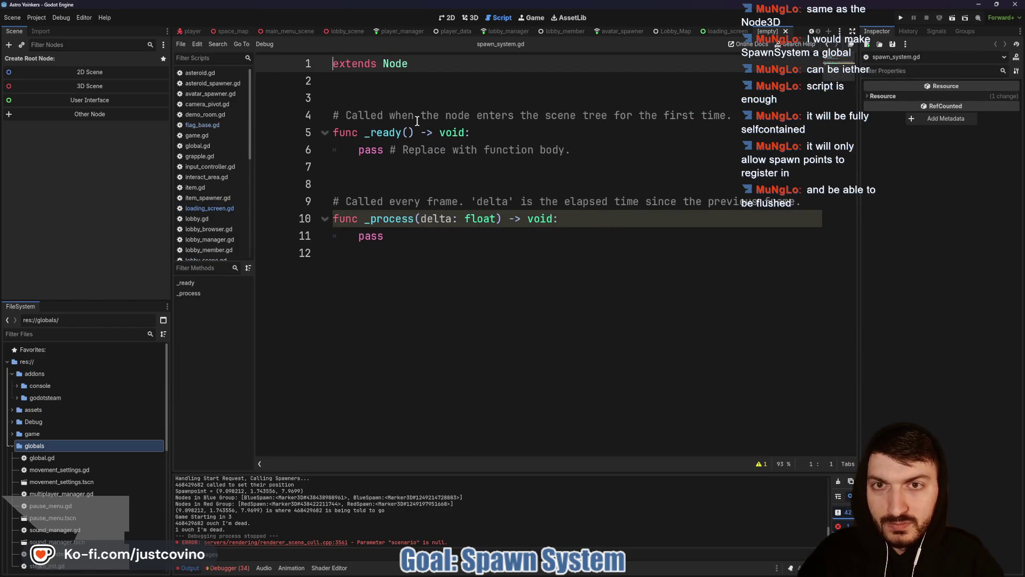
# Add a ##SpawnSystem## header, delete the _ready and _process templates, save, and close the empty scene.
pyautogui.press('Return')
pyautogui.press('Up')
pyautogui.write('##Sp')
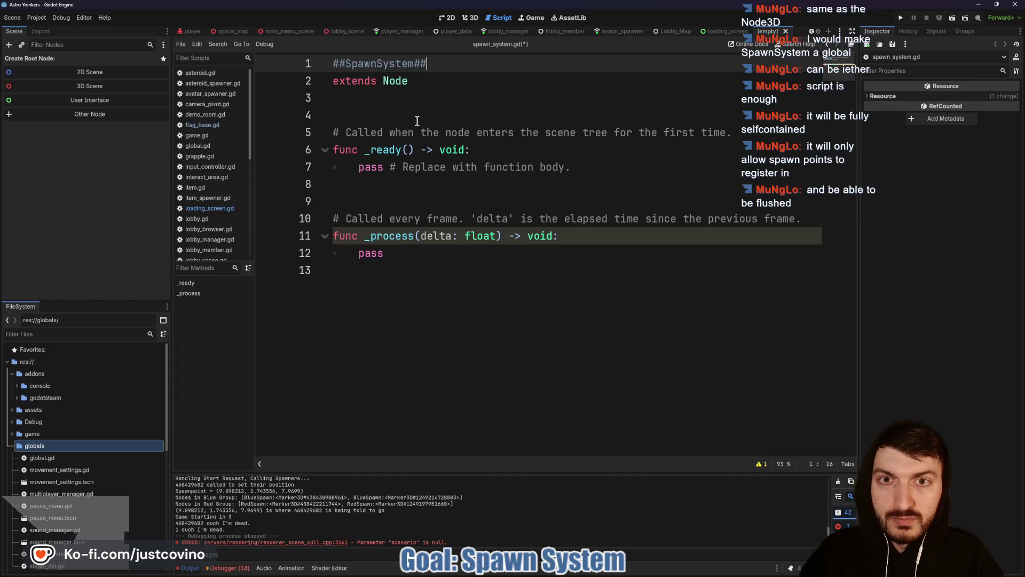
pyautogui.moveTo(341, 269); pyautogui.dragTo(335, 118)
pyautogui.press('BackSpace')
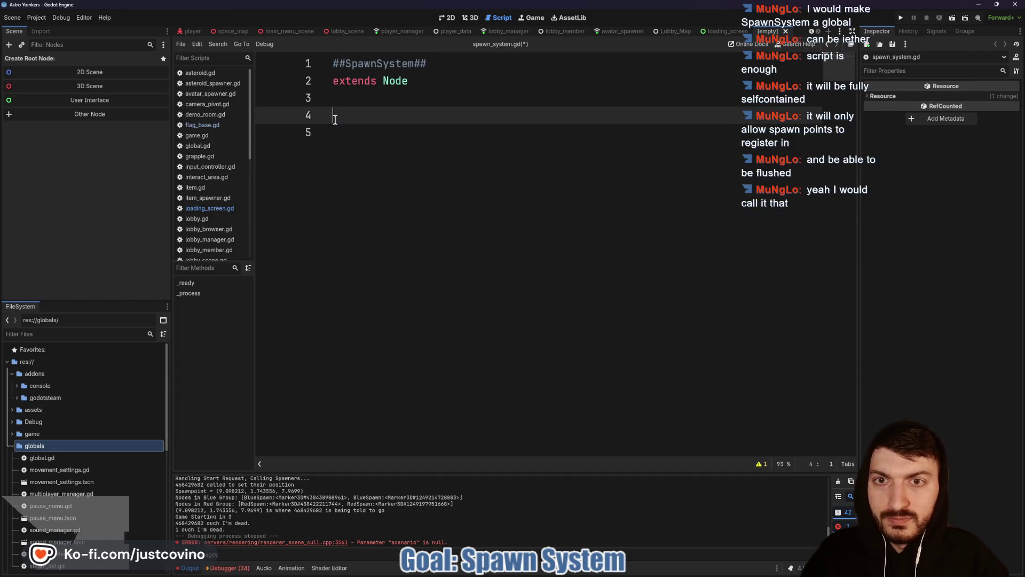
pyautogui.hotkey('ctrl', 's')
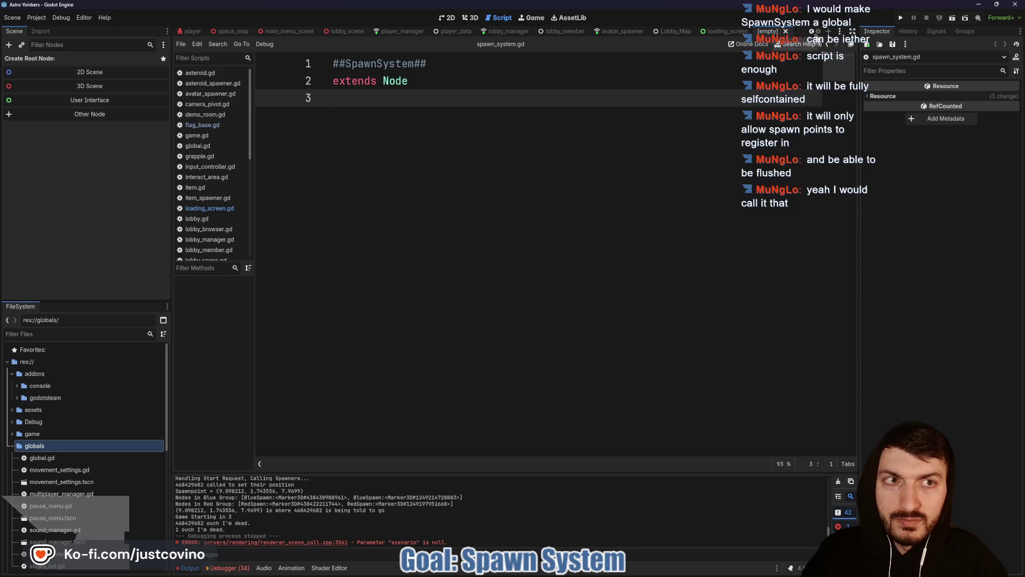
pyautogui.click(785, 31)
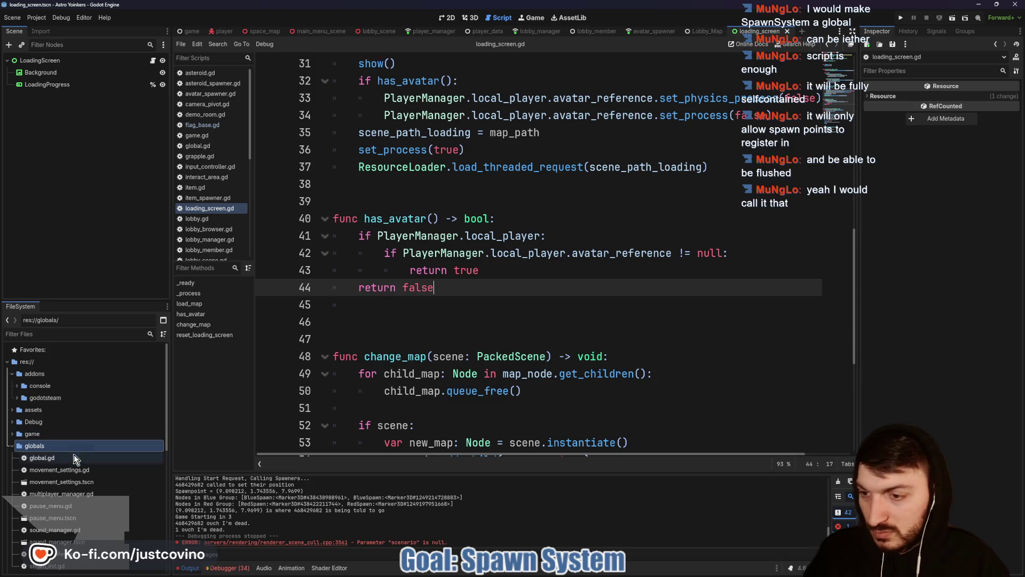
# Reopen and save spawn_system.gd, then go to Project Settings' Globals autoload list.
pyautogui.scroll(-1, 77, 498)
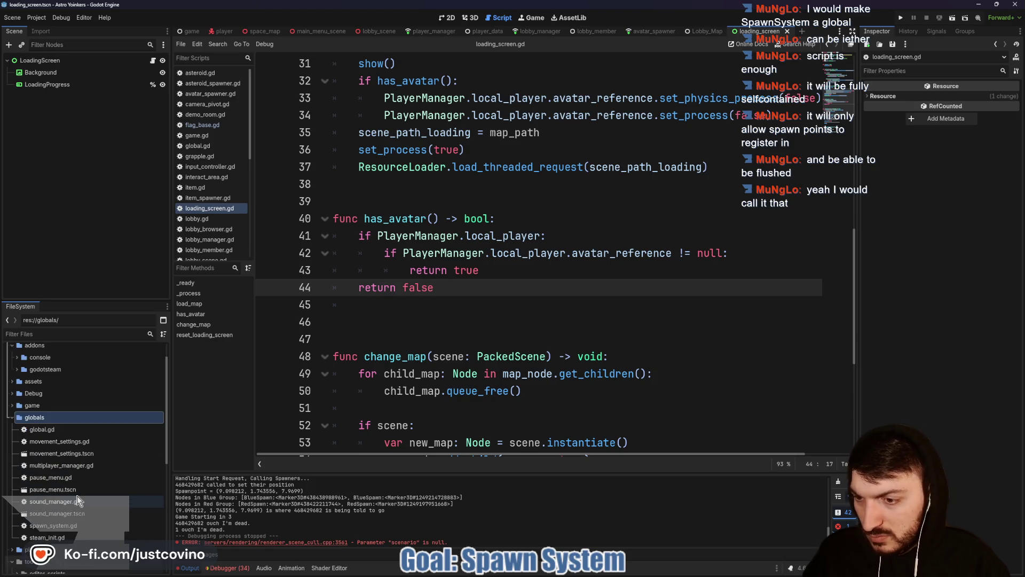
pyautogui.doubleClick(71, 526)
pyautogui.hotkey('ctrl', 's')
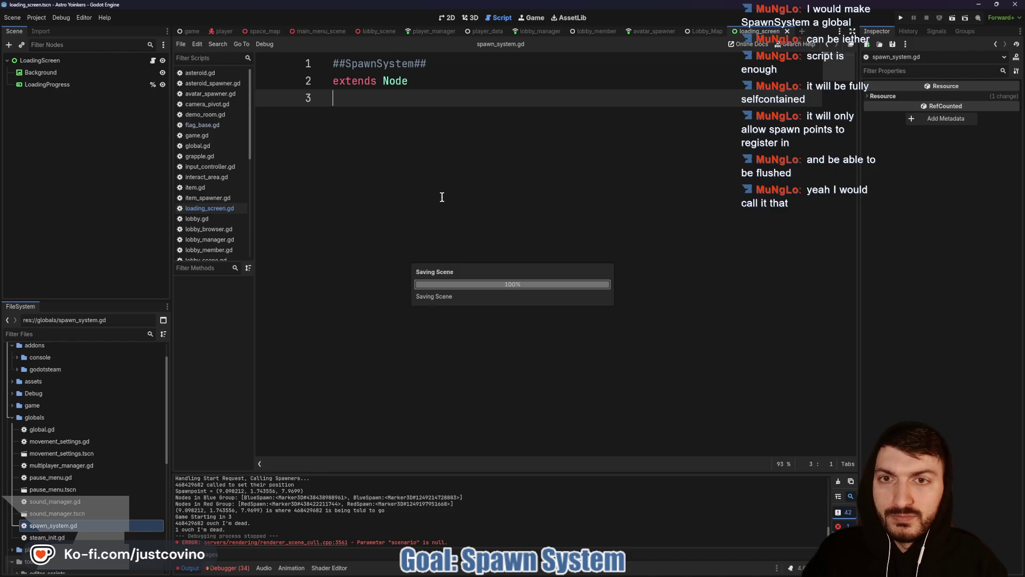
pyautogui.click(39, 17)
pyautogui.click(129, 30)
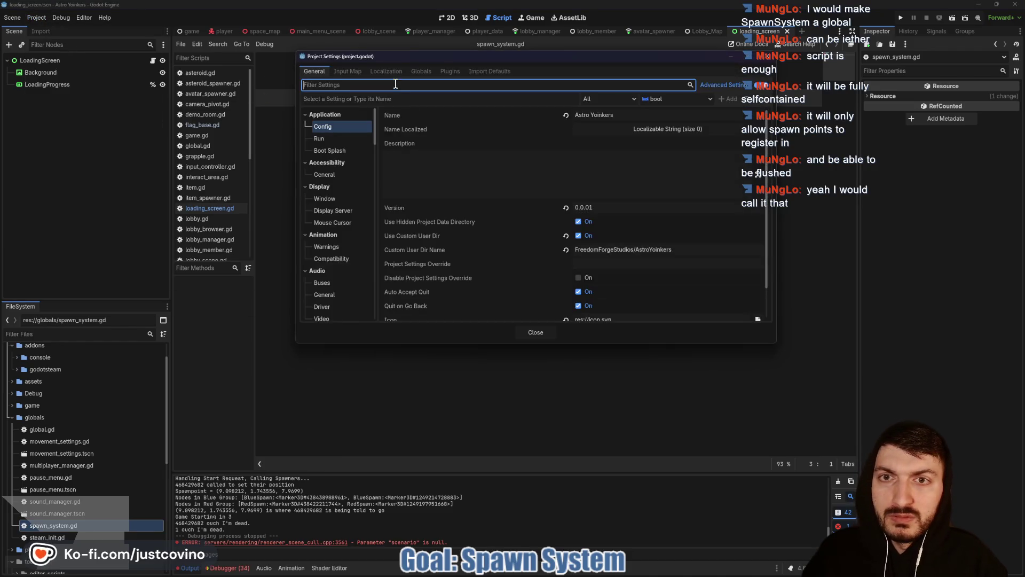
pyautogui.click(421, 70)
pyautogui.click(513, 99)
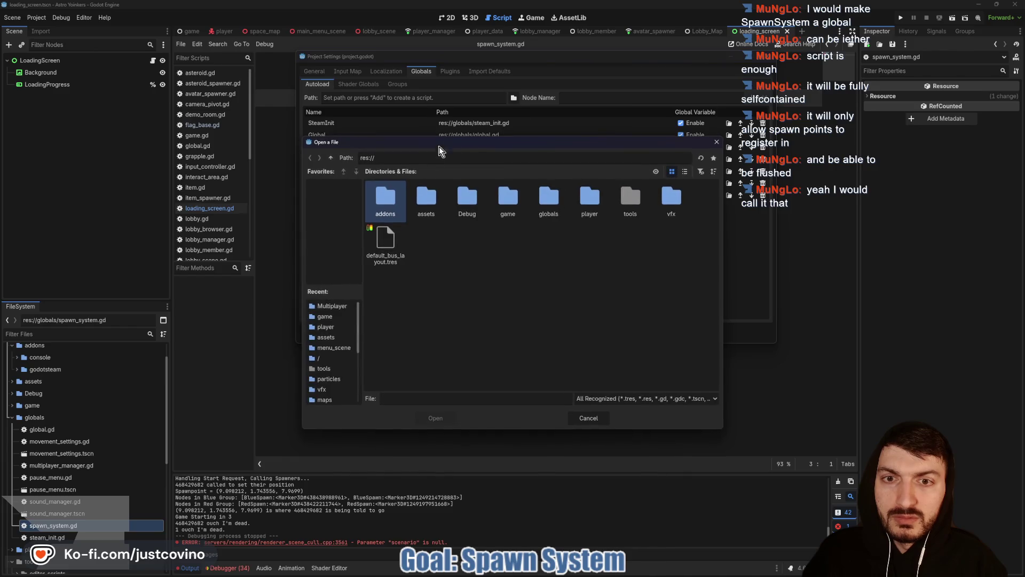
# Pick res://globals/spawn_system.gd, add it as the SpawnSystem autoload, and close Project Settings.
pyautogui.doubleClick(549, 198)
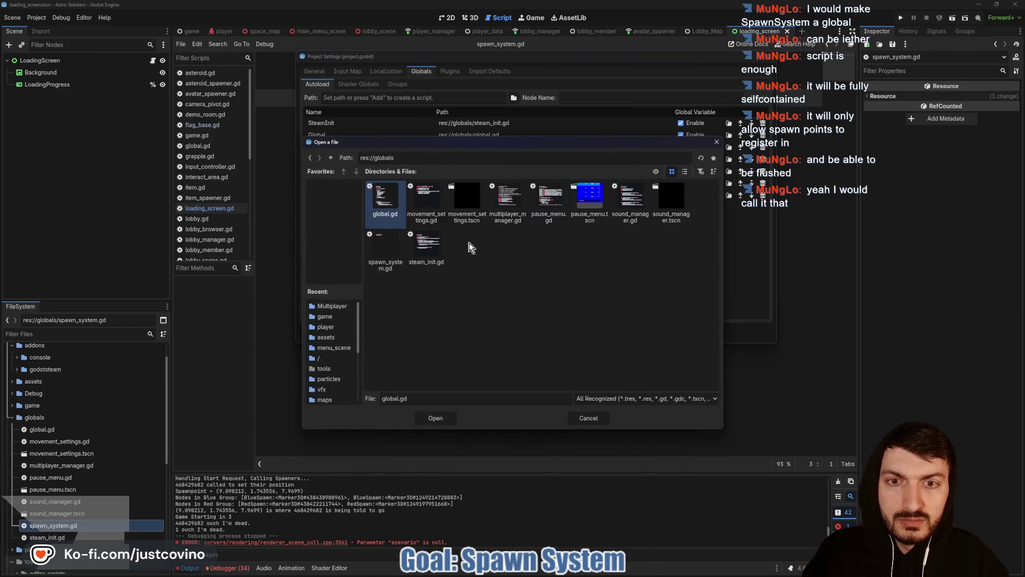
pyautogui.click(385, 251)
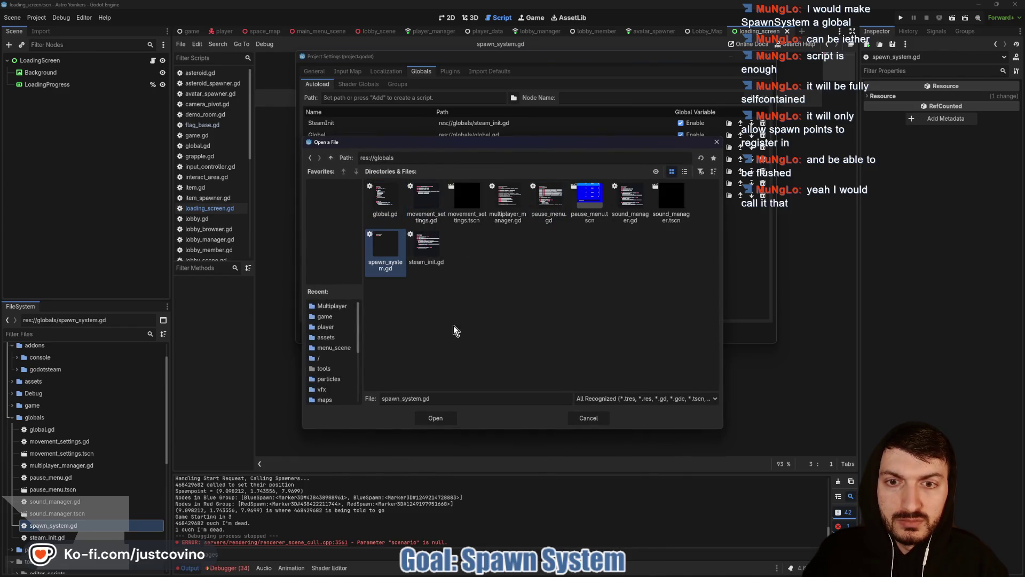
pyautogui.click(435, 418)
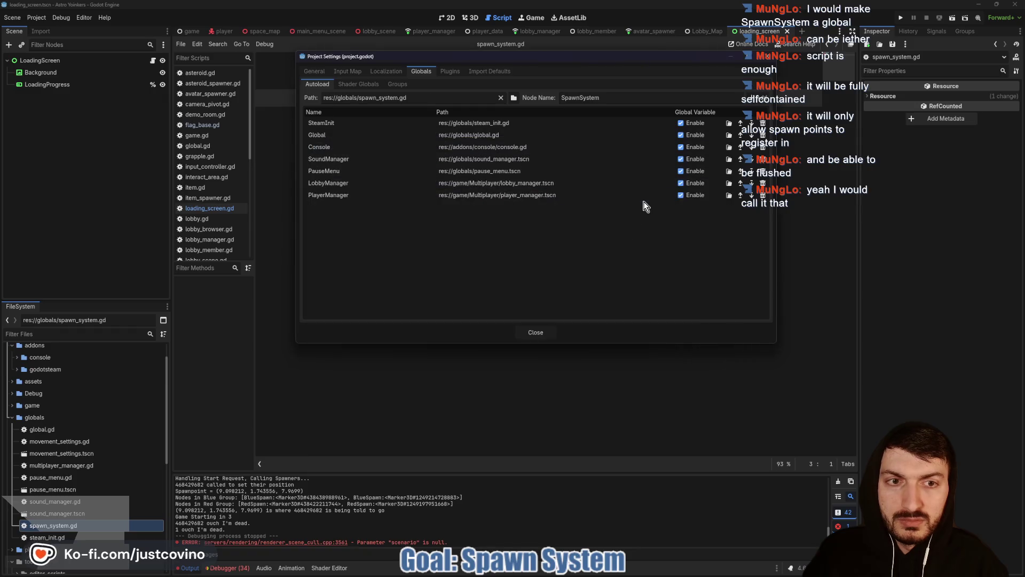
pyautogui.click(758, 99)
pyautogui.click(536, 332)
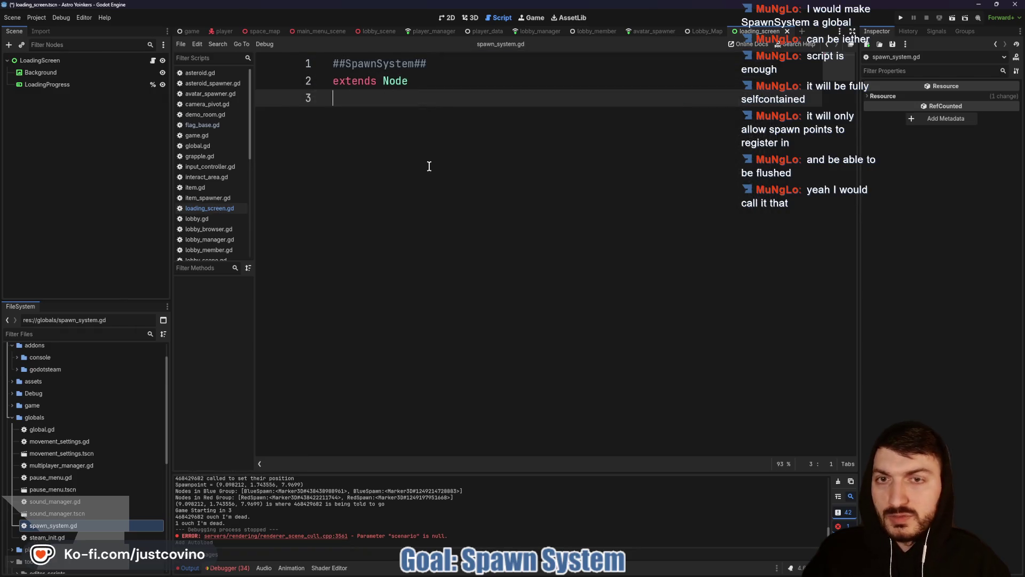
# Save the pending changes to the loading_screen scene with Ctrl+S.
pyautogui.hotkey('ctrl', 's')
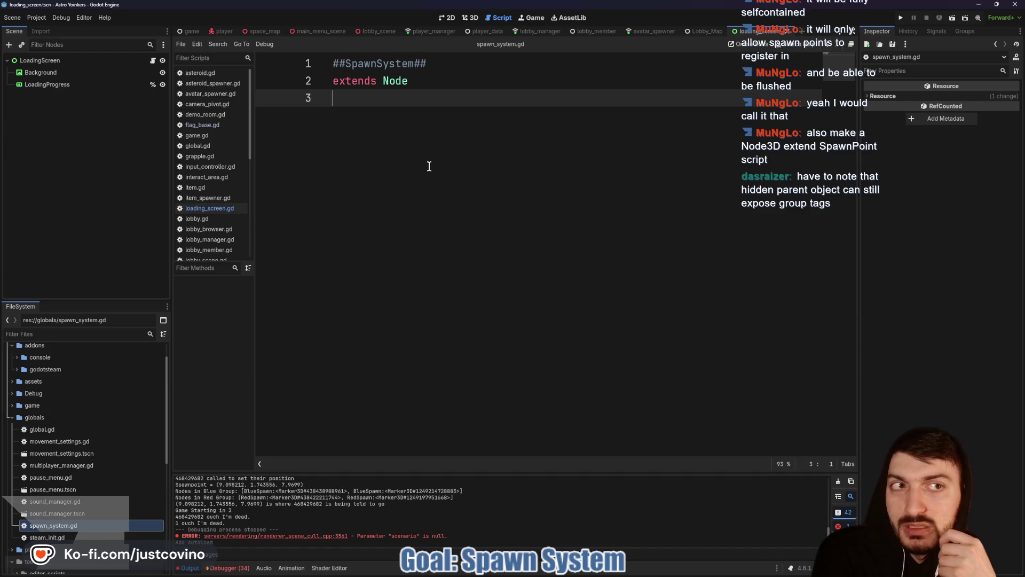
# Create a new scene with a Node3D root renamed Spawnpoint.
pyautogui.click(802, 31)
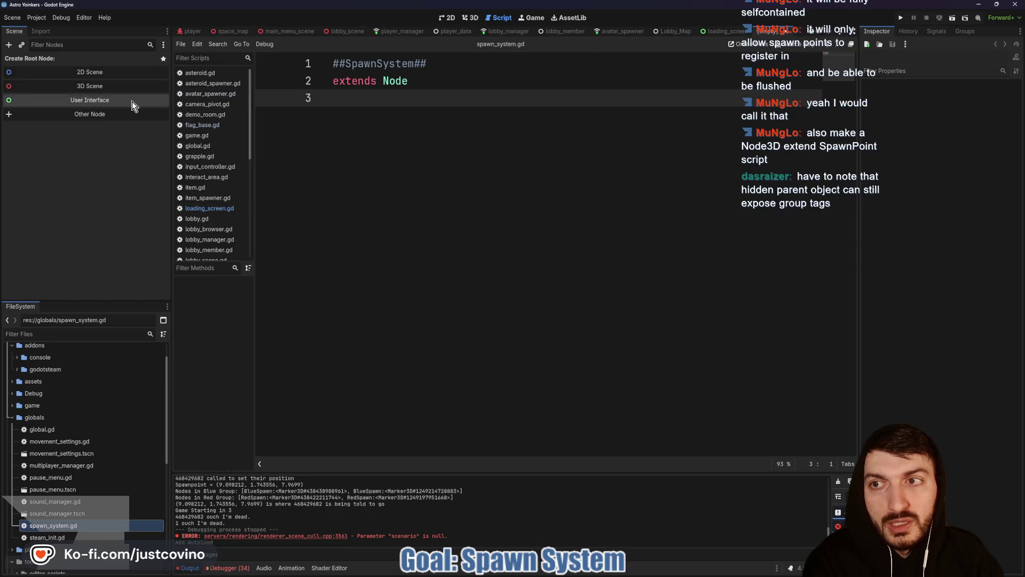
pyautogui.click(75, 89)
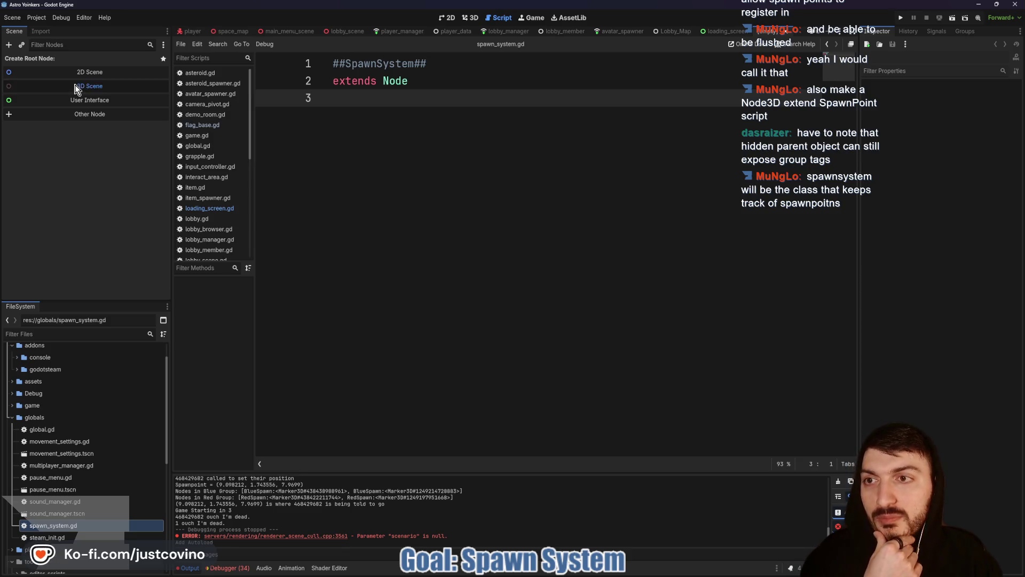
pyautogui.doubleClick(84, 59)
pyautogui.hotkey('ctrl', 'a')
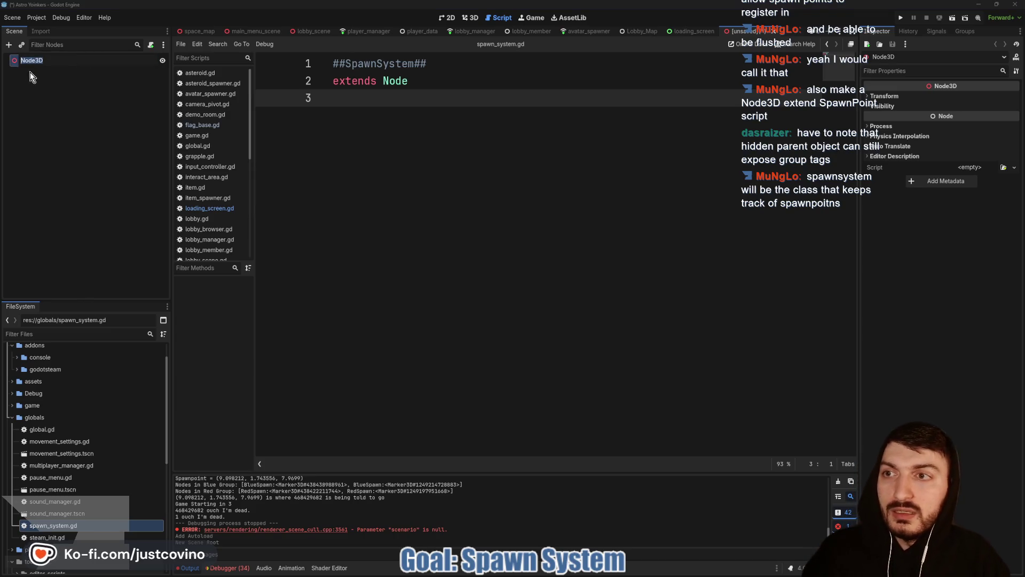
pyautogui.write('Spawnpoint')
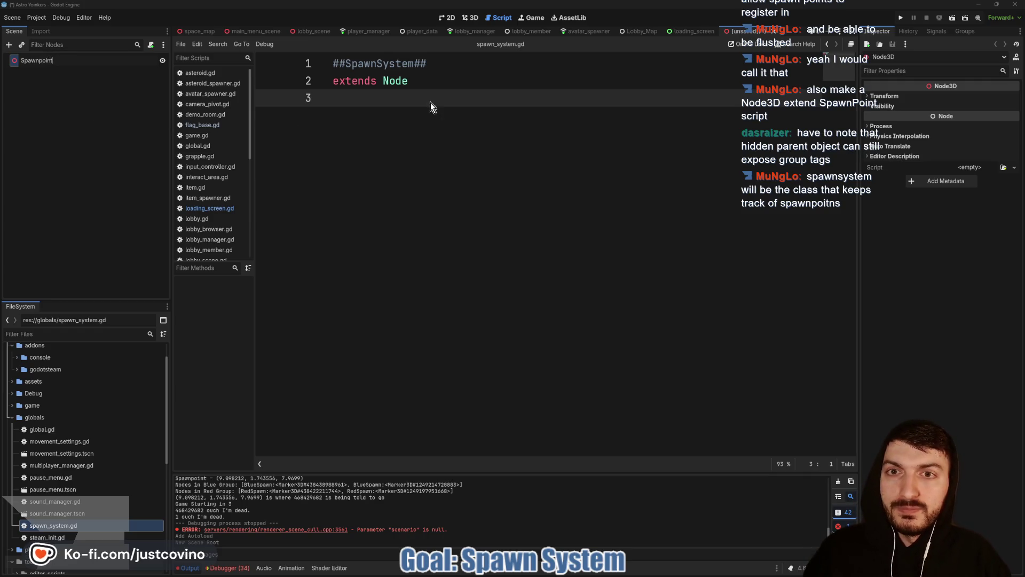
pyautogui.press('Return')
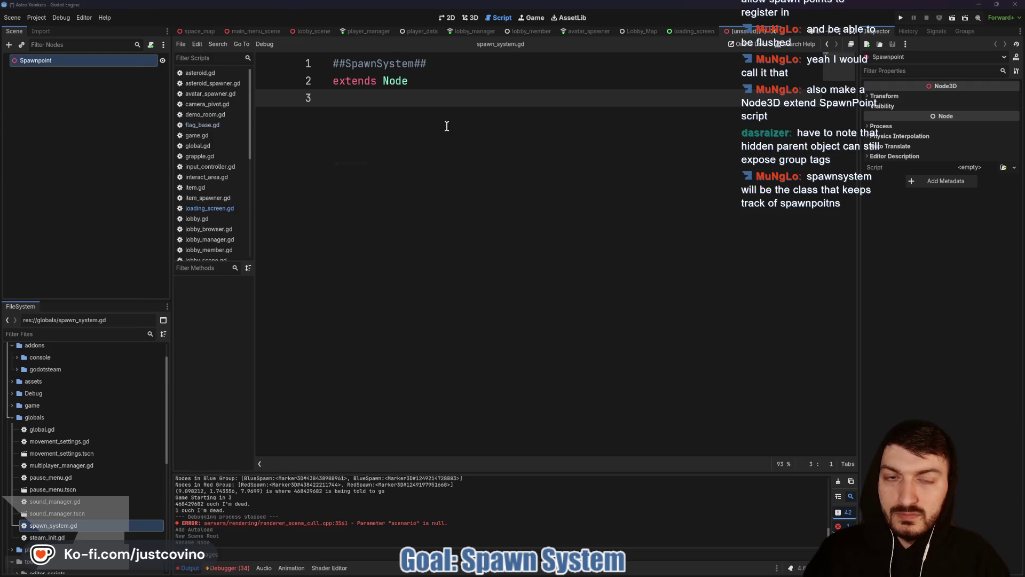
# Save the scene as spawnpoint.tscn in the game folder and begin attaching a script to Spawnpoint.
pyautogui.hotkey('ctrl', 's')
pyautogui.doubleClick(507, 198)
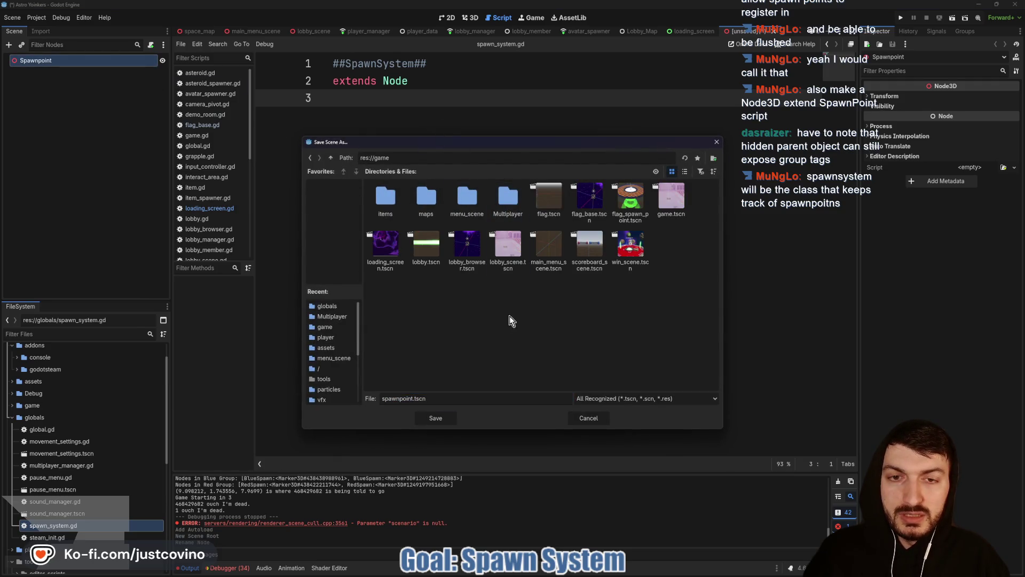
pyautogui.click(434, 420)
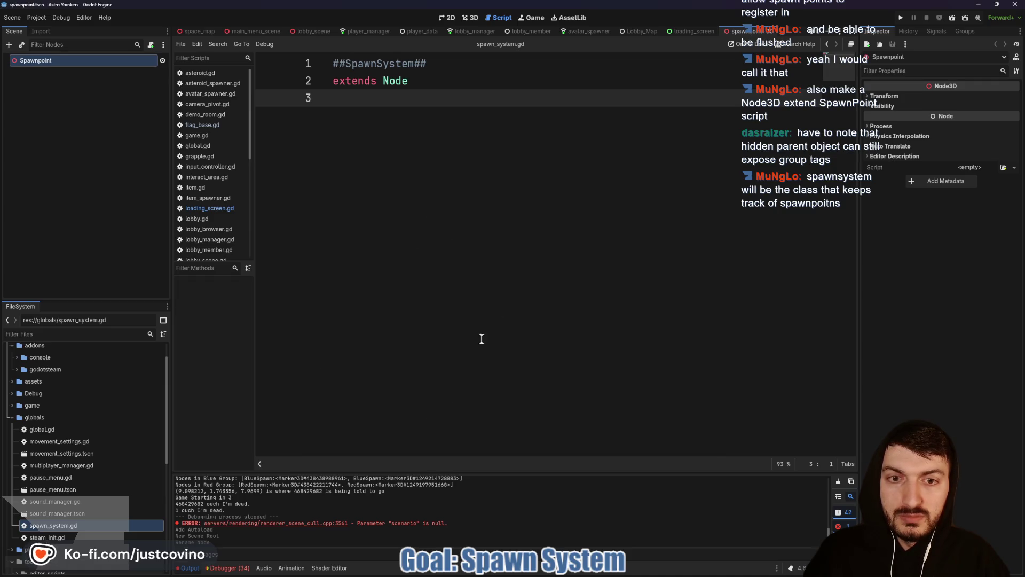
pyautogui.click(153, 45)
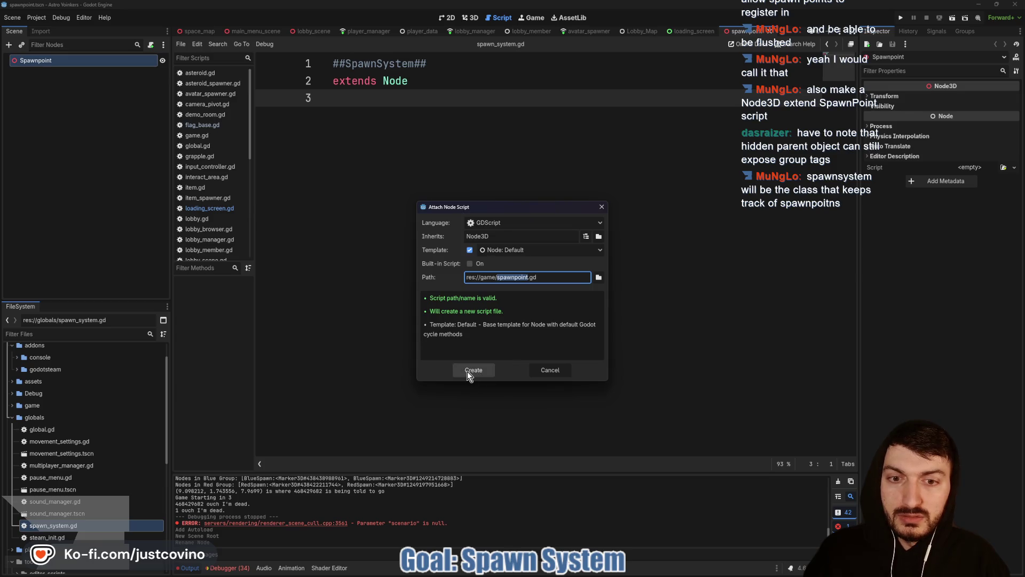
# Create spawnpoint.gd with class_name Spawnpoint, delete the template functions, and save.
pyautogui.click(468, 370)
pyautogui.write('class_name S')
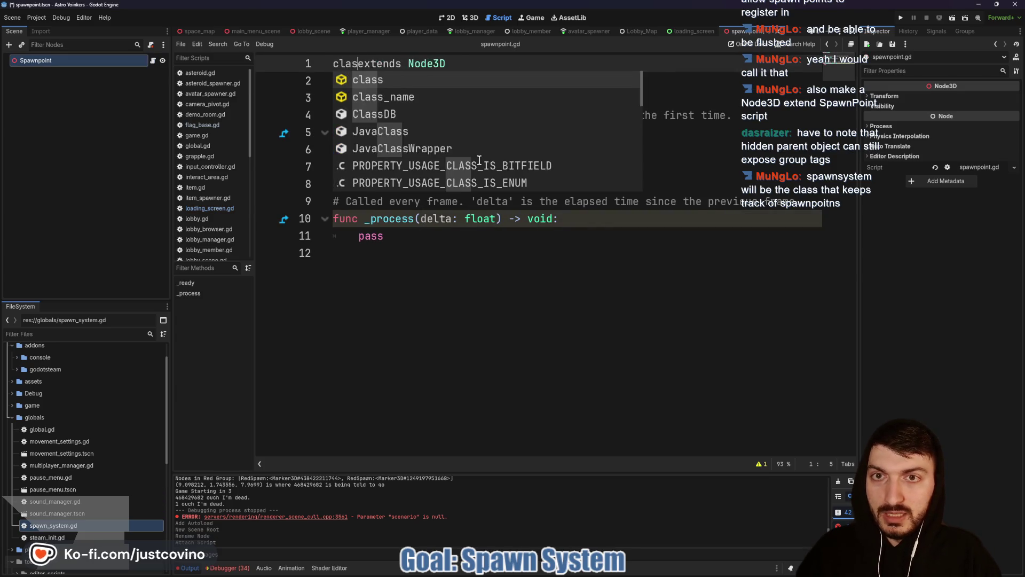
pyautogui.write('p')
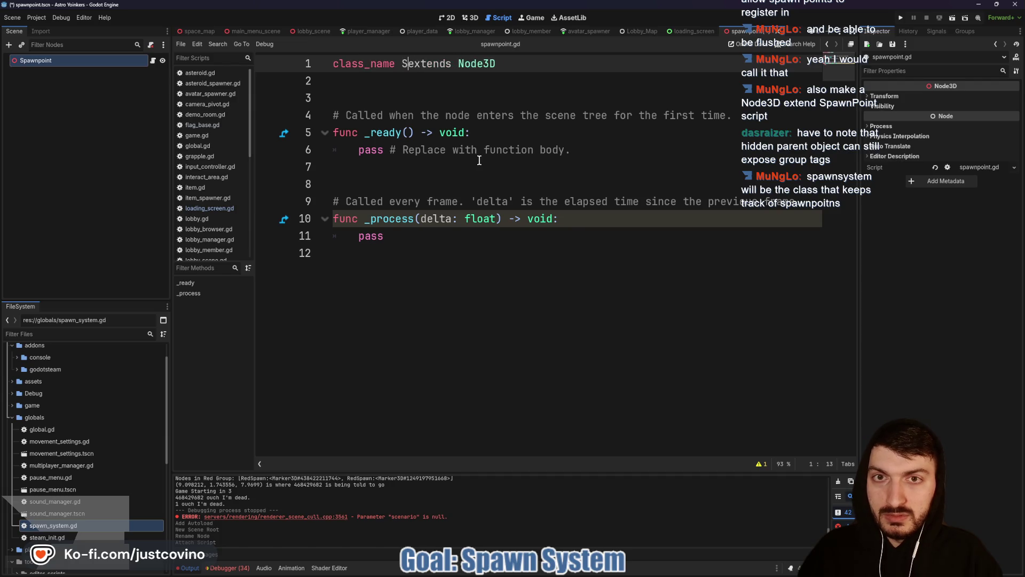
pyautogui.write('awn')
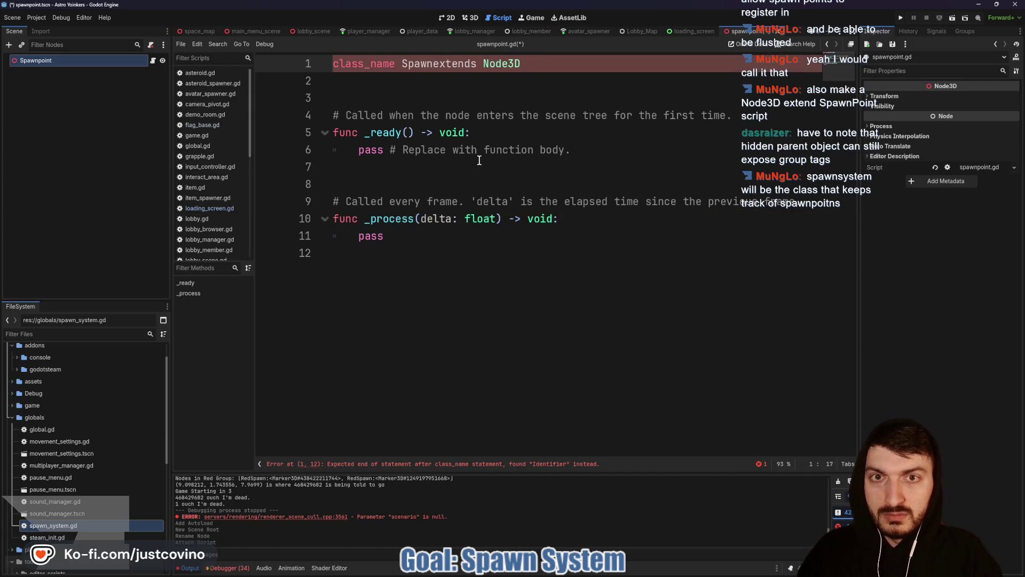
pyautogui.write('point')
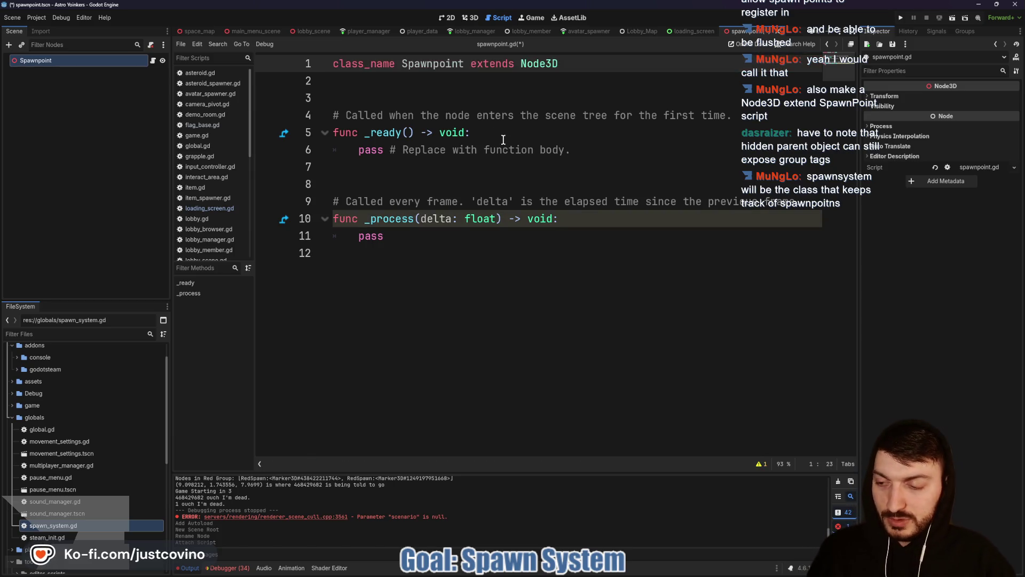
pyautogui.hotkey('ctrl', 's')
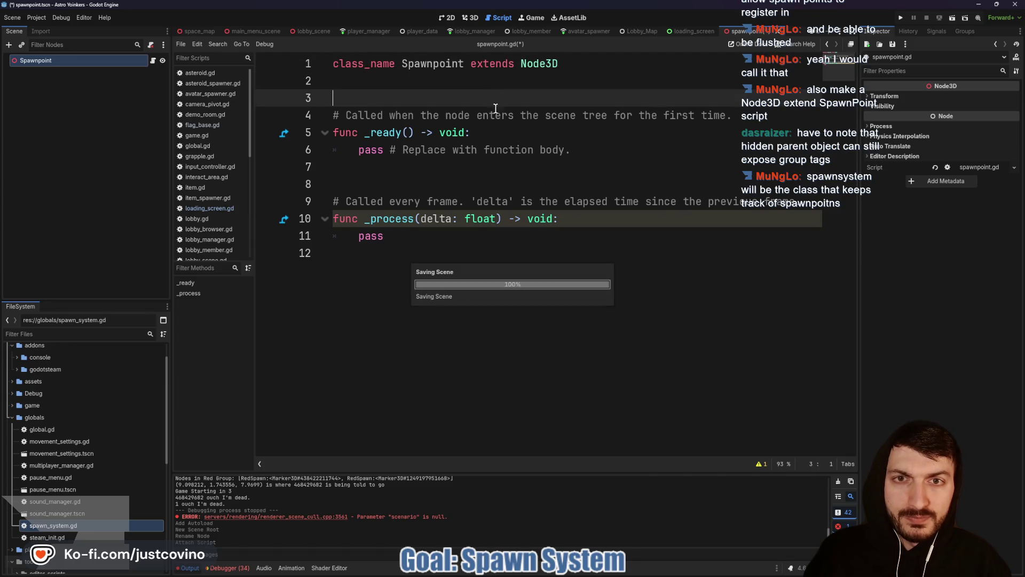
pyautogui.moveTo(441, 254); pyautogui.dragTo(325, 119)
pyautogui.press('BackSpace')
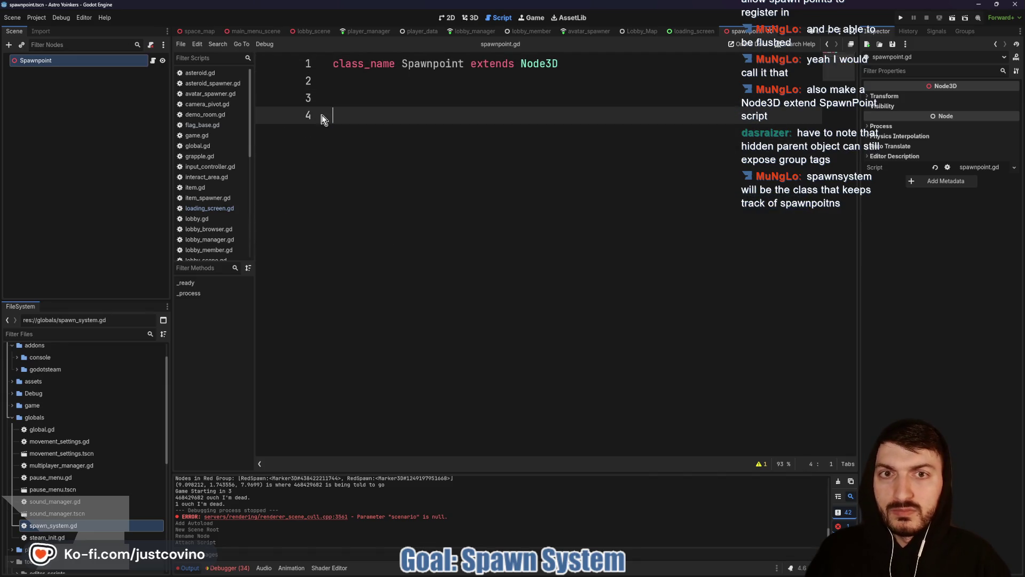
pyautogui.press('BackSpace')
pyautogui.press('BackSpace')
pyautogui.hotkey('ctrl', 's')
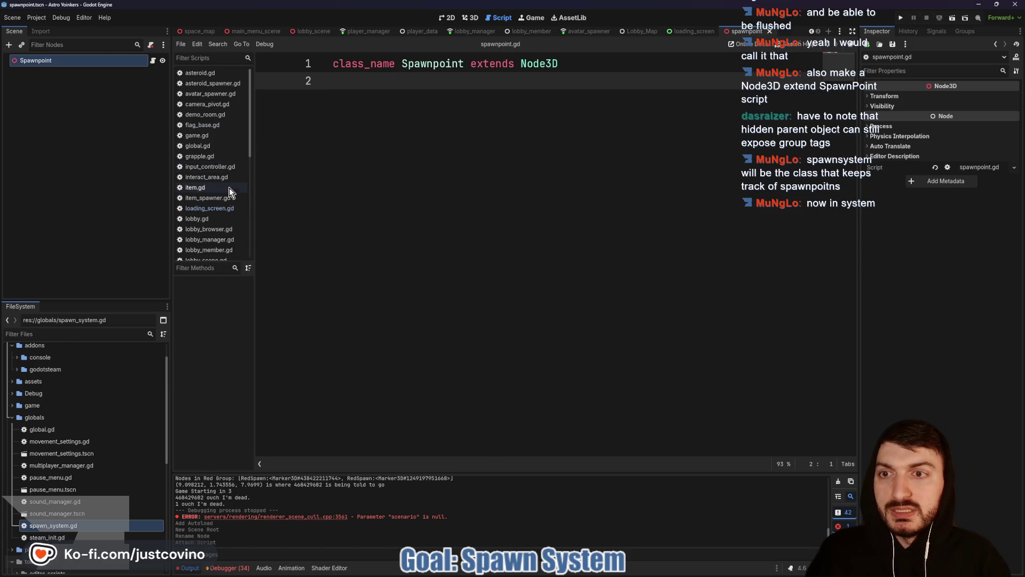
# In spawn_system.gd declare var spawnpoints: Array[Spawnpoint] = [], save, and begin a clear_spawnpoints function.
pyautogui.scroll(-5, 224, 203)
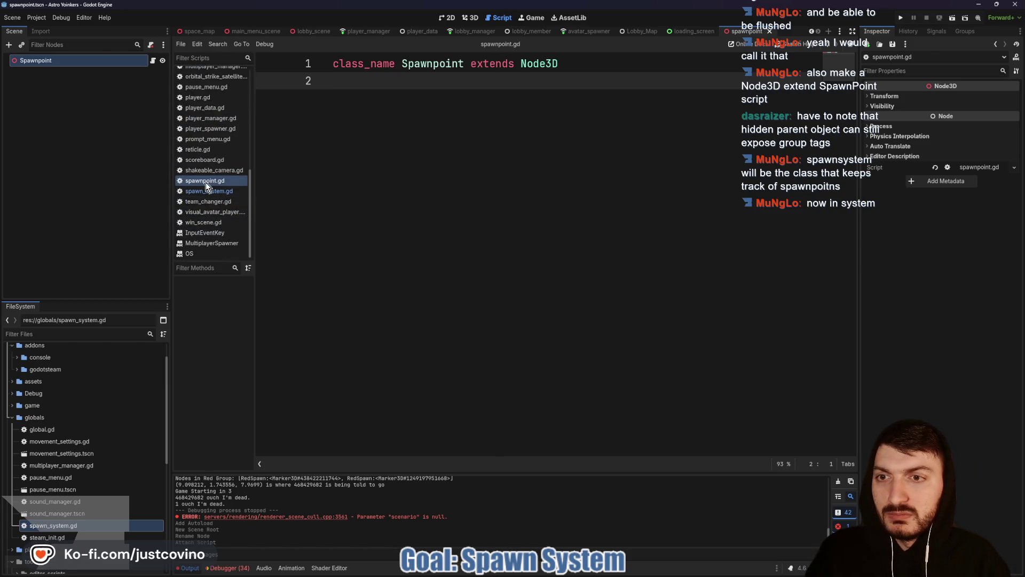
pyautogui.click(205, 192)
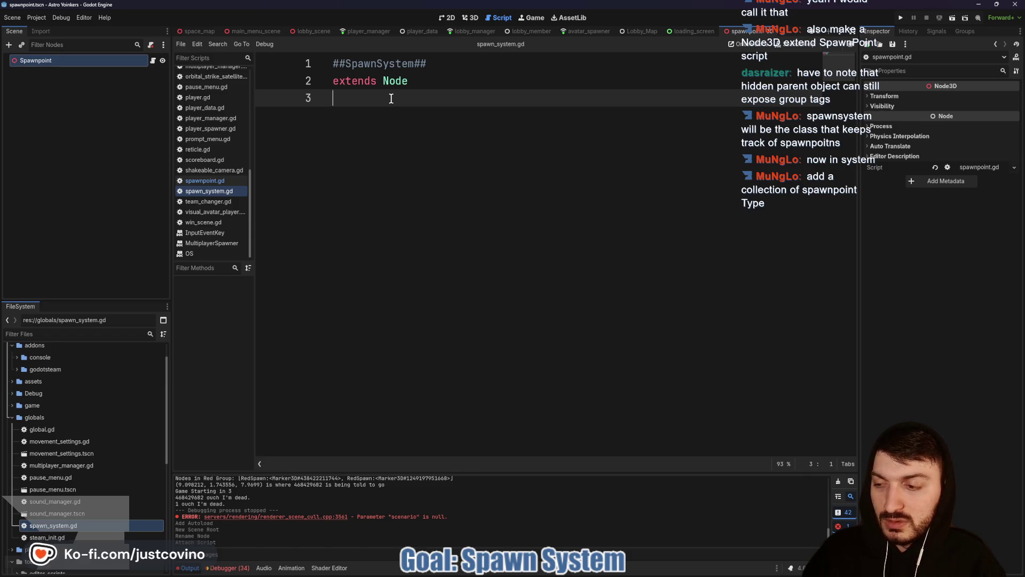
pyautogui.press('Return')
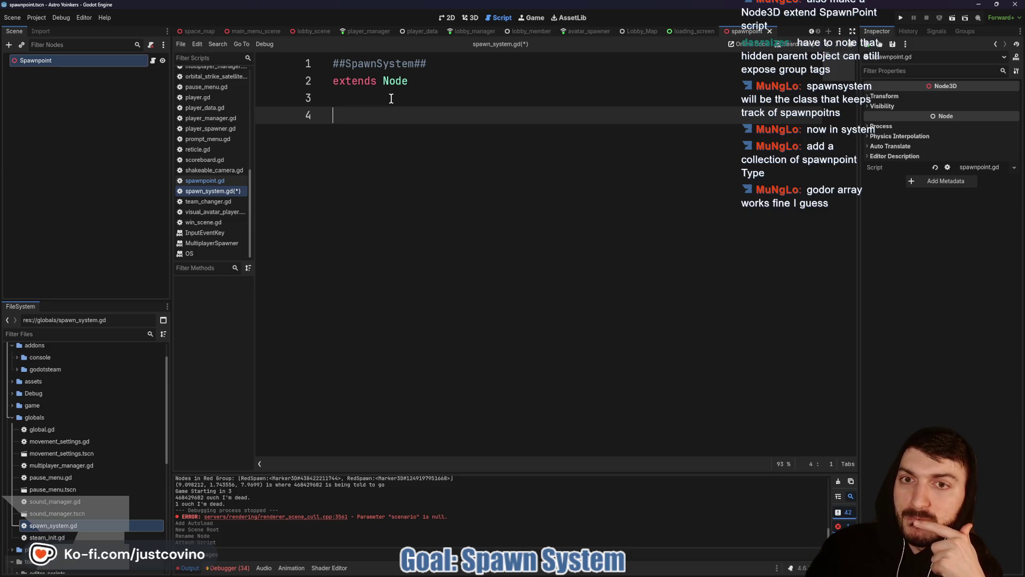
pyautogui.write('var')
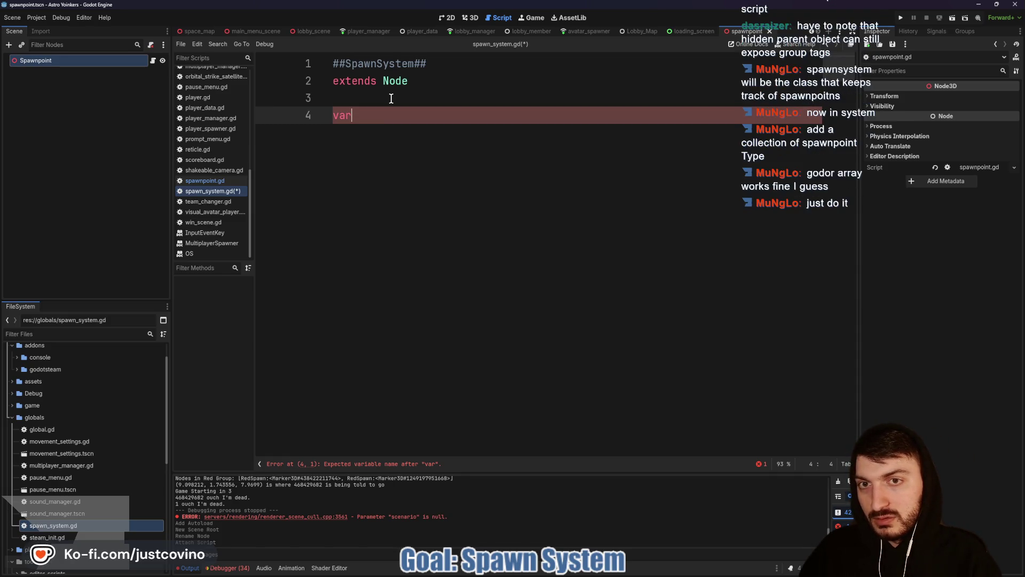
pyautogui.write('spawnpoitn')
pyautogui.press('BackSpace')
pyautogui.press('BackSpace')
pyautogui.write('nts: Array')
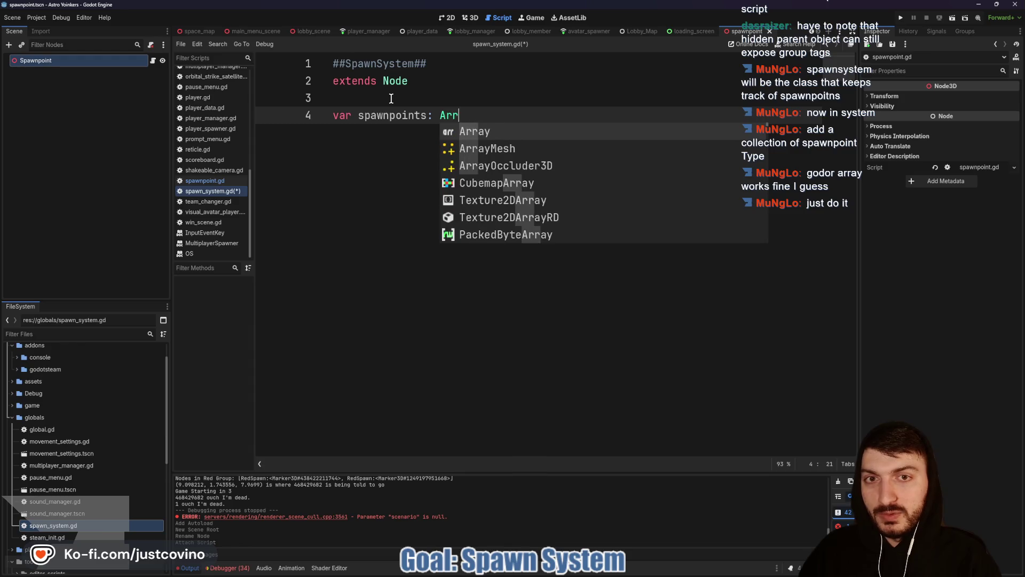
pyautogui.write('[Spawn')
pyautogui.press('Return')
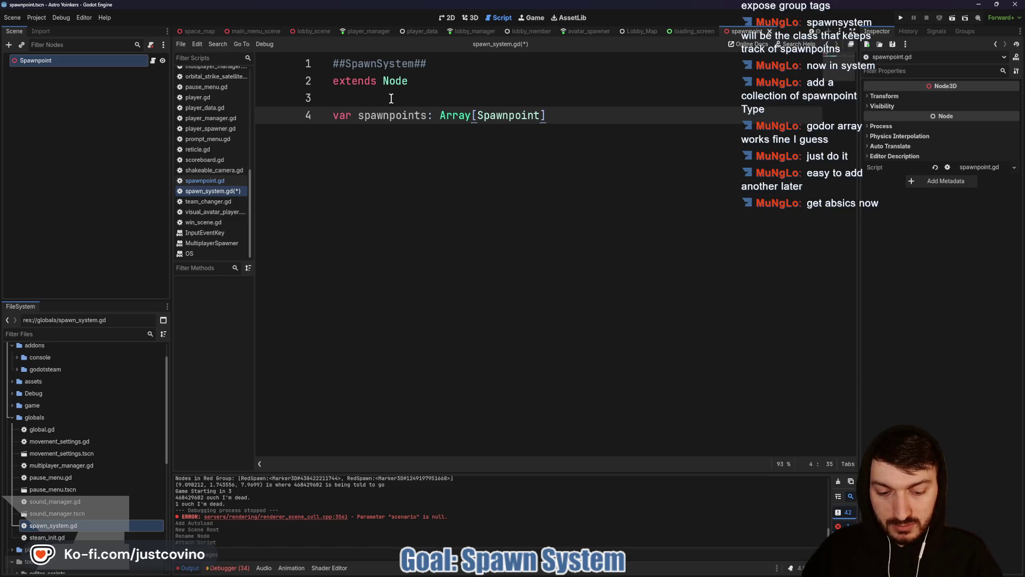
pyautogui.write('= [')
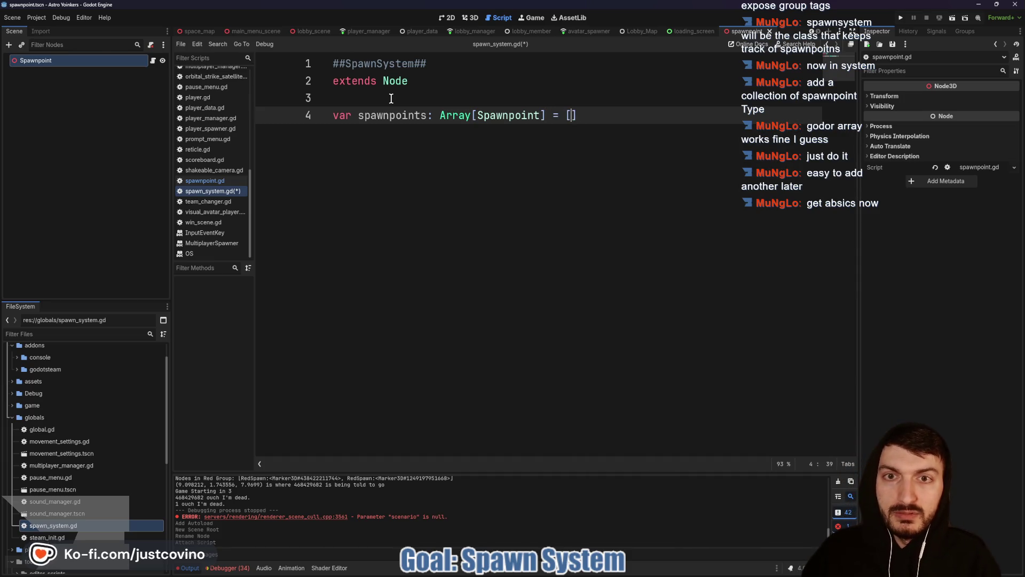
pyautogui.write(']')
pyautogui.hotkey('ctrl', 's')
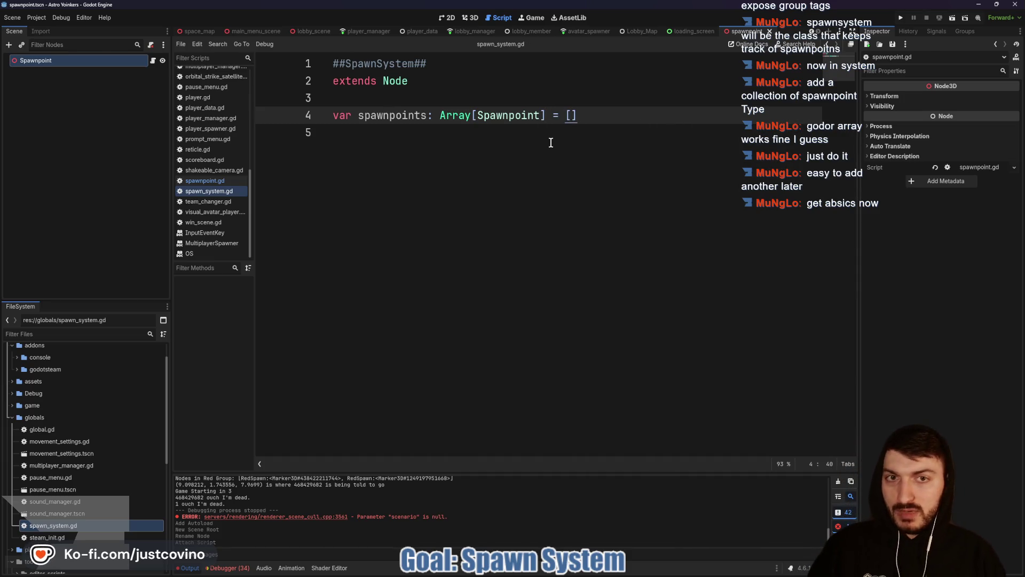
pyautogui.press('Return')
pyautogui.press('Return')
pyautogui.press('Return')
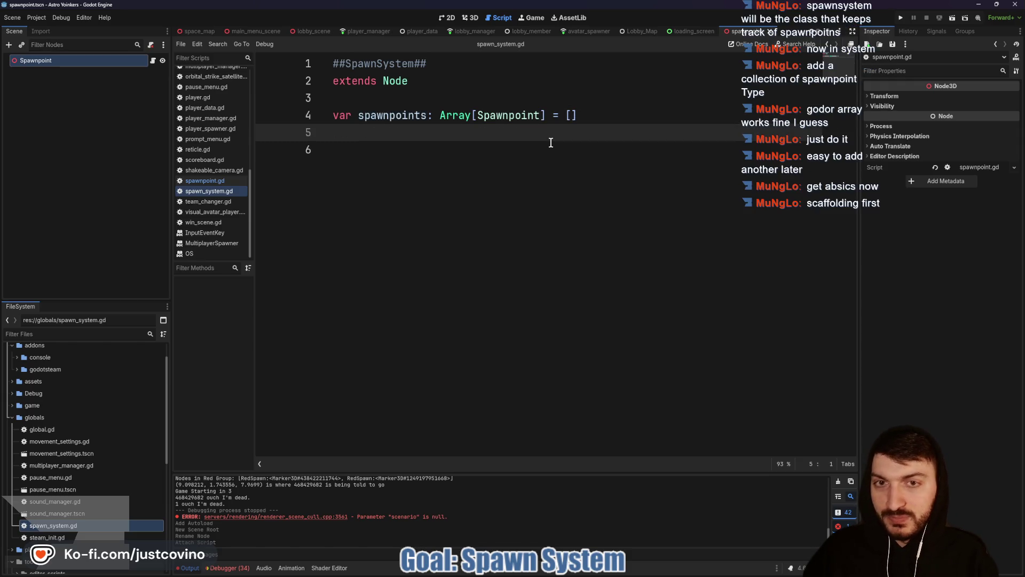
pyautogui.write('func clear')
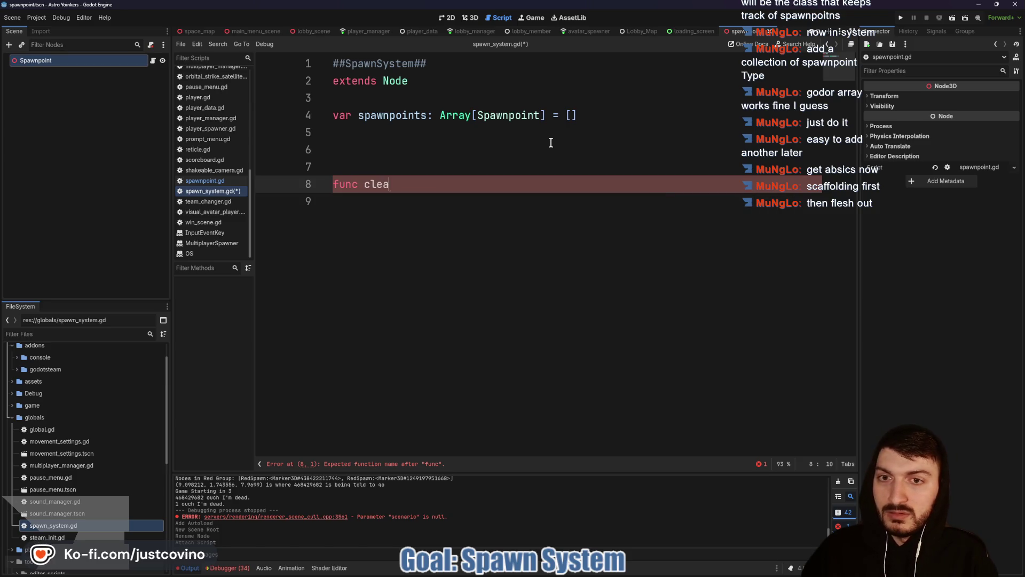
pyautogui.write('_s')
# Finish clear_spawnpoints() -> void with body spawnpoints = [] and save the script.
pyautogui.press('BackSpace')
pyautogui.write('oints() -> void:')
pyautogui.press('Return')
pyautogui.write('pawn')
pyautogui.press('Return')
pyautogui.write('= []')
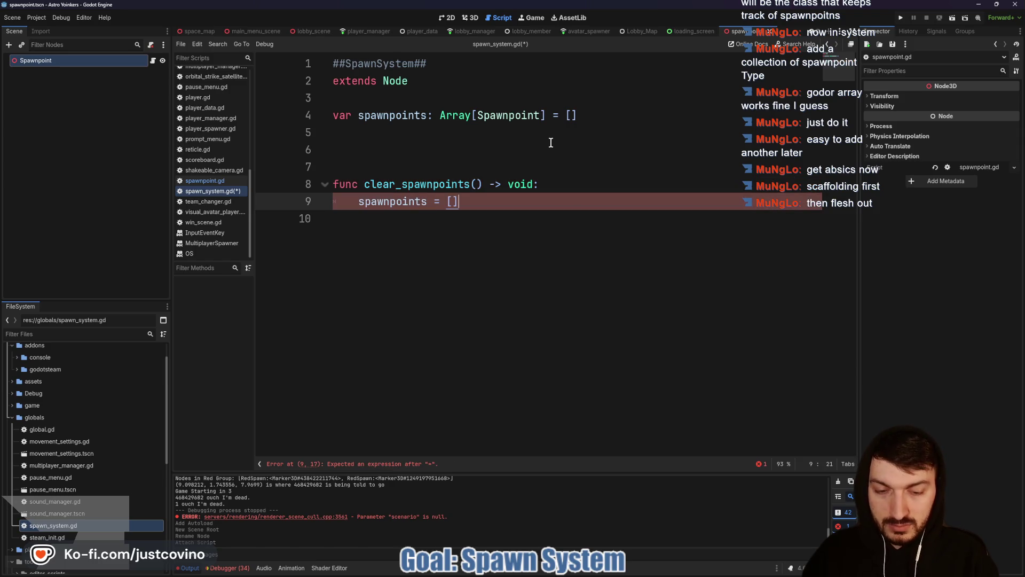
pyautogui.hotkey('ctrl', 's')
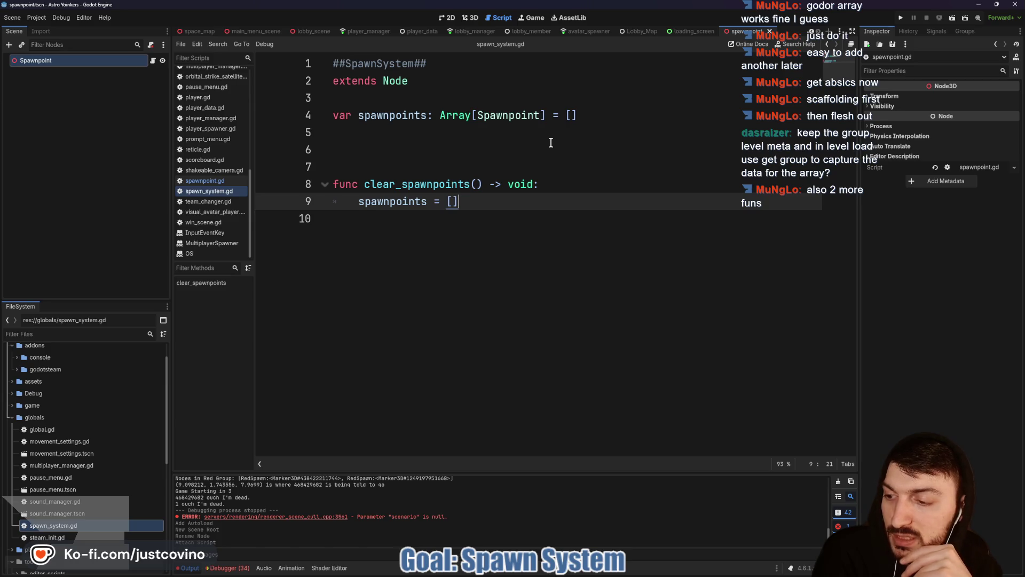
pyautogui.click(402, 172)
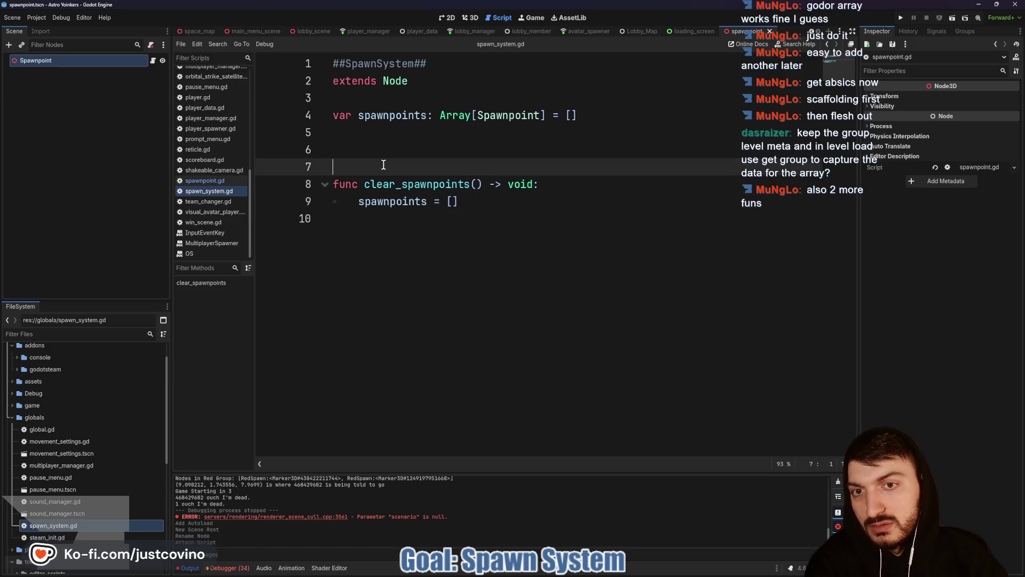
# Add a register_spawnpoint() -> void function with a pass placeholder body.
pyautogui.press('Return')
pyautogui.press('Return')
pyautogui.press('Return')
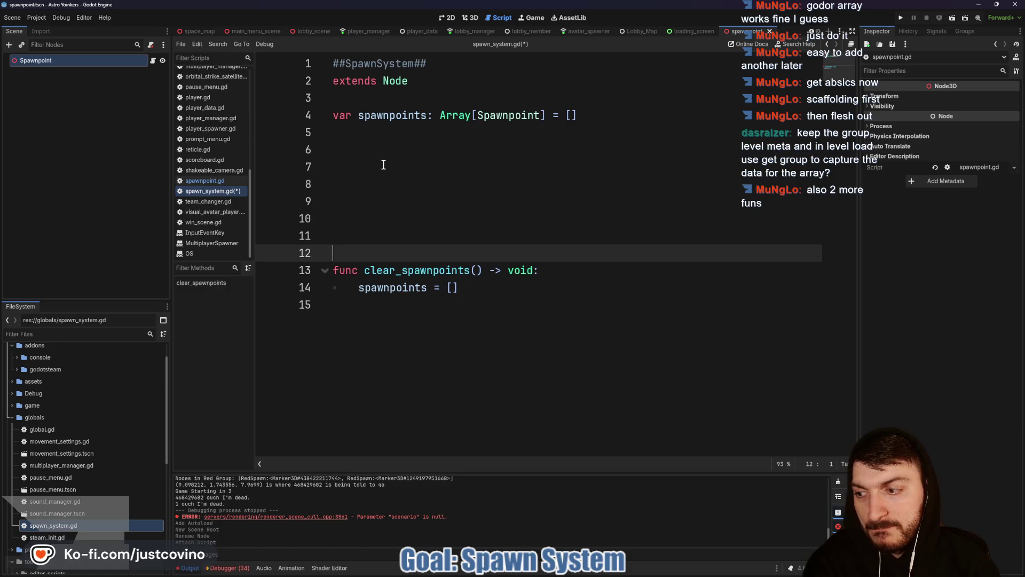
pyautogui.press('Up')
pyautogui.press('Up')
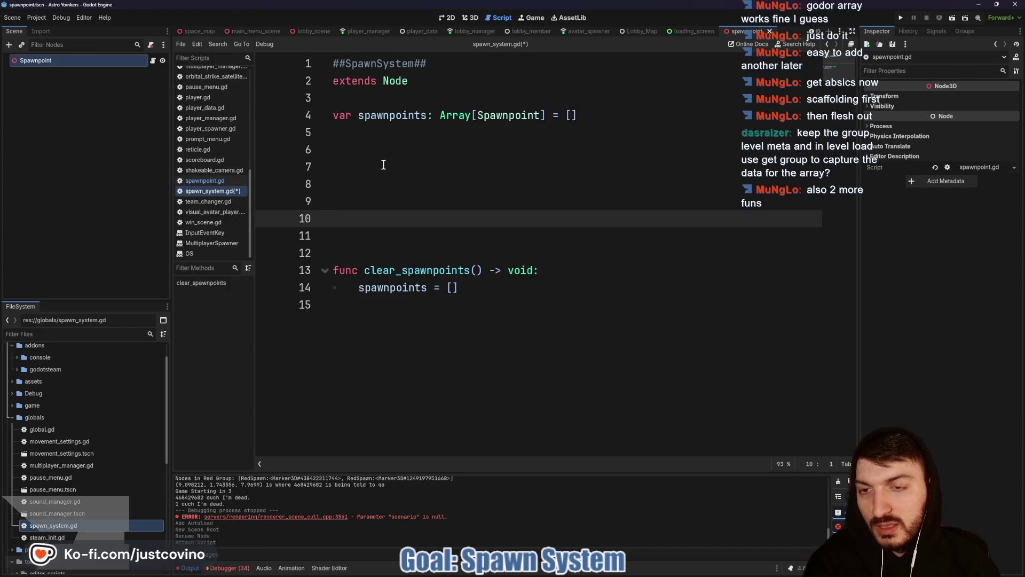
pyautogui.press('Up')
pyautogui.write('func ')
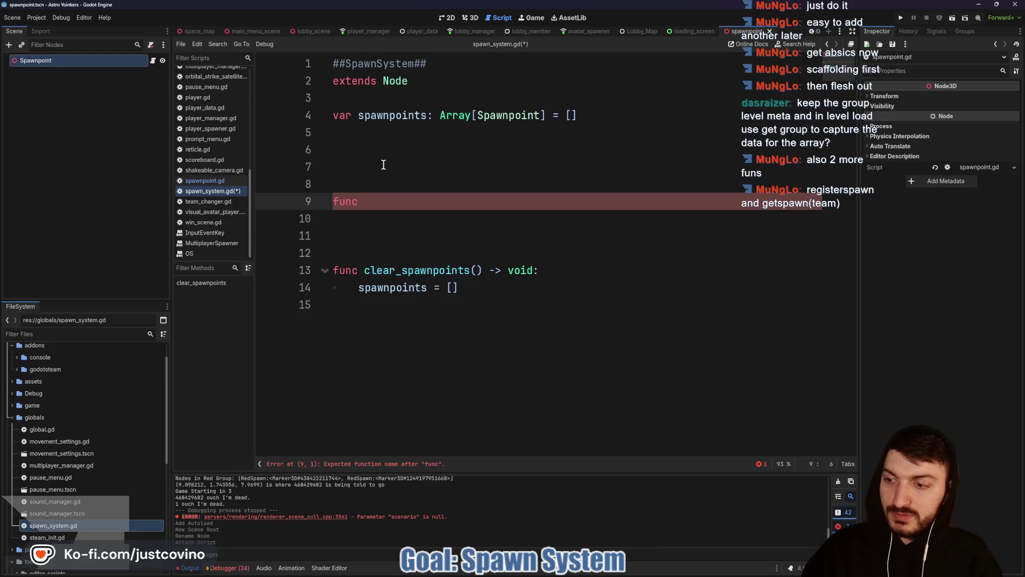
pyautogui.write('register_spawnpoint() -')
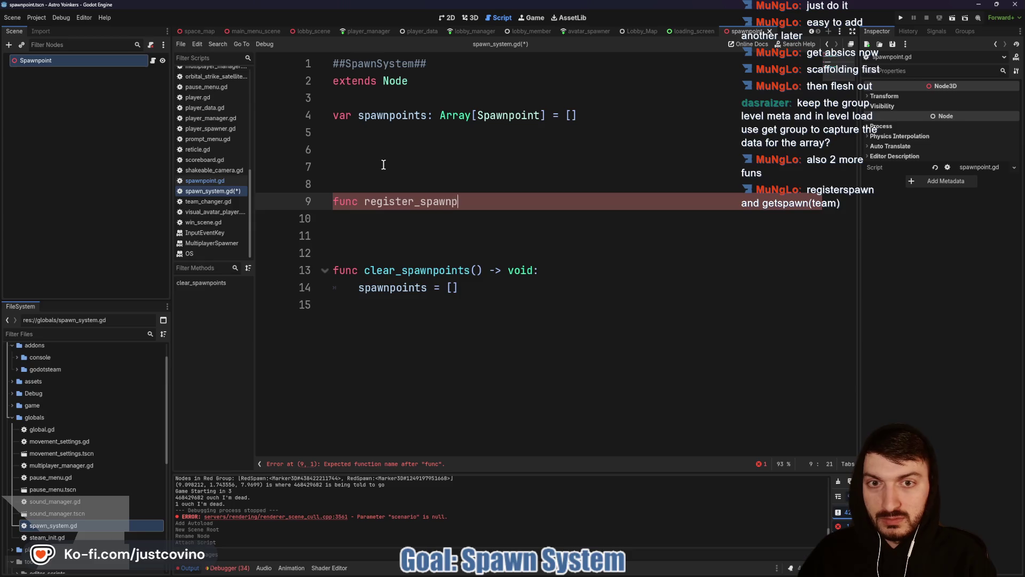
pyautogui.write('> void:')
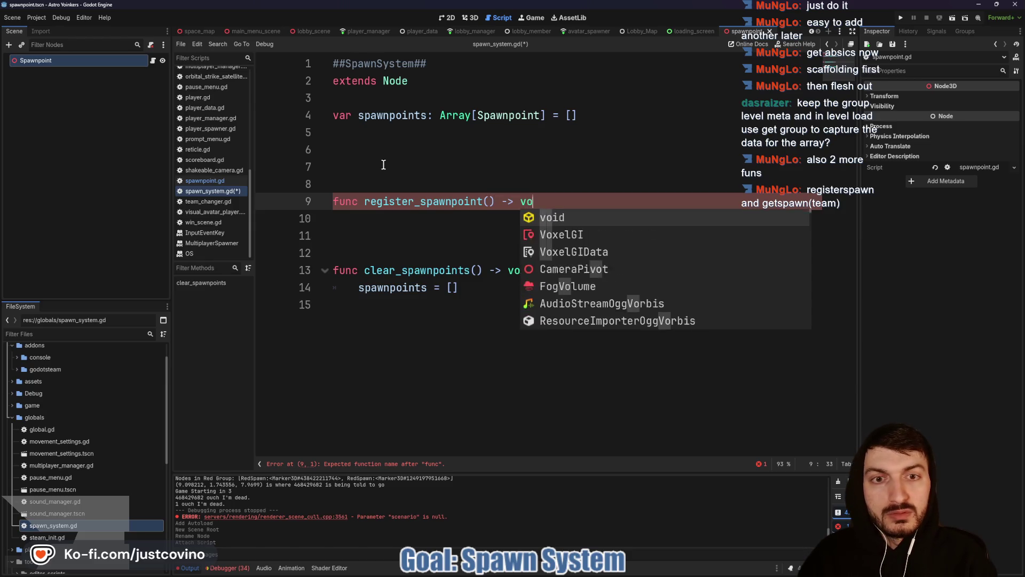
pyautogui.press('Return')
pyautogui.write('pa')
pyautogui.press('Return')
pyautogui.press('Return')
pyautogui.press('Return')
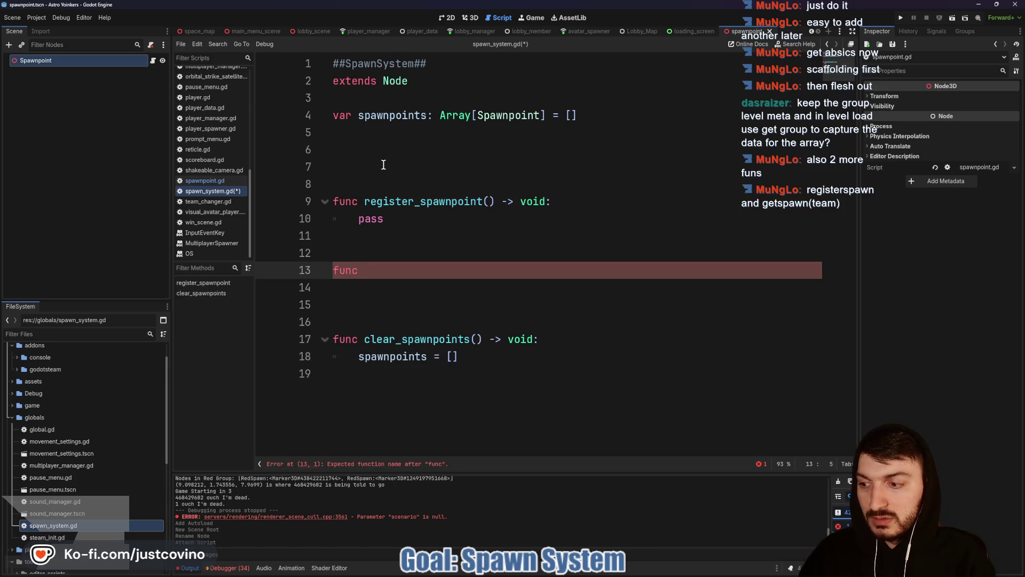
# Add get_spawnpoint(team: Global.Team) -> Spawnpoint returning Spawnpoint.new() as a placeholder.
pyautogui.write('get_spawnpoint()')
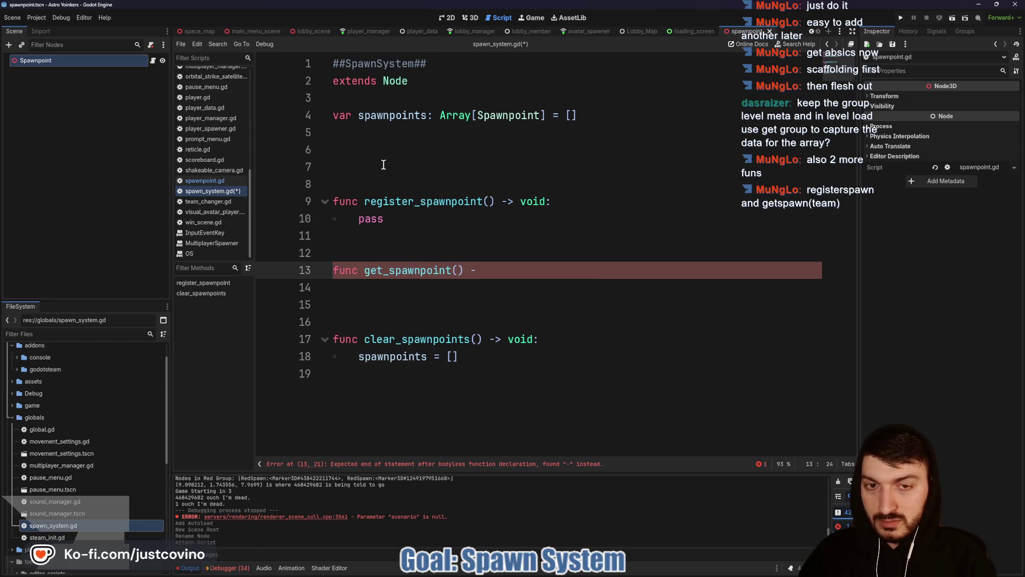
pyautogui.write(' -> Spawnpoint')
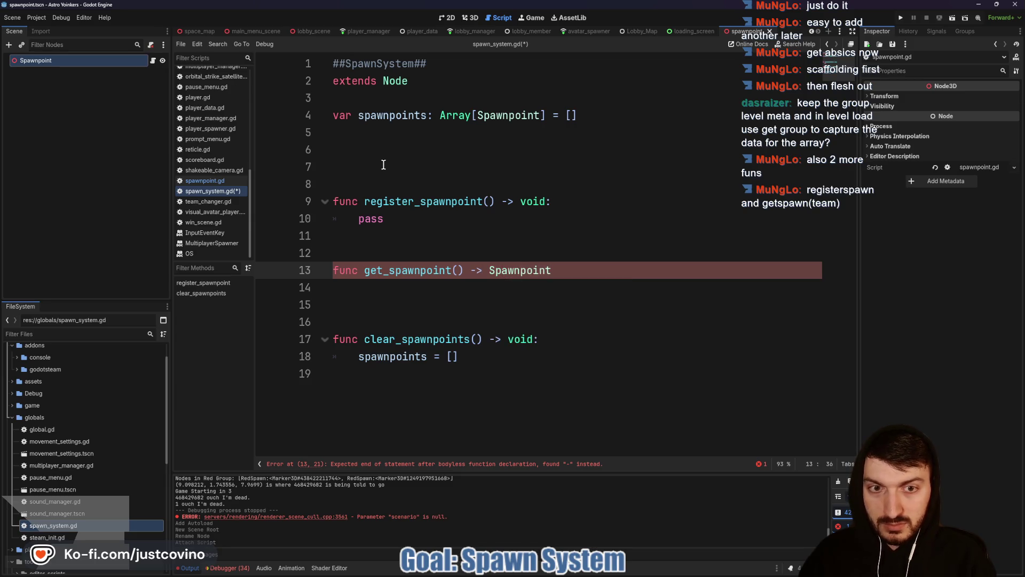
pyautogui.write(':')
pyautogui.press('Return')
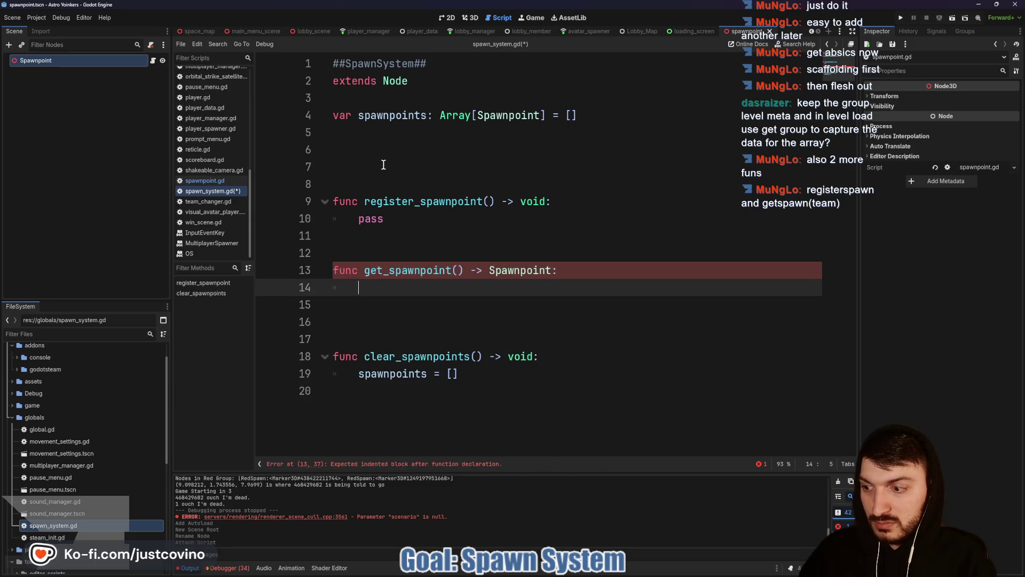
pyautogui.click(458, 270)
pyautogui.write('team: Global.Team')
pyautogui.click(485, 282)
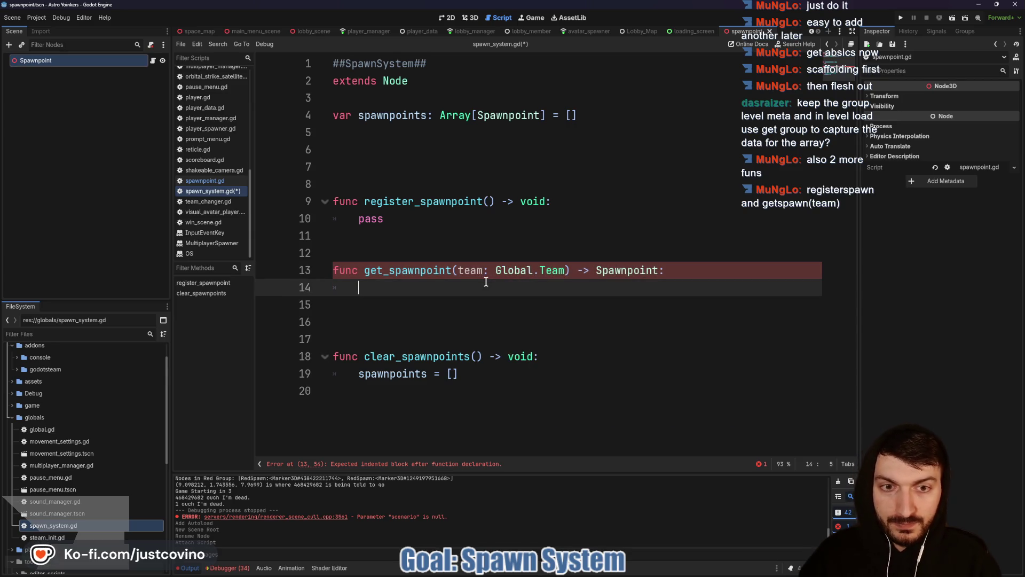
pyautogui.write('turn Spawn')
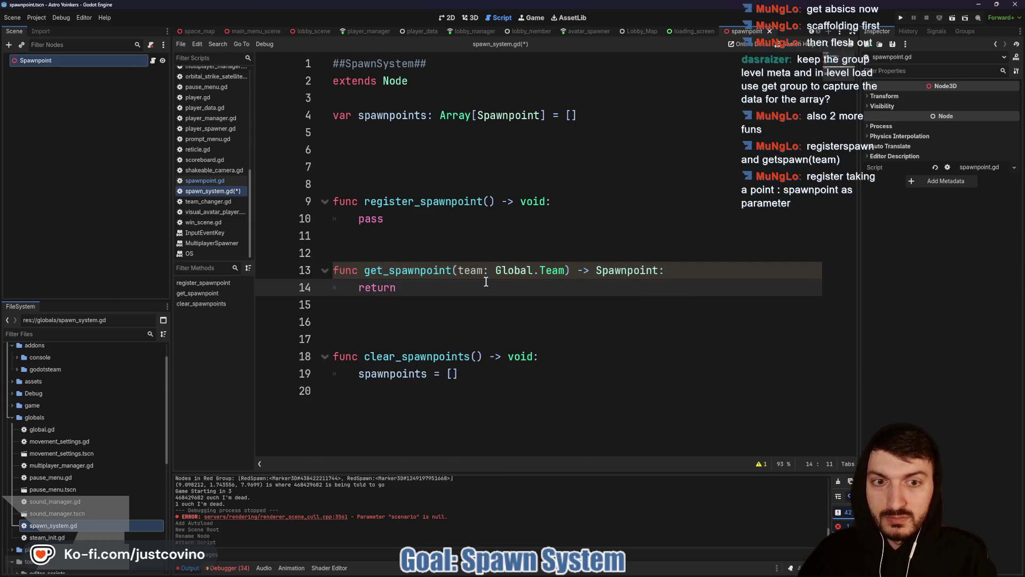
pyautogui.press('Return')
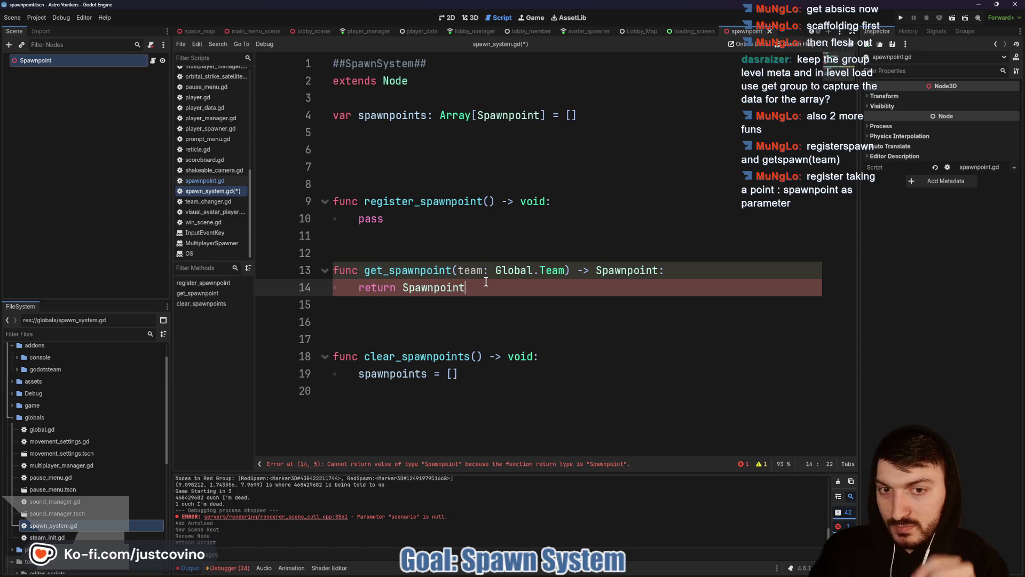
pyautogui.write('.new')
pyautogui.press('Return')
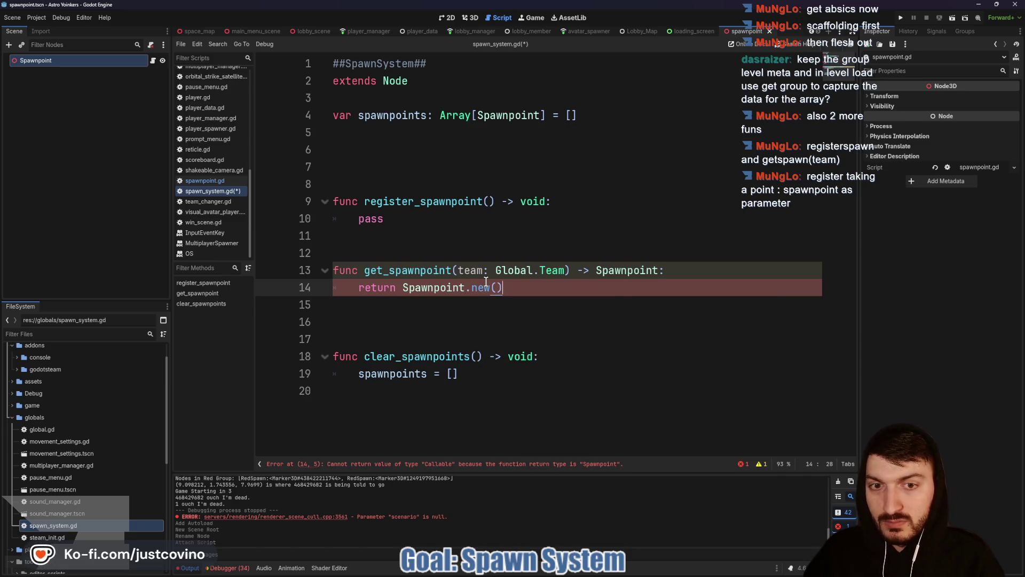
pyautogui.click(418, 217)
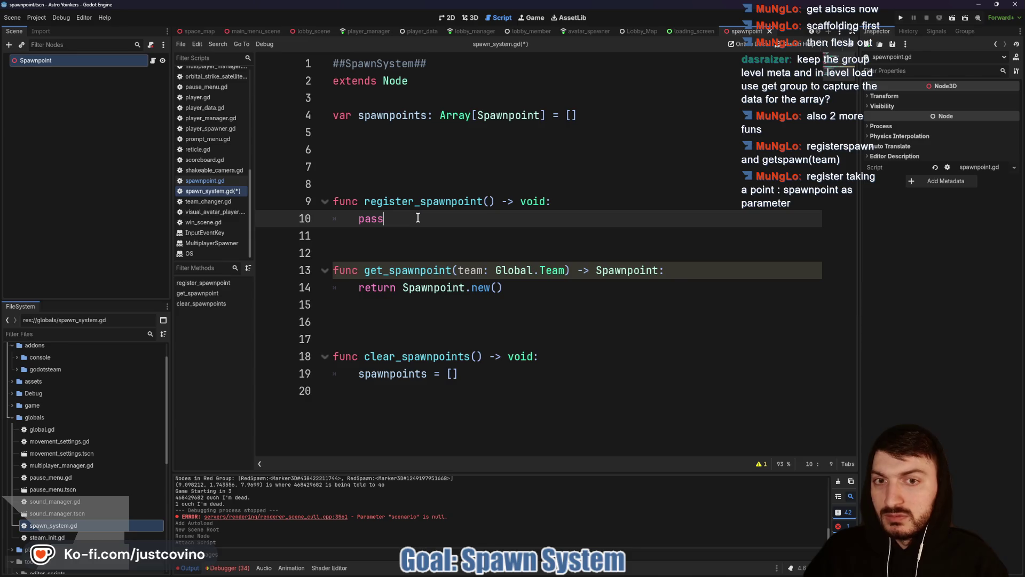
pyautogui.click(492, 201)
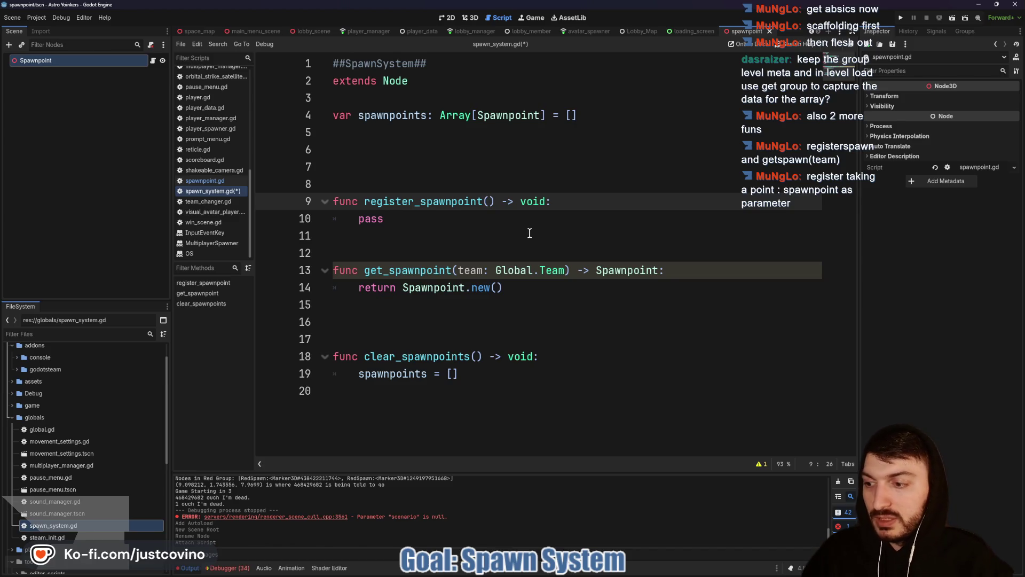
# Give register_spawnpoint a point: Spawnpoint parameter and replace pass with spawnpoints.append(point).
pyautogui.write('point: ')
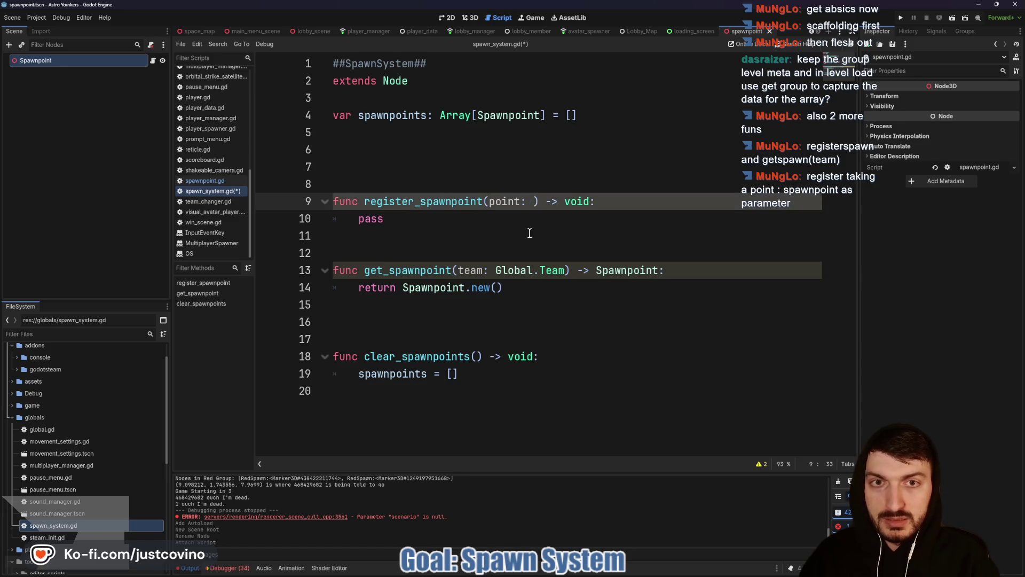
pyautogui.write('Spawn')
pyautogui.press('Return')
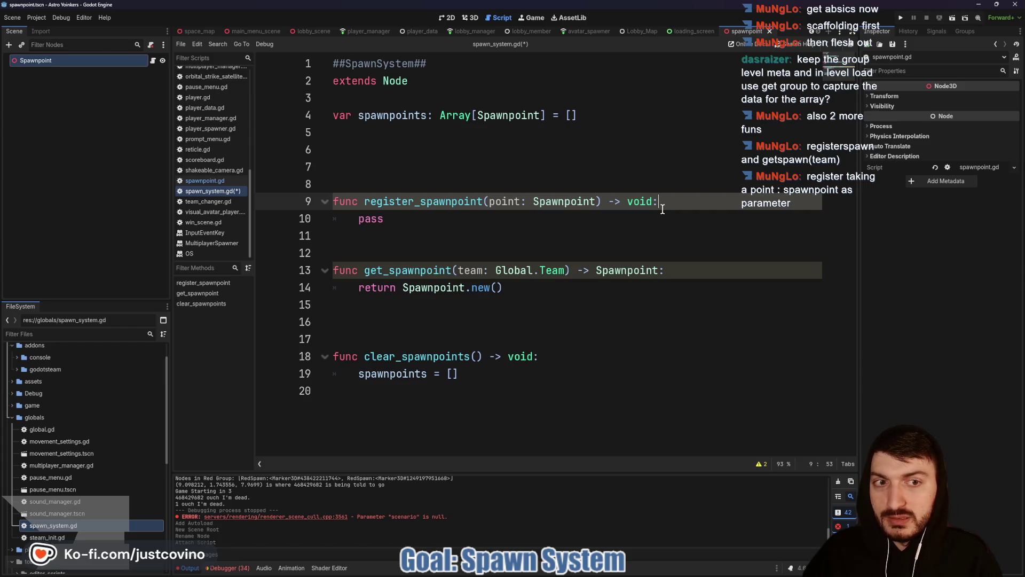
pyautogui.press('Return')
pyautogui.write('spawnpoints.app')
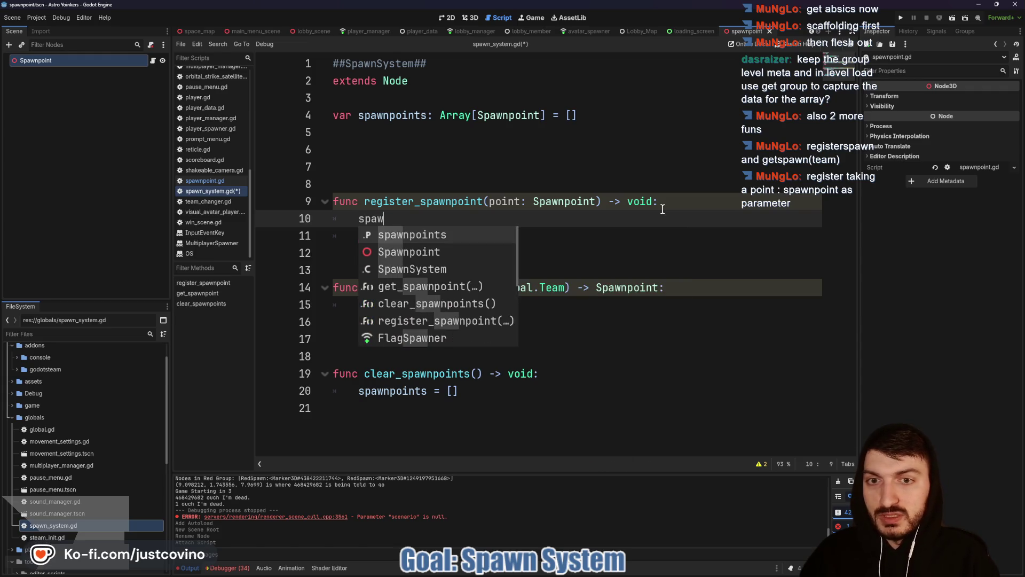
pyautogui.press('Return')
pyautogui.write('points.append(poin')
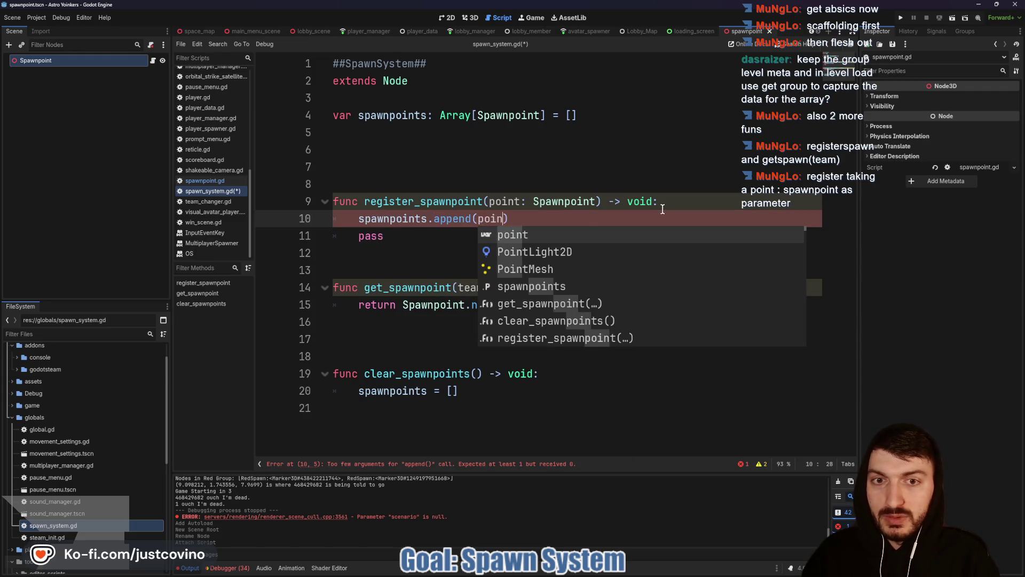
pyautogui.press('Return')
pyautogui.moveTo(383, 236); pyautogui.dragTo(333, 242)
pyautogui.press('BackSpace')
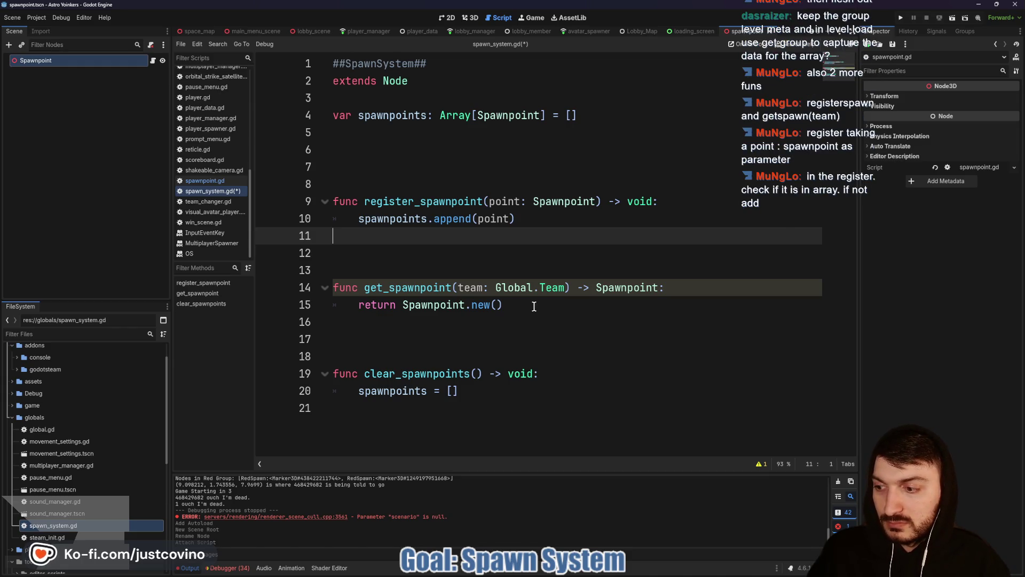
# Wrap the append in if not spawnpoints.has(point) and save the script.
pyautogui.click(683, 207)
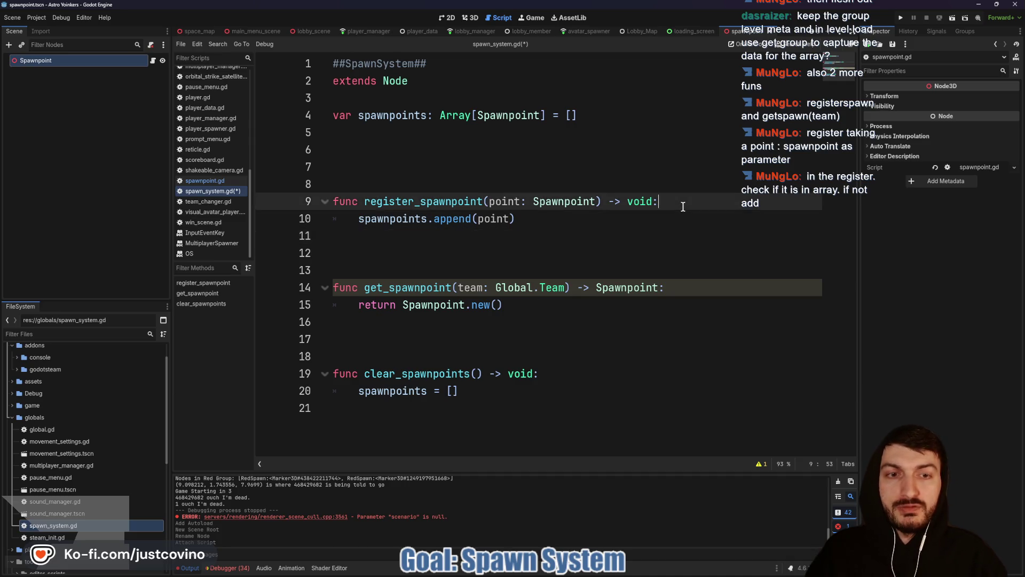
pyautogui.press('Return')
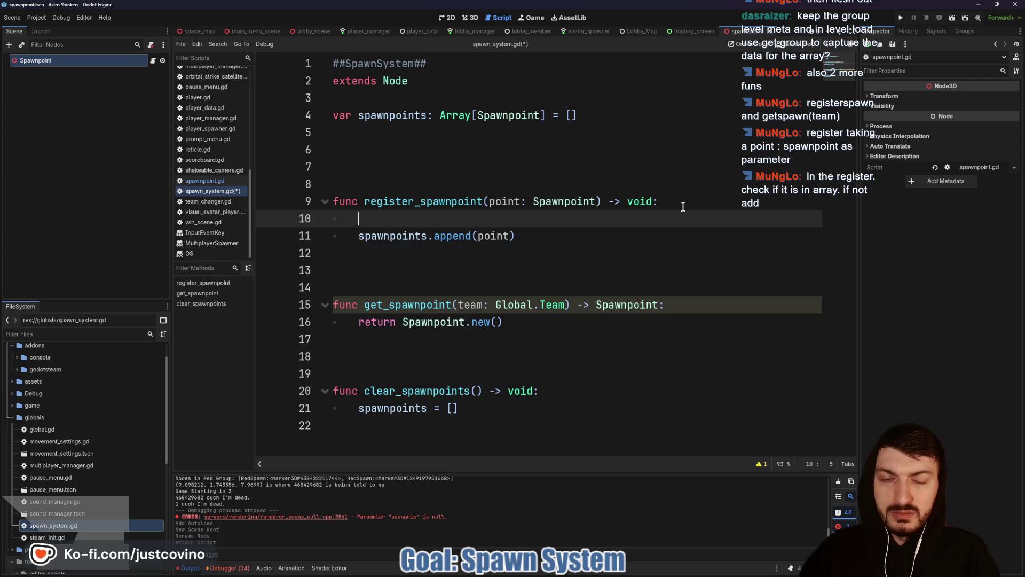
pyautogui.write('if spawnpoints.has(')
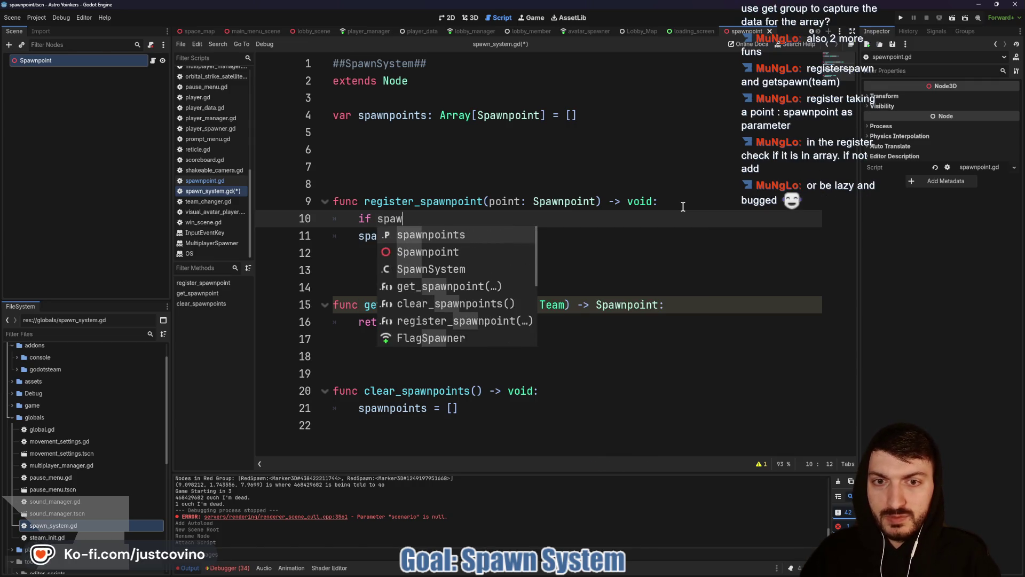
pyautogui.write('point):')
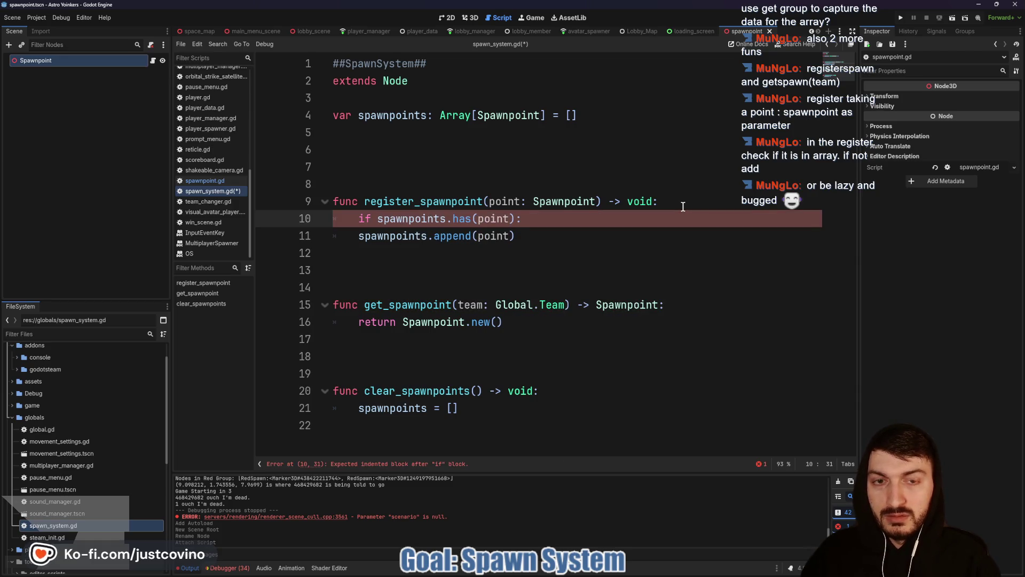
pyautogui.click(356, 235)
pyautogui.press('Tab')
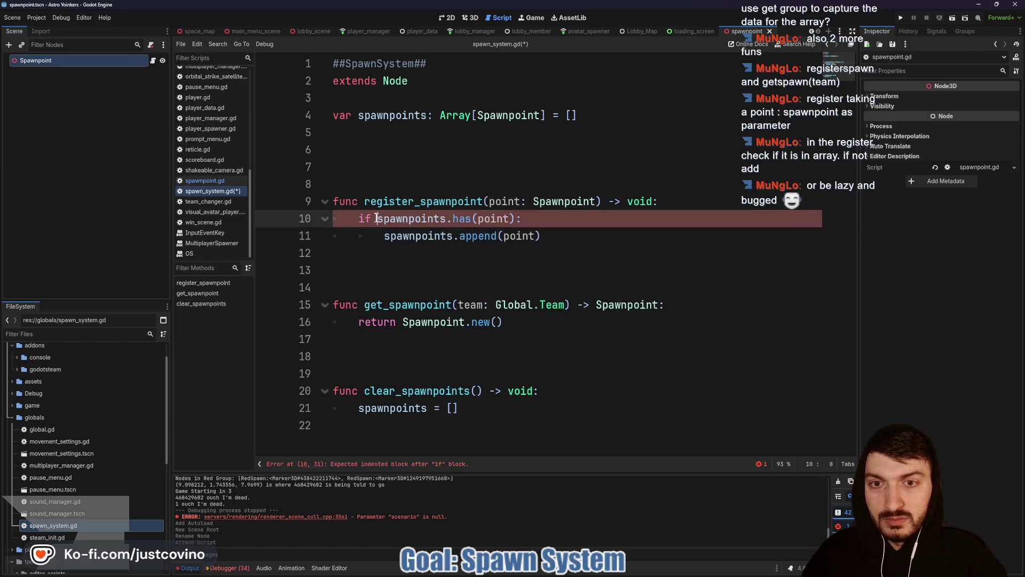
pyautogui.click(377, 218)
pyautogui.write('not')
pyautogui.click(367, 247)
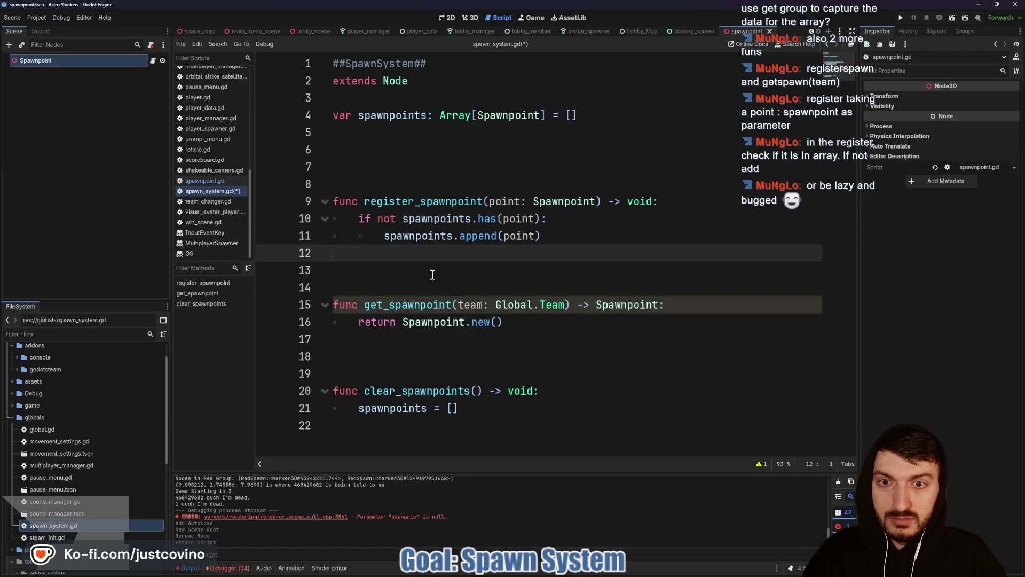
pyautogui.hotkey('ctrl', 's')
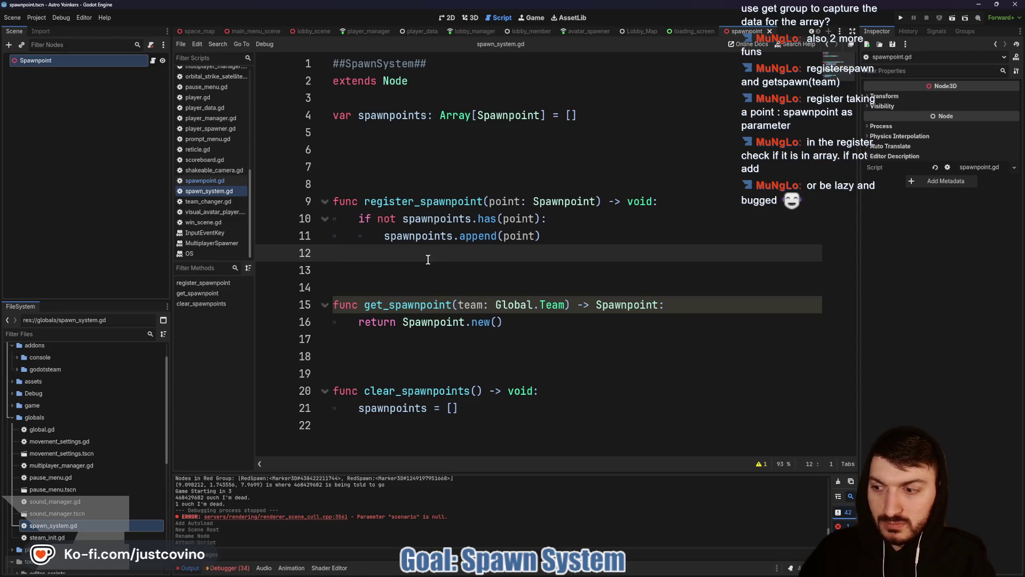
# Add an else branch printing "Point Already Registered!" and save.
pyautogui.write('else:')
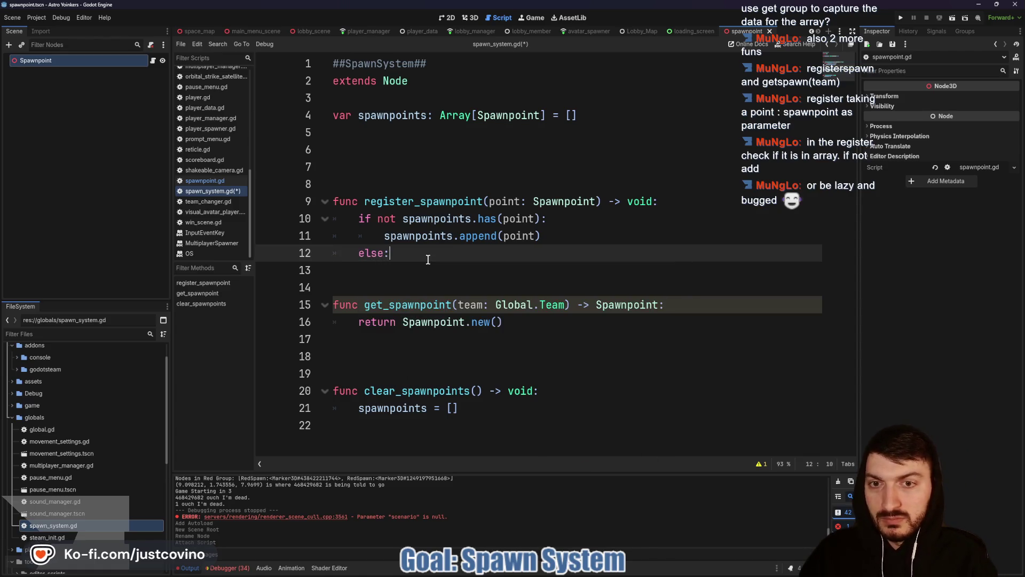
pyautogui.press('Return')
pyautogui.write('print("Point A')
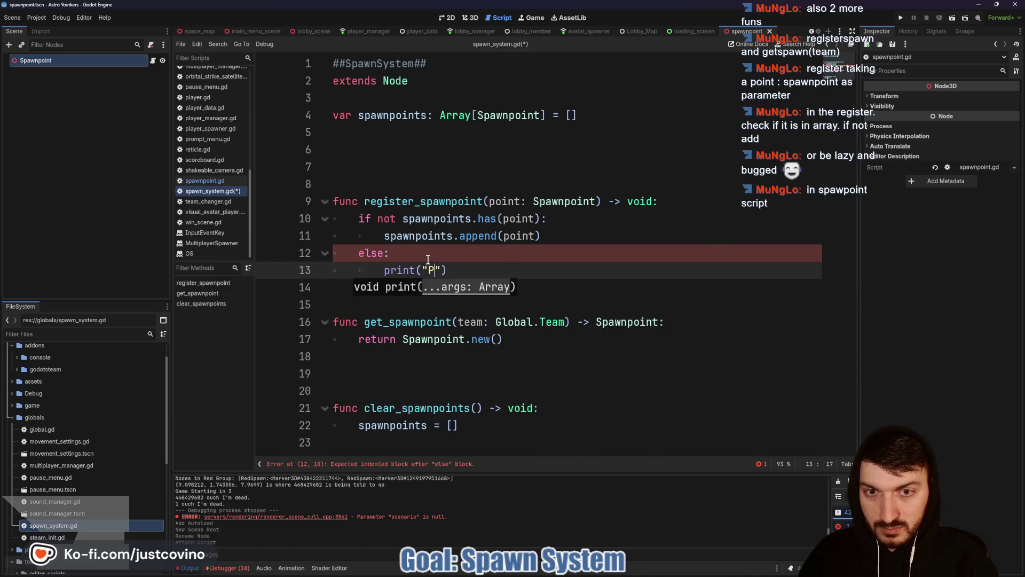
pyautogui.write('lready Registered!')
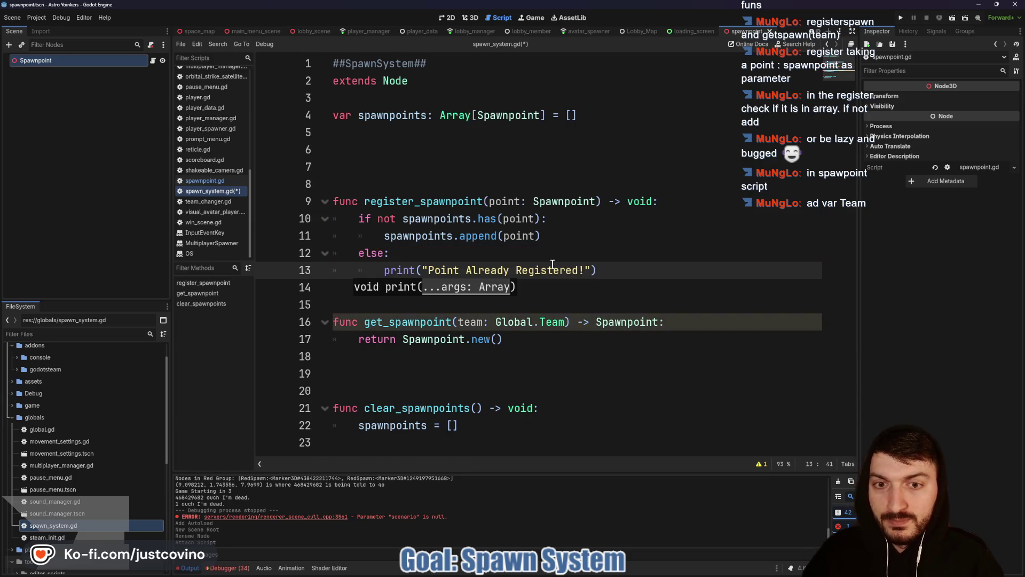
pyautogui.press('End')
pyautogui.hotkey('ctrl', 's')
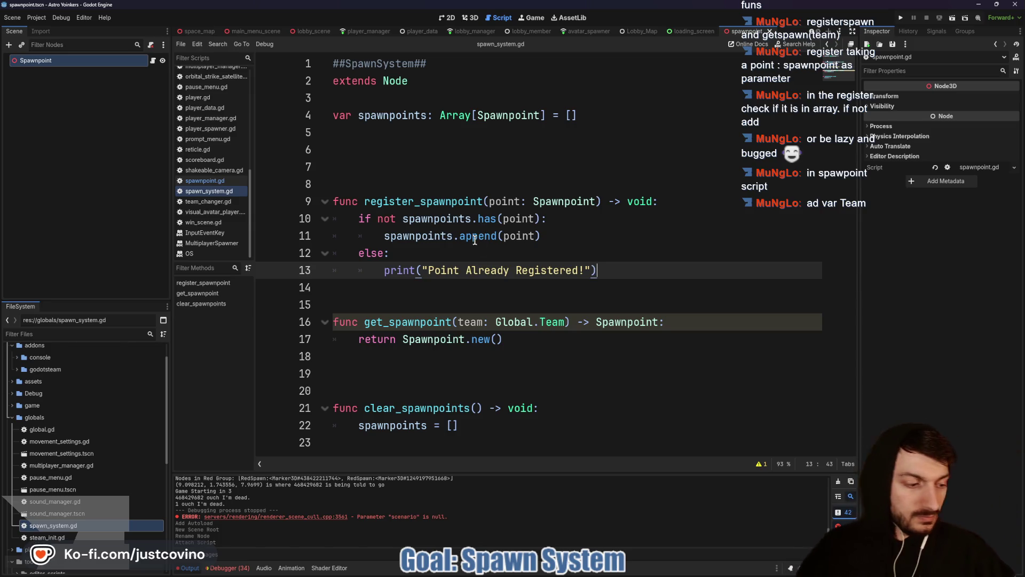
# Rename get_spawnpoint's team parameter to _team.
pyautogui.moveTo(474, 241)
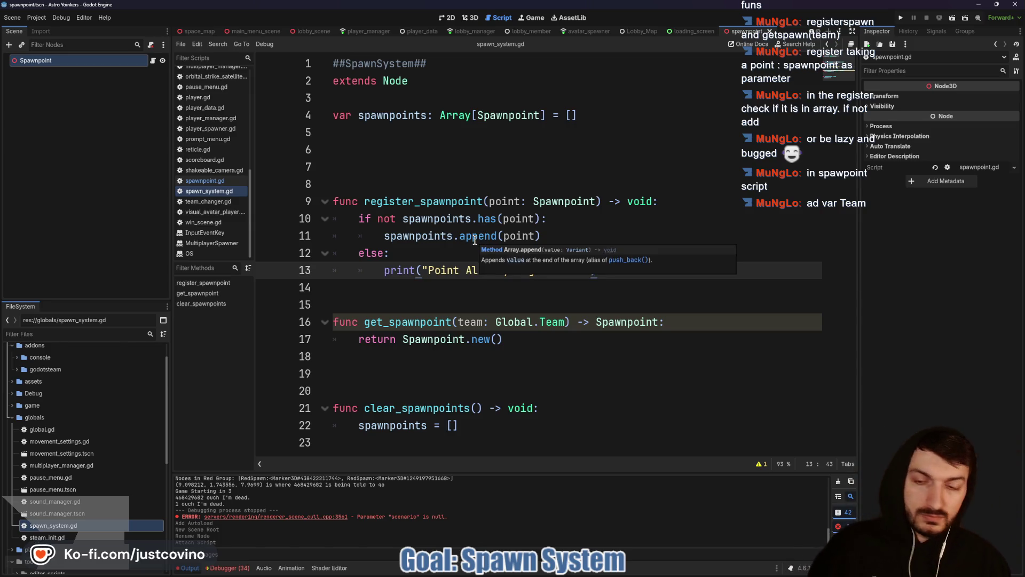
pyautogui.click(364, 138)
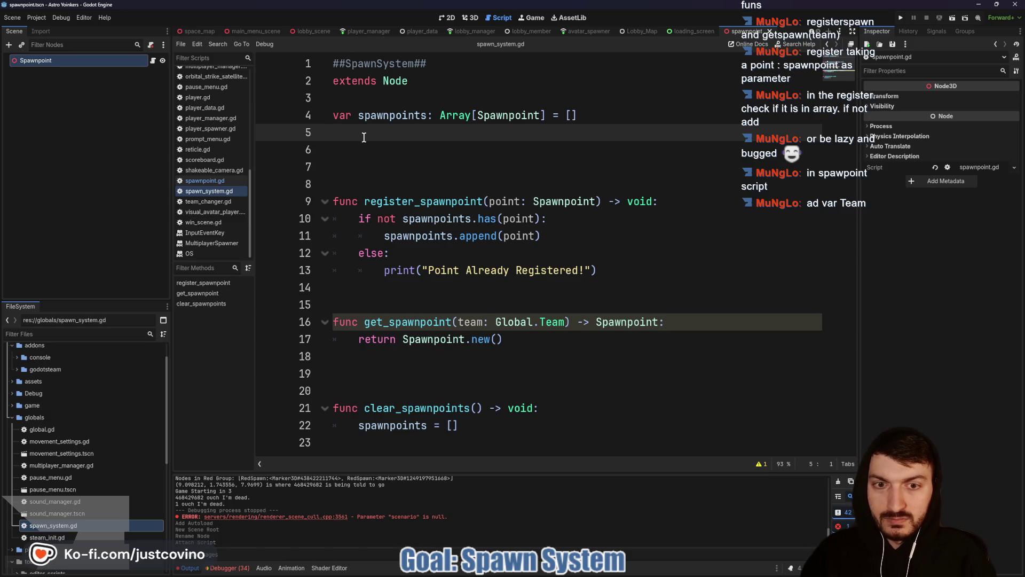
pyautogui.click(465, 323)
pyautogui.click(457, 321)
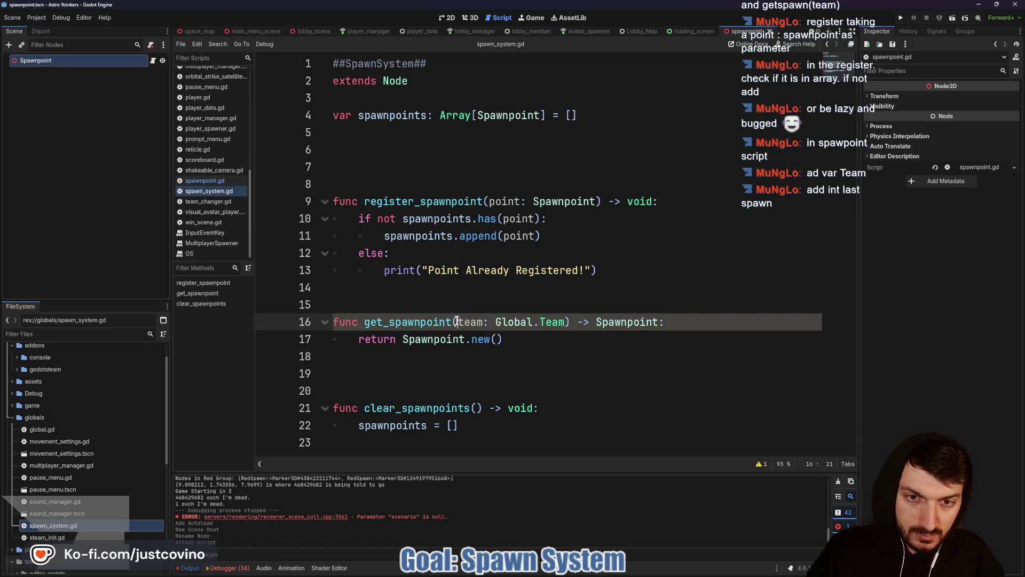
pyautogui.write('_')
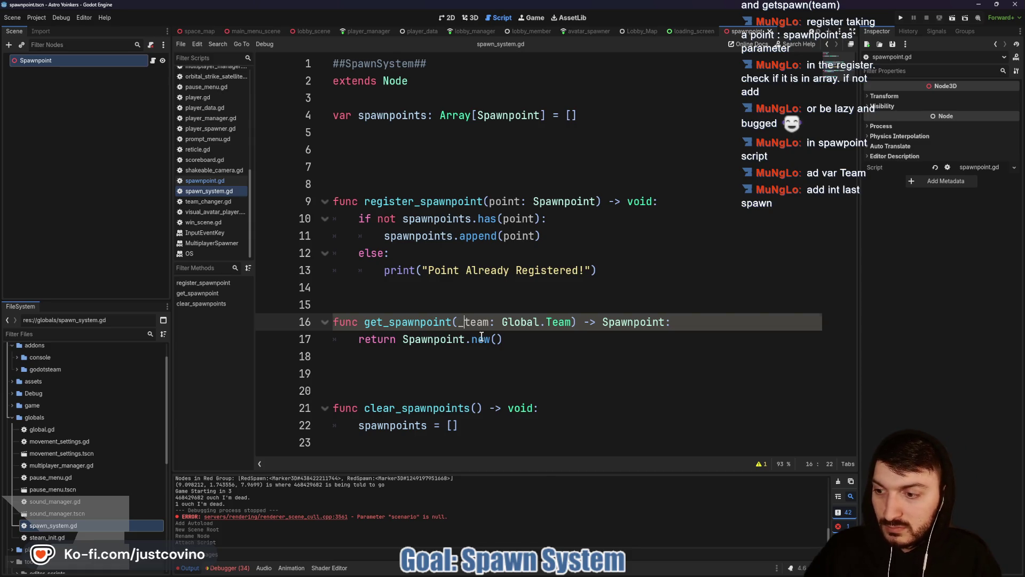
# Add a var team: Global.Team line below the spawnpoints array.
pyautogui.moveTo(310, 119); pyautogui.dragTo(327, 136)
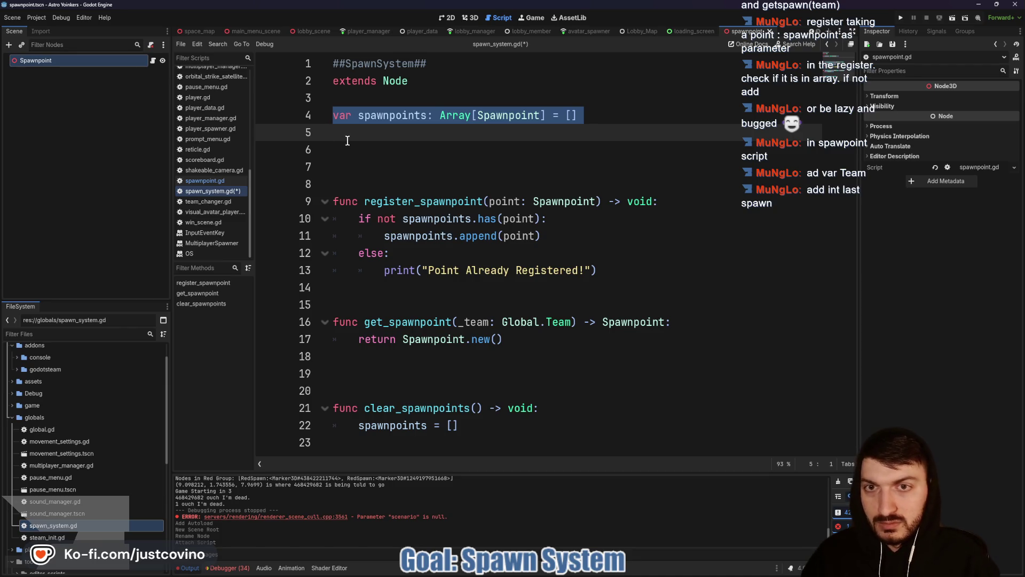
pyautogui.click(347, 140)
pyautogui.write('team: Tea')
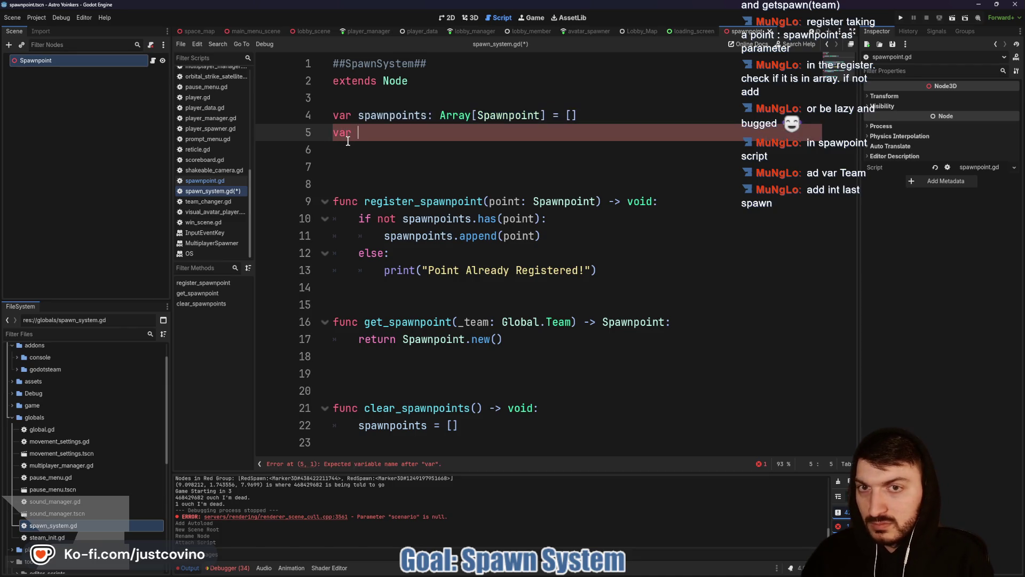
pyautogui.write('m')
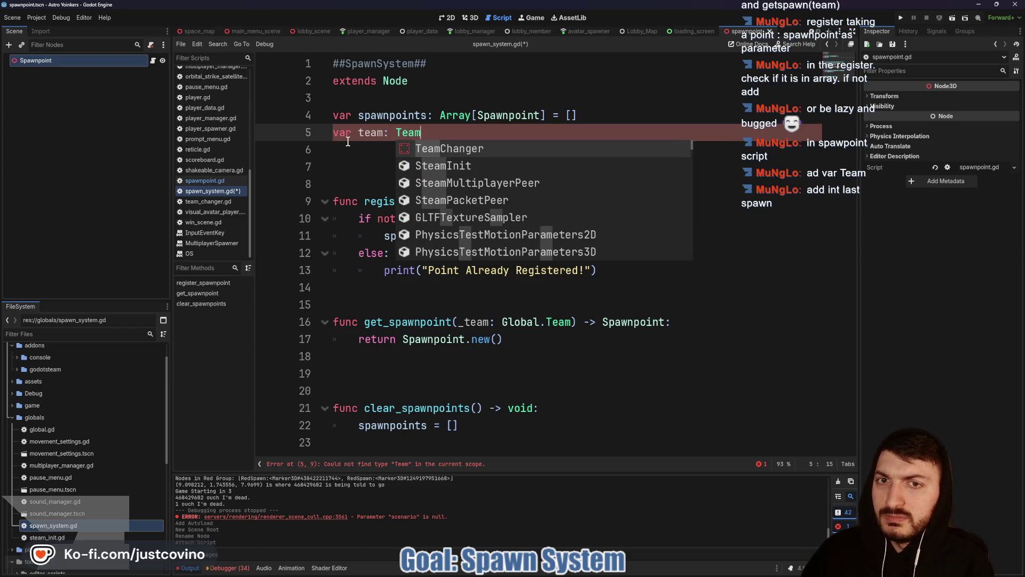
pyautogui.press('BackSpace')
pyautogui.press('BackSpace')
pyautogui.press('BackSpace')
pyautogui.write('lobal.Team')
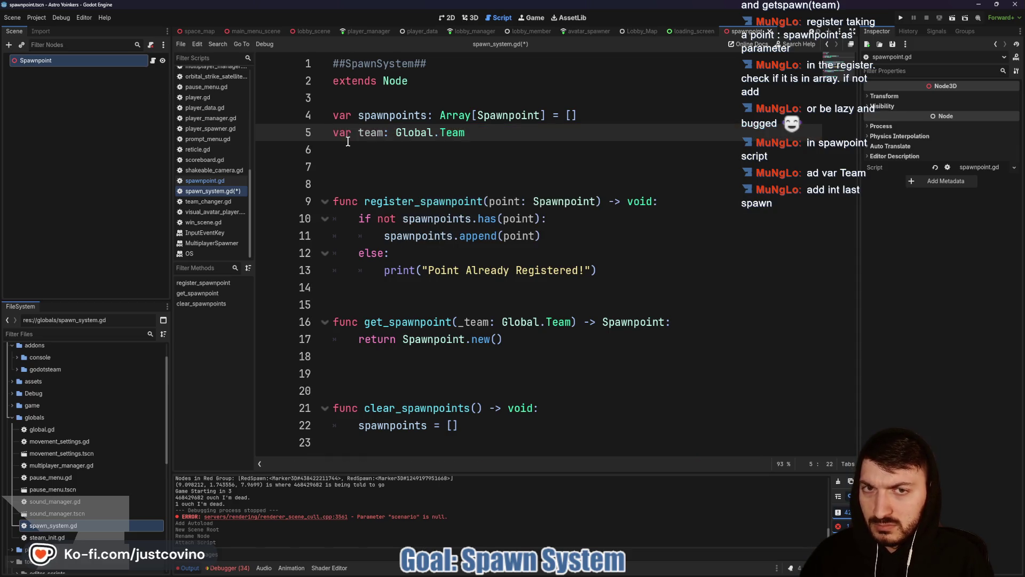
pyautogui.press('Return')
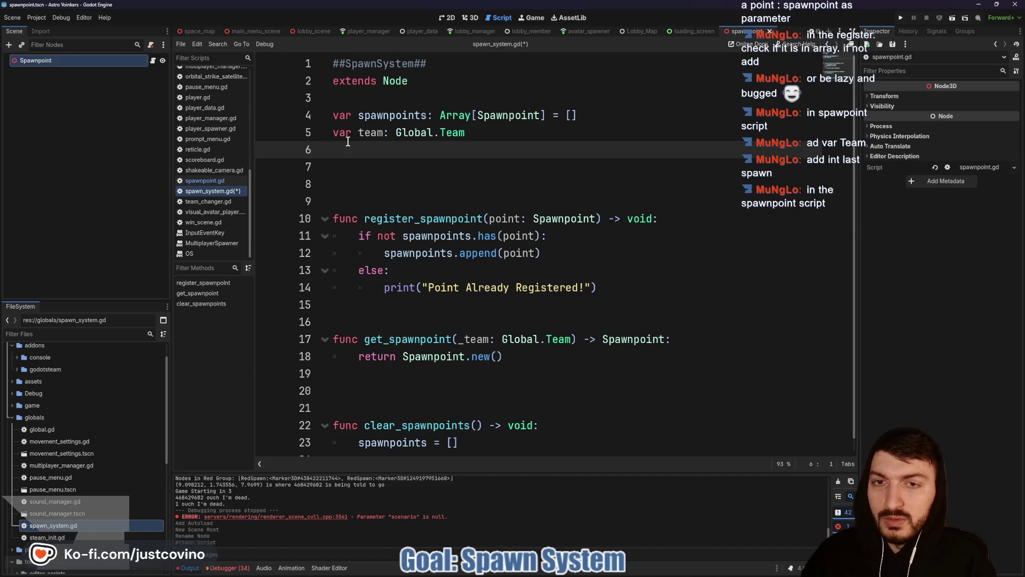
# Delete the team variable line and its blank line, then save spawn_system.gd.
pyautogui.moveTo(338, 145); pyautogui.dragTo(329, 136)
pyautogui.press('BackSpace')
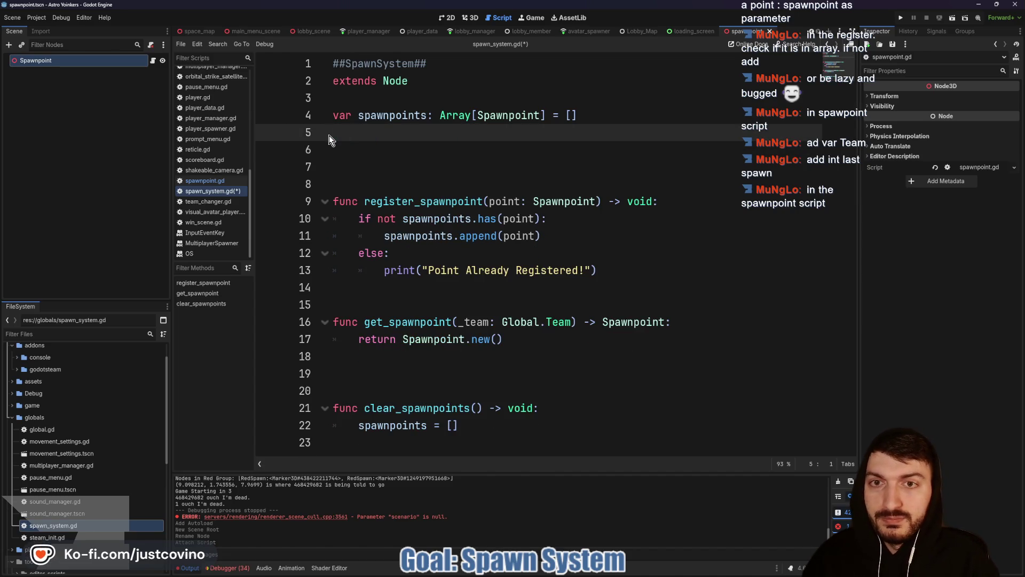
pyautogui.press('BackSpace')
pyautogui.hotkey('ctrl', 's')
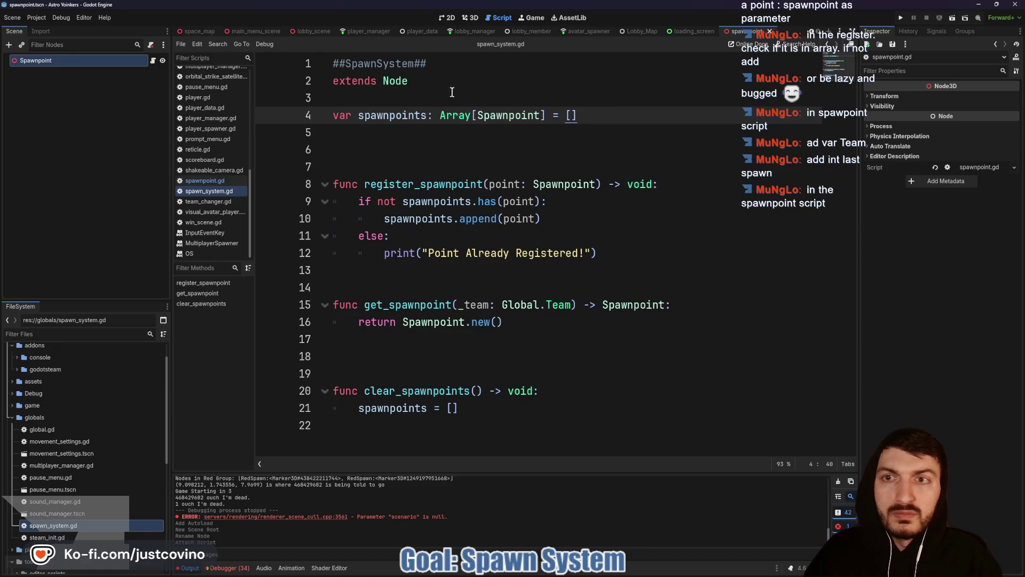
# In spawnpoint.gd add var team: Global.Team and var last_used: int, then save.
pyautogui.click(152, 60)
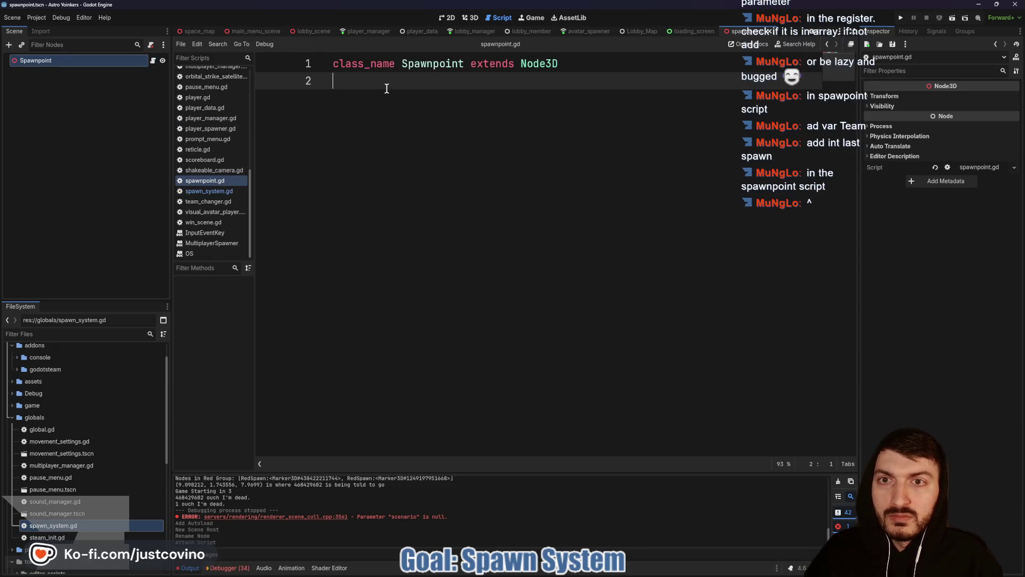
pyautogui.press('Return')
pyautogui.write('var team: ')
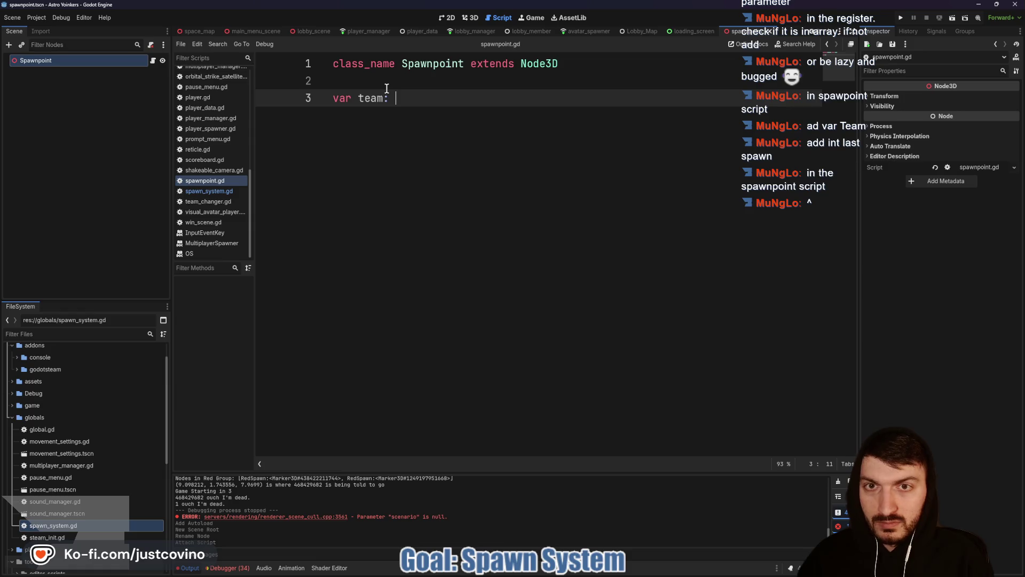
pyautogui.write('Global.Team')
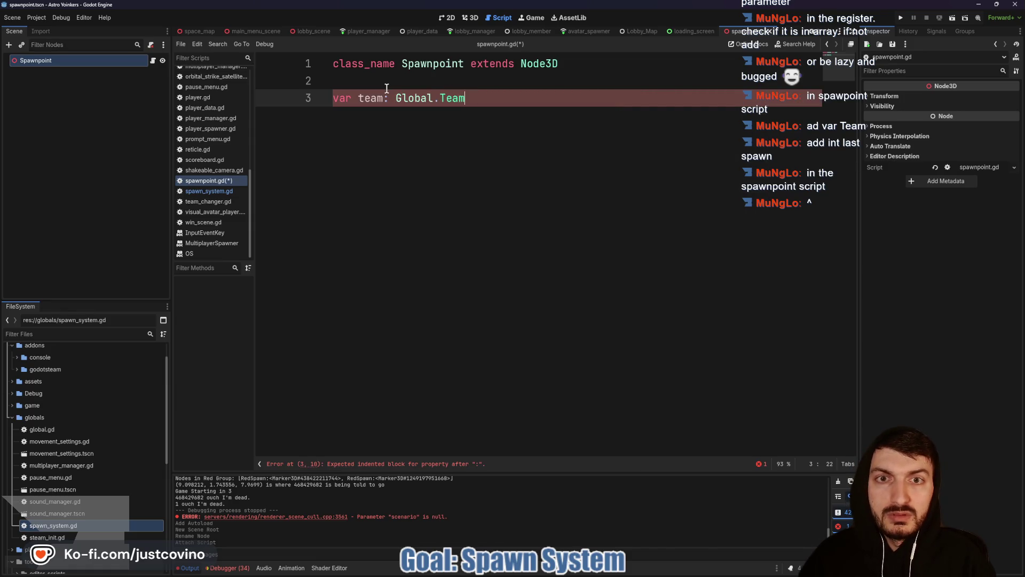
pyautogui.press('Return')
pyautogui.write('var')
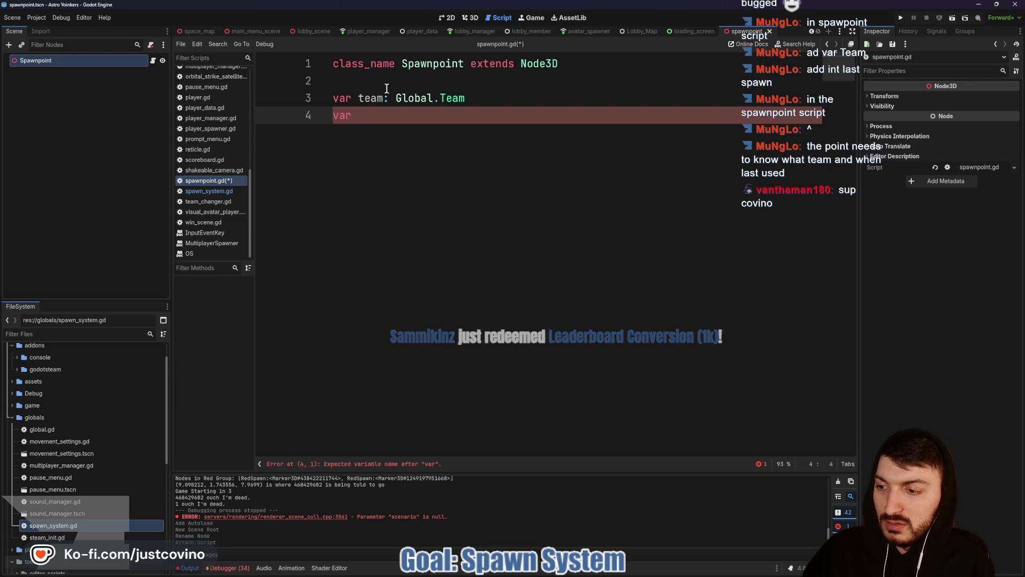
pyautogui.write('last_used:')
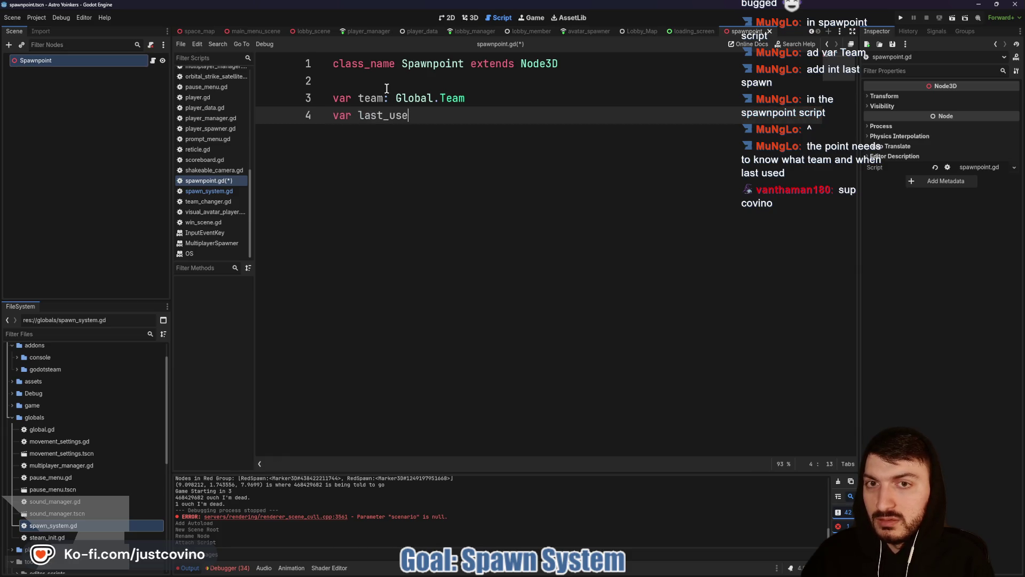
pyautogui.write(' int')
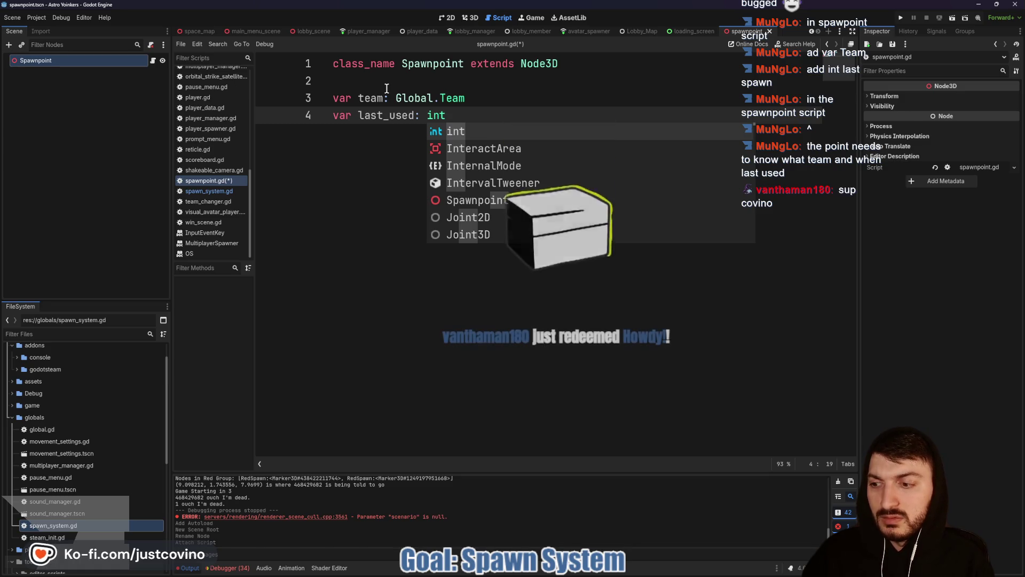
pyautogui.hotkey('ctrl', 's')
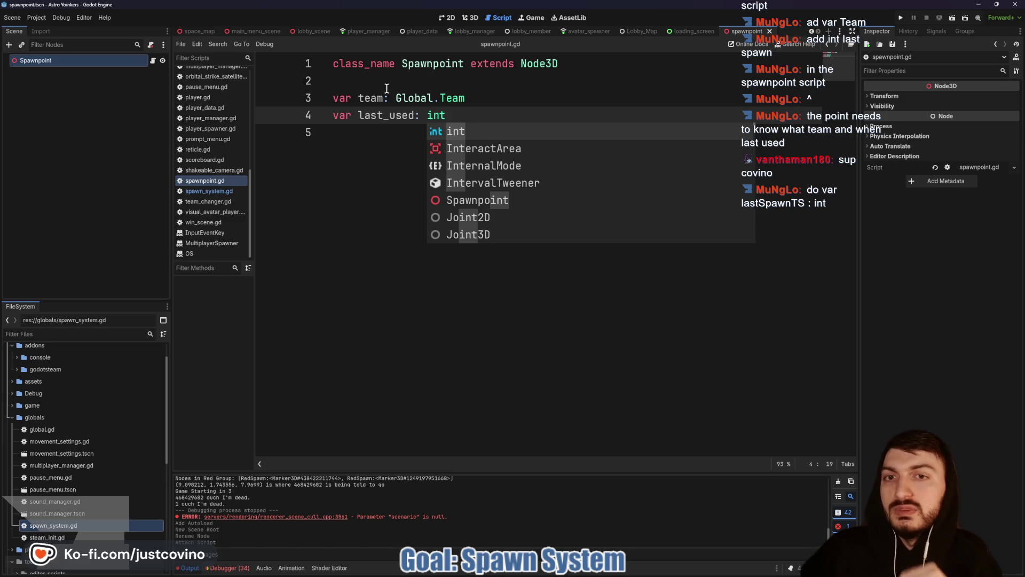
# Rename last_used to last_spawn_timestamp, save, and return to spawn_system.gd's get_spawnpoint.
pyautogui.moveTo(414, 117); pyautogui.dragTo(358, 118)
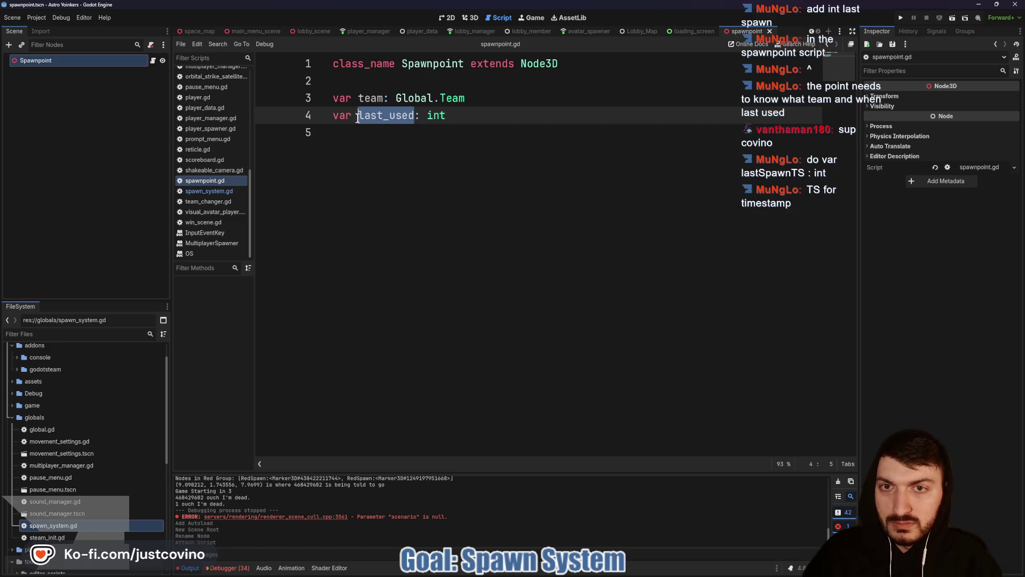
pyautogui.write('last_spawn')
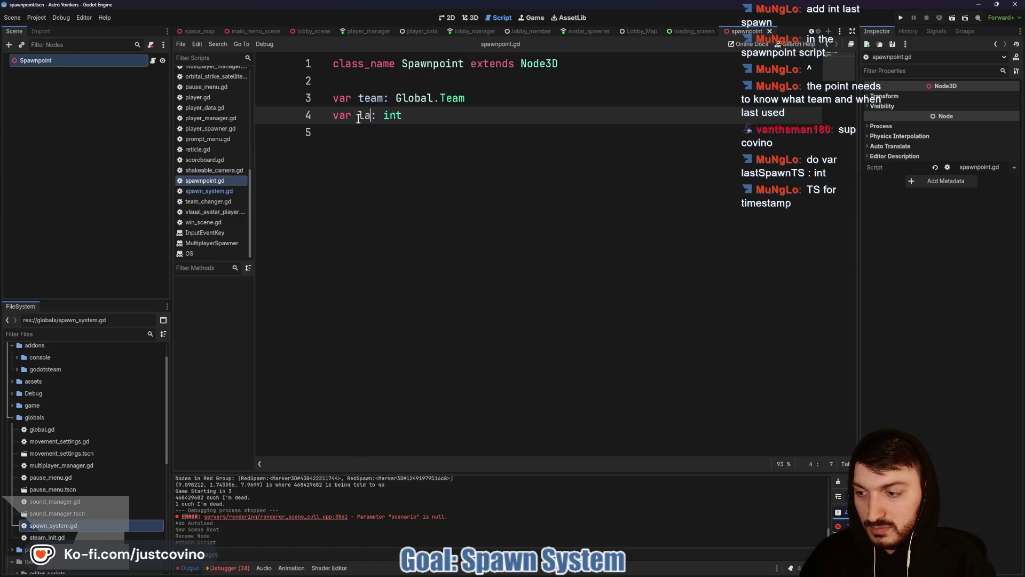
pyautogui.write('_timestamp')
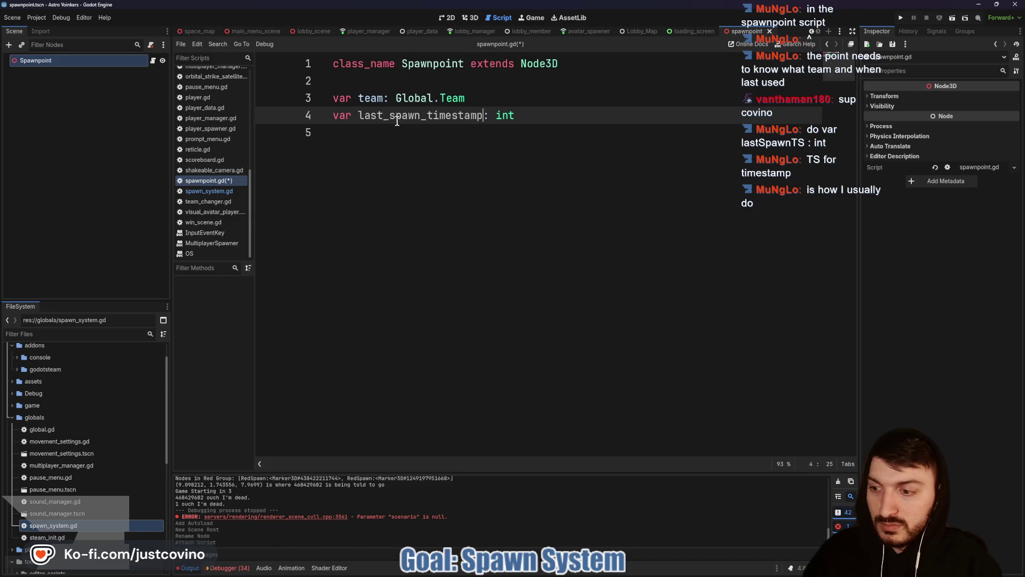
pyautogui.click(467, 132)
pyautogui.hotkey('ctrl', 's')
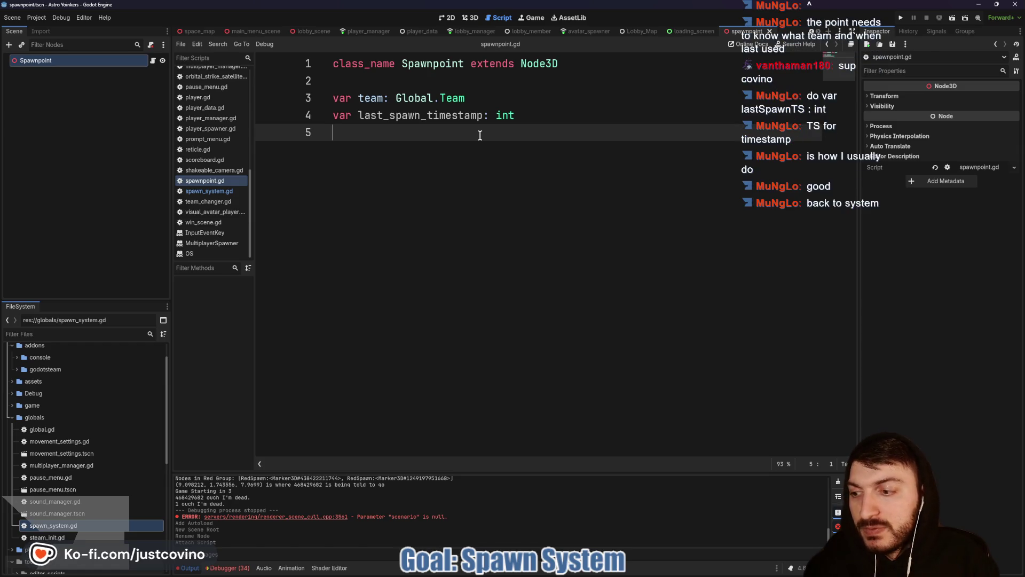
pyautogui.click(227, 191)
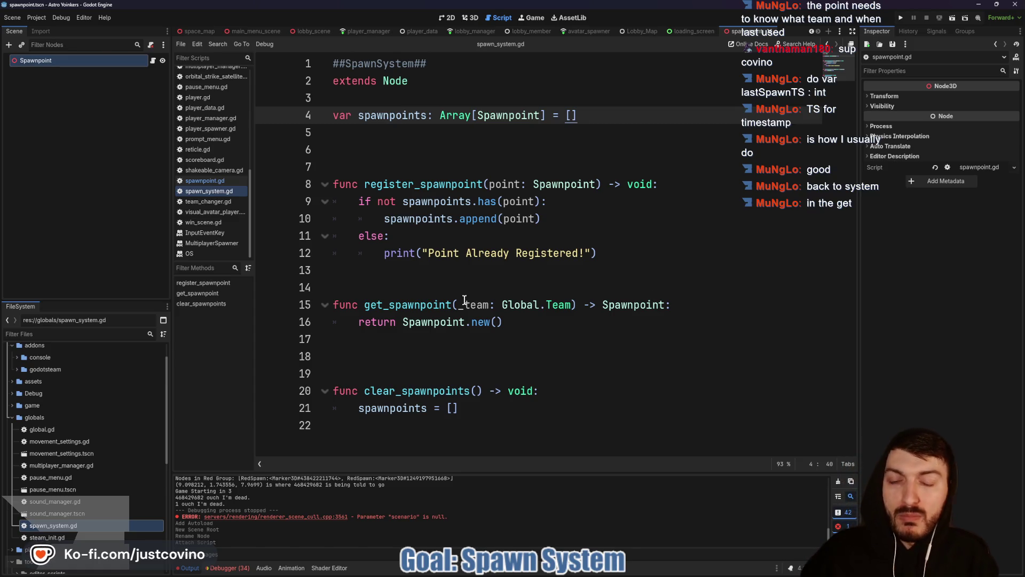
pyautogui.click(564, 322)
# Replace the placeholder return with a for point in spawnpoints loop and a local Array[Spawnpoint] variable.
pyautogui.press('BackSpace')
pyautogui.press('BackSpace')
pyautogui.press('BackSpace')
pyautogui.press('BackSpace')
pyautogui.press('BackSpace')
pyautogui.press('BackSpace')
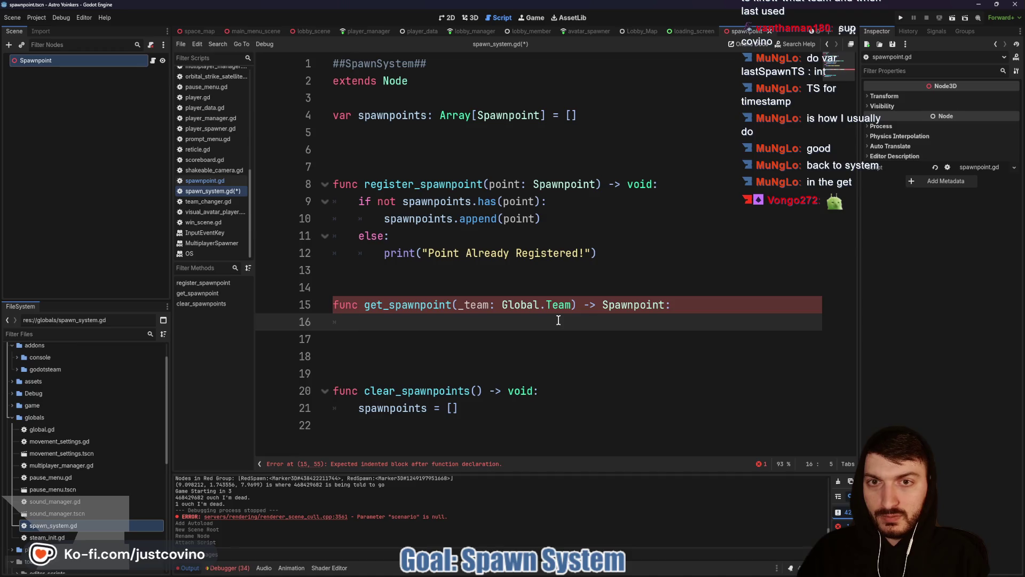
pyautogui.write('for point in spawnpoints')
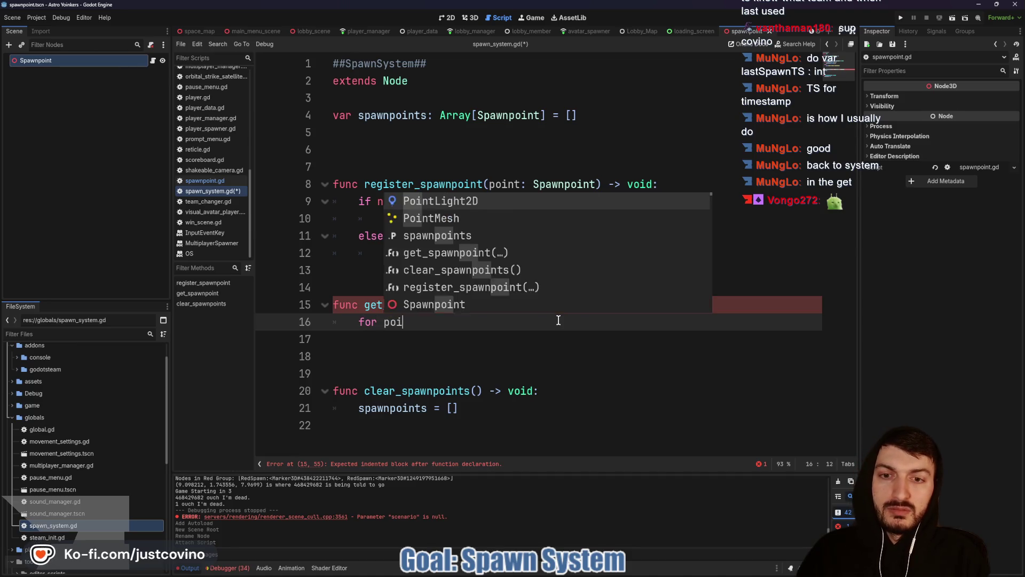
pyautogui.write(':')
pyautogui.press('Return')
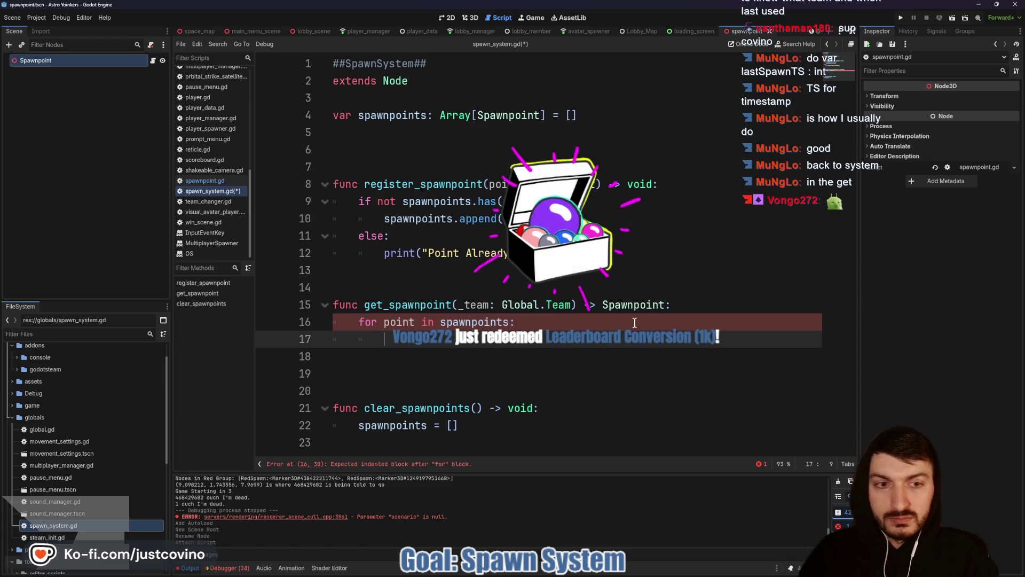
pyautogui.click(678, 310)
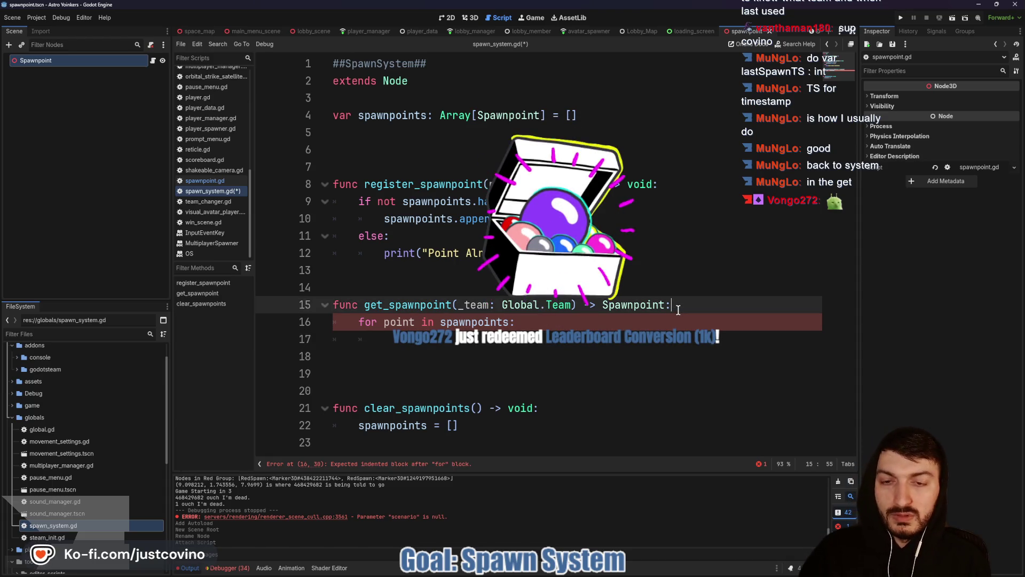
pyautogui.press('Return')
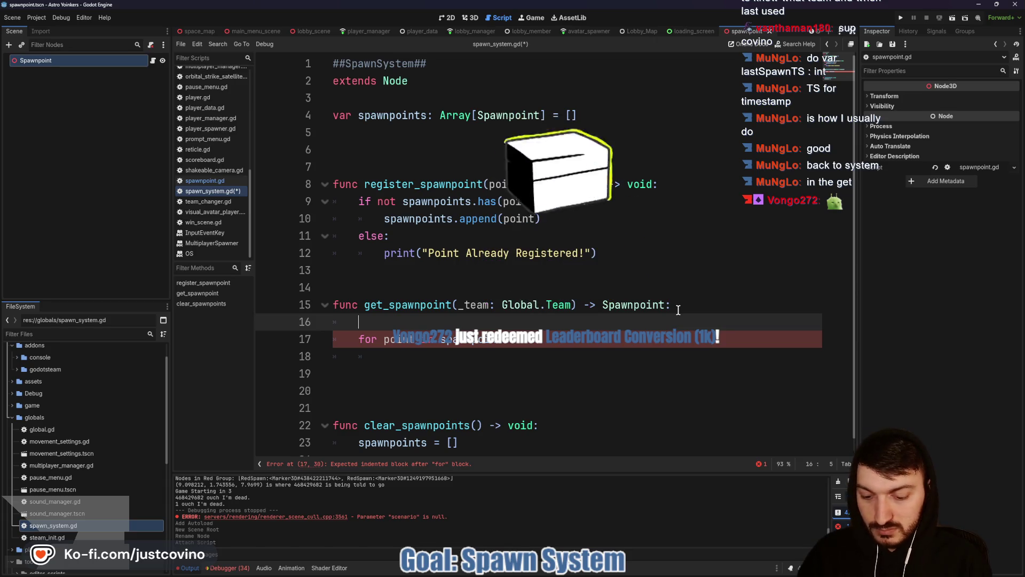
pyautogui.write('var points')
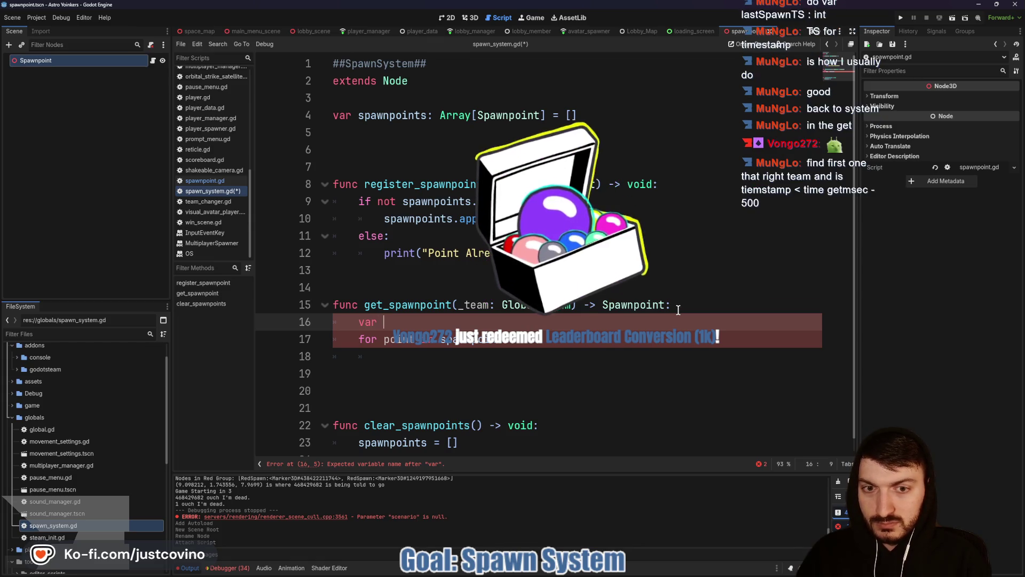
pyautogui.write(':')
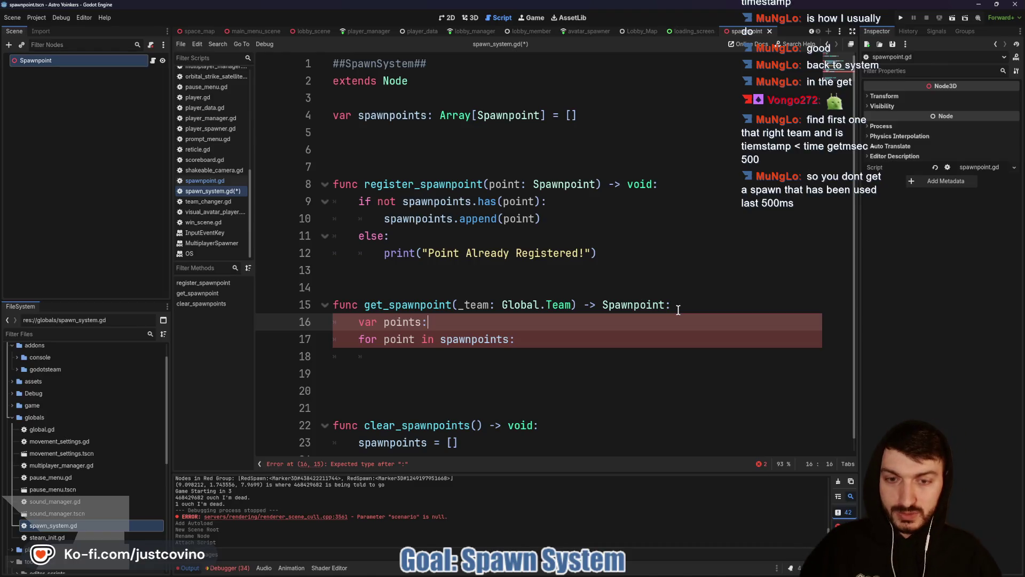
pyautogui.press('BackSpace')
pyautogui.press('BackSpace')
pyautogui.press('BackSpace')
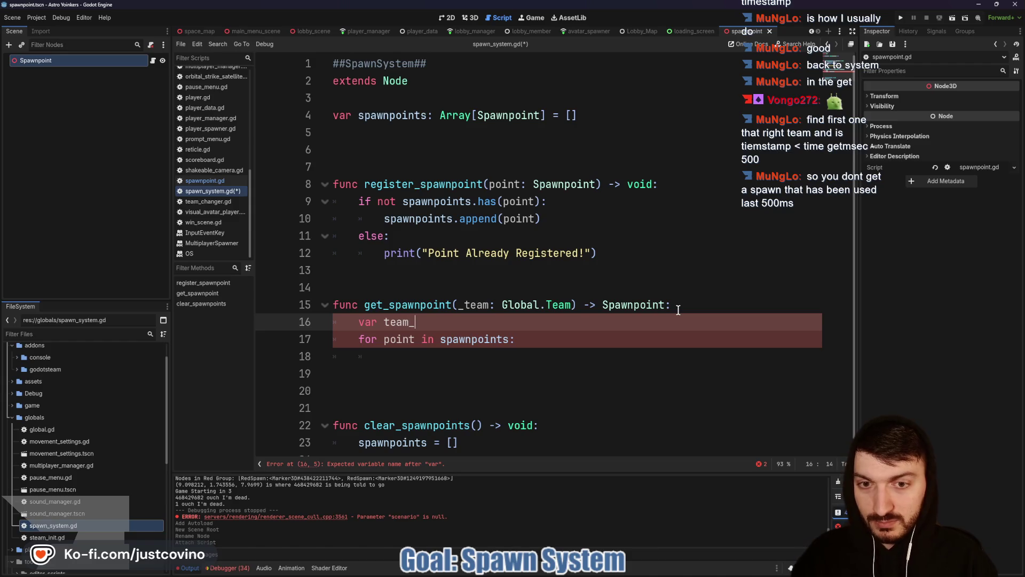
pyautogui.write('Array')
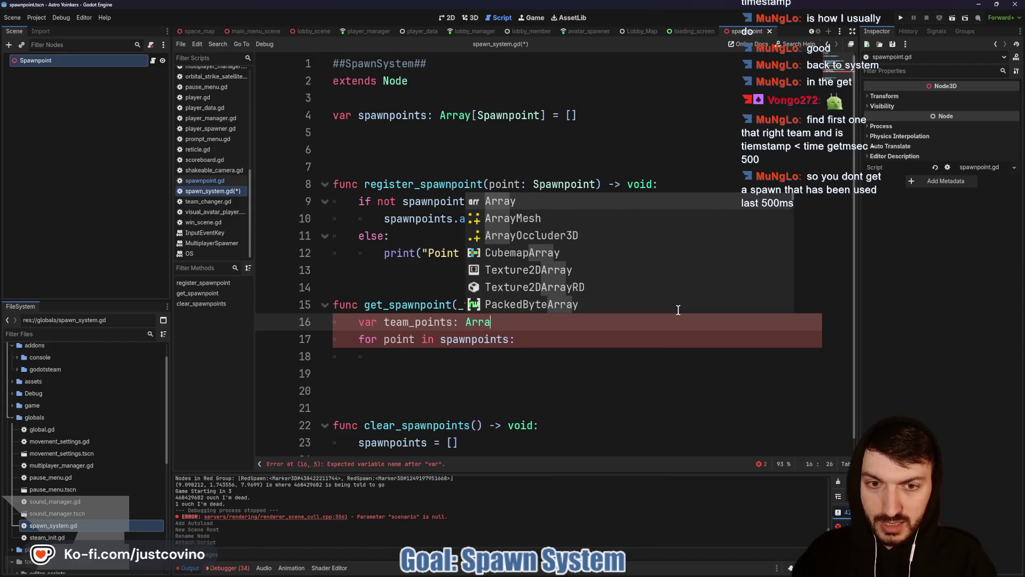
pyautogui.write('[Spawnpoint')
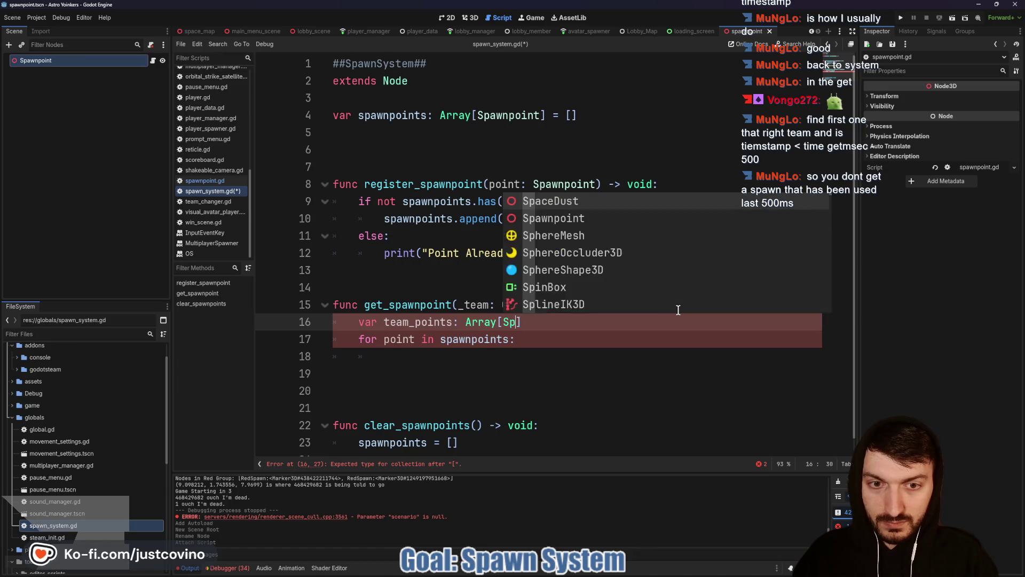
# Rename the parameter to requesting_team and check point.team == requesting_team inside the loop.
pyautogui.click(435, 359)
pyautogui.write('if point.team ==')
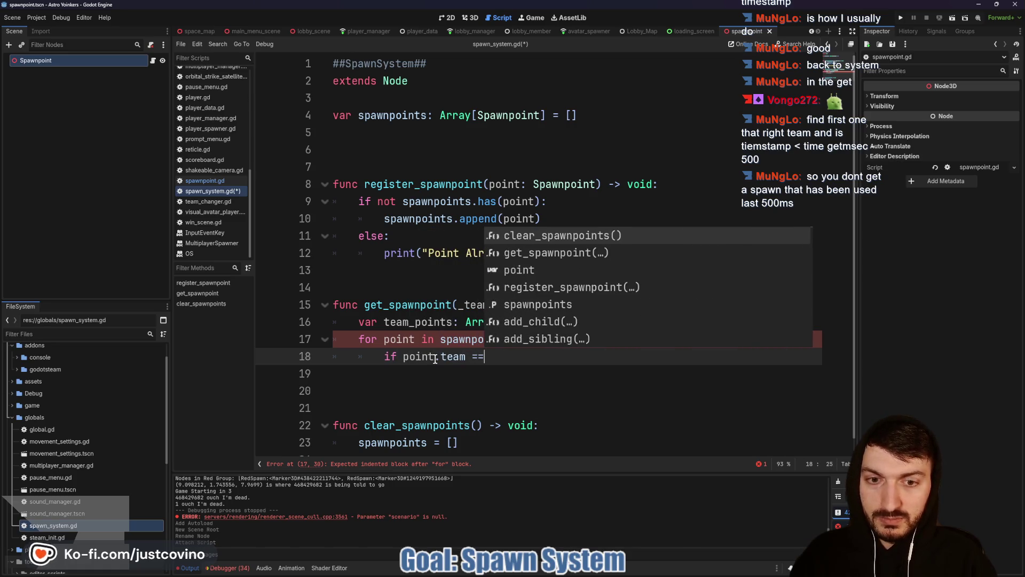
pyautogui.write(' _team')
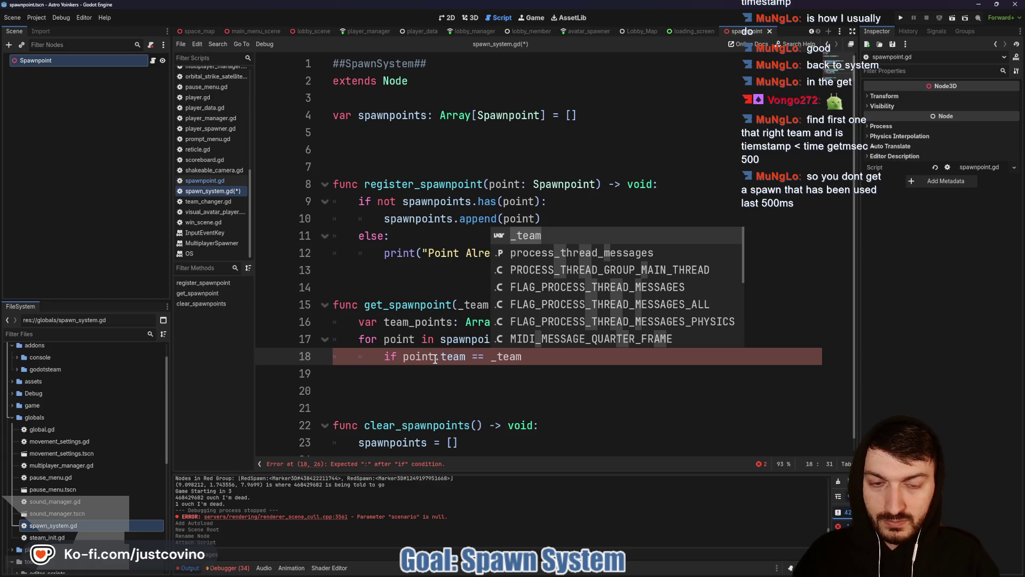
pyautogui.click(465, 304)
pyautogui.press('BackSpace')
pyautogui.write('requesting_')
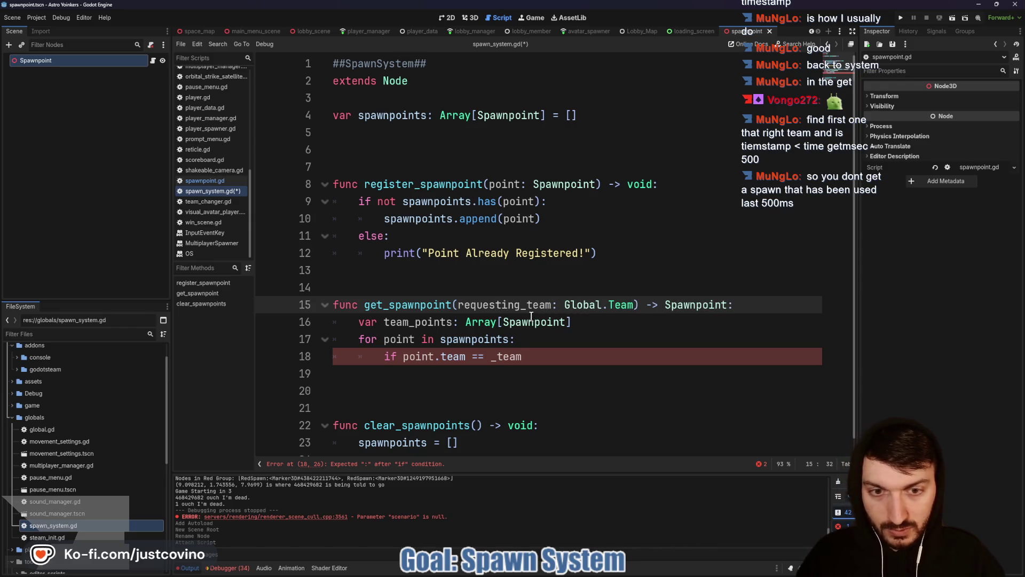
pyautogui.moveTo(527, 359); pyautogui.dragTo(492, 352)
pyautogui.write('requesting_team')
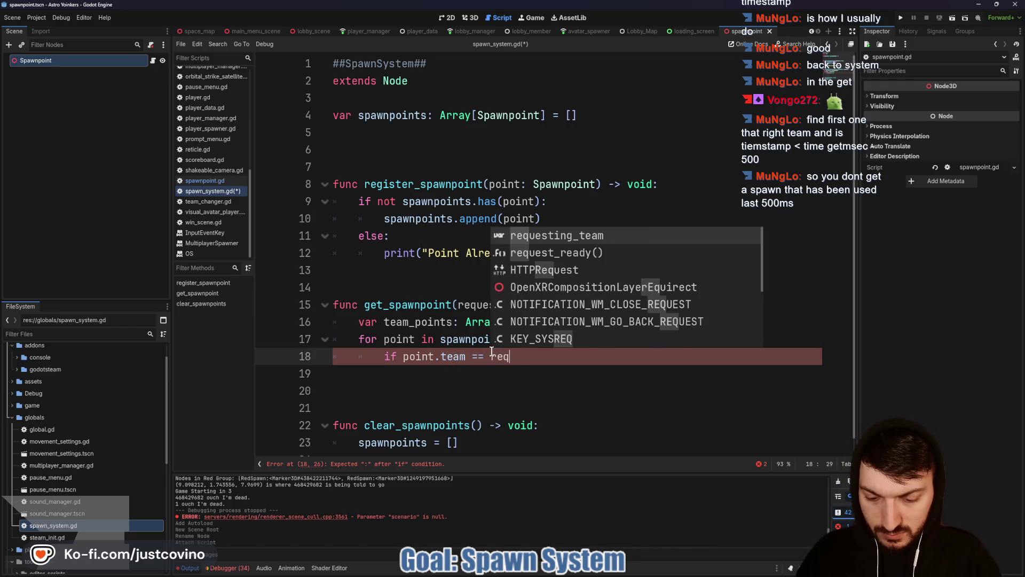
pyautogui.write(':')
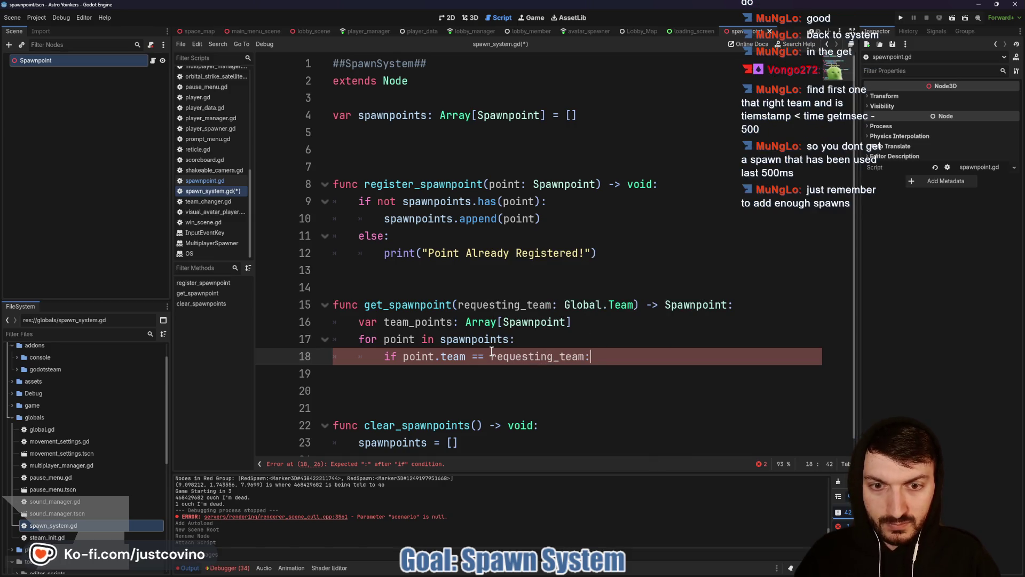
# Append matching points with team_points.append(point) inside the team check.
pyautogui.press('Return')
pyautogui.write('team_points.append(')
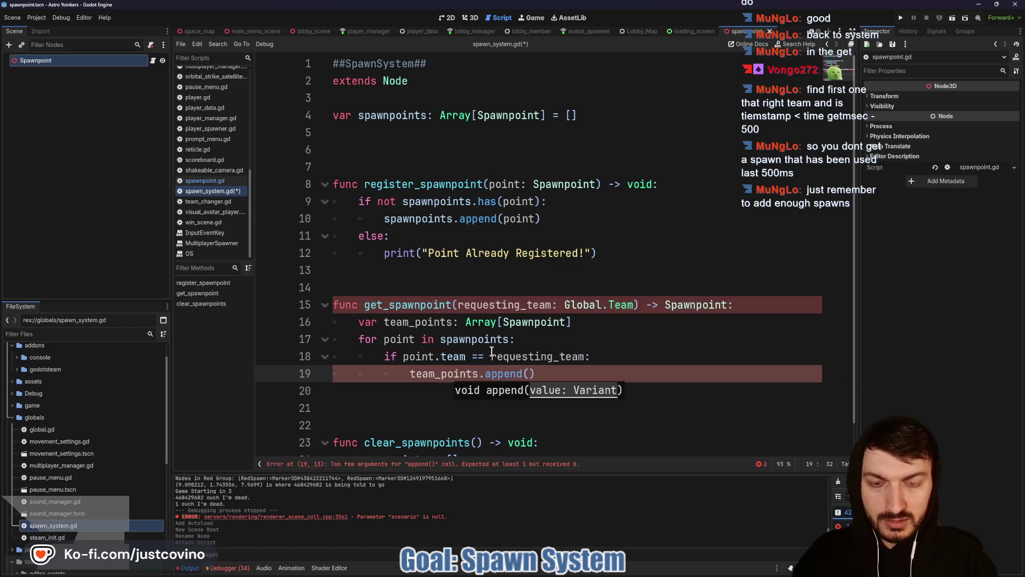
pyautogui.write('point')
pyautogui.press('Right')
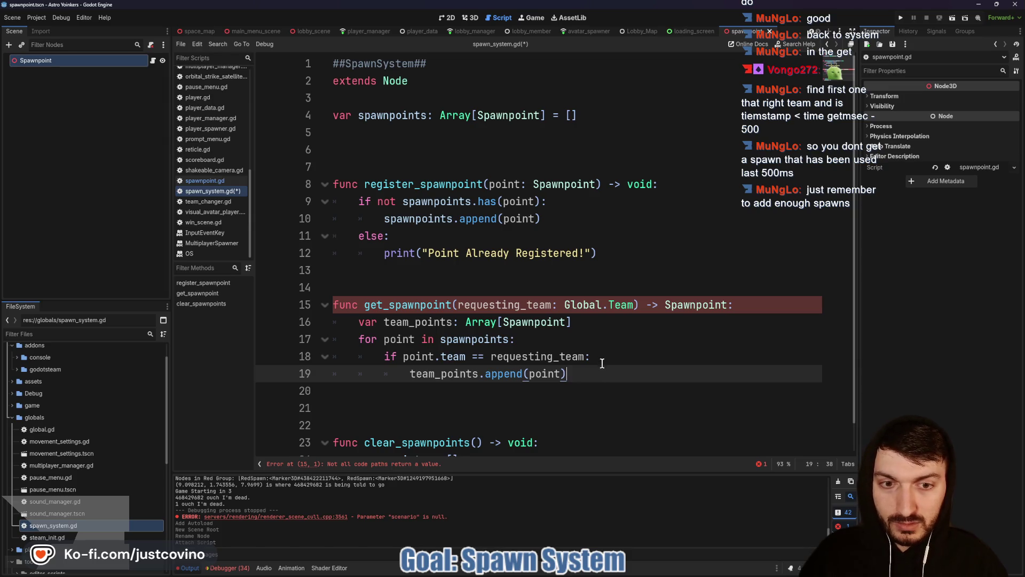
pyautogui.click(599, 361)
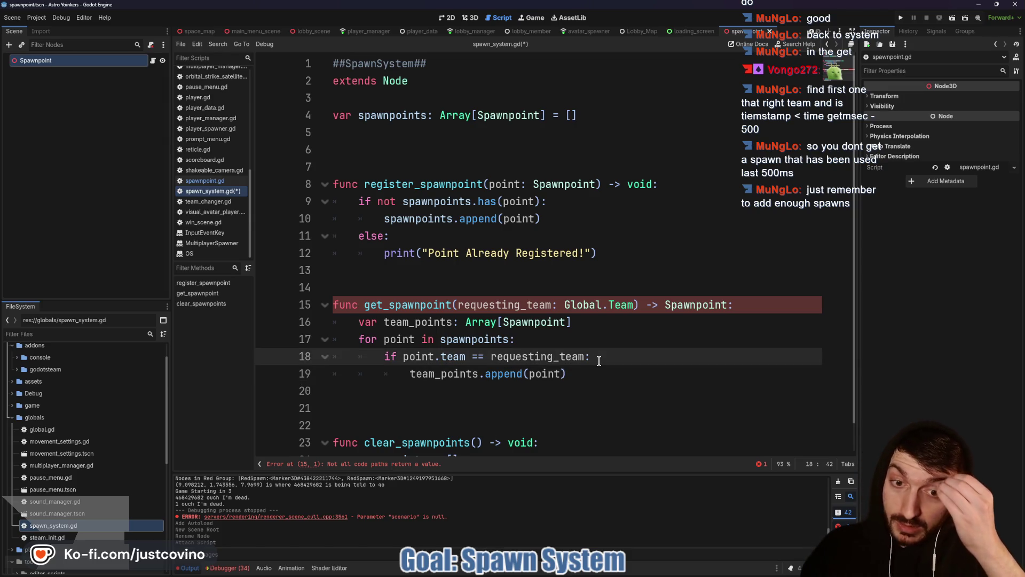
pyautogui.moveTo(407, 322); pyautogui.dragTo(384, 320)
# Add a condition that point.last_spawn_timestamp is below Time.get_ticks_msec() - 500.
pyautogui.write('usable')
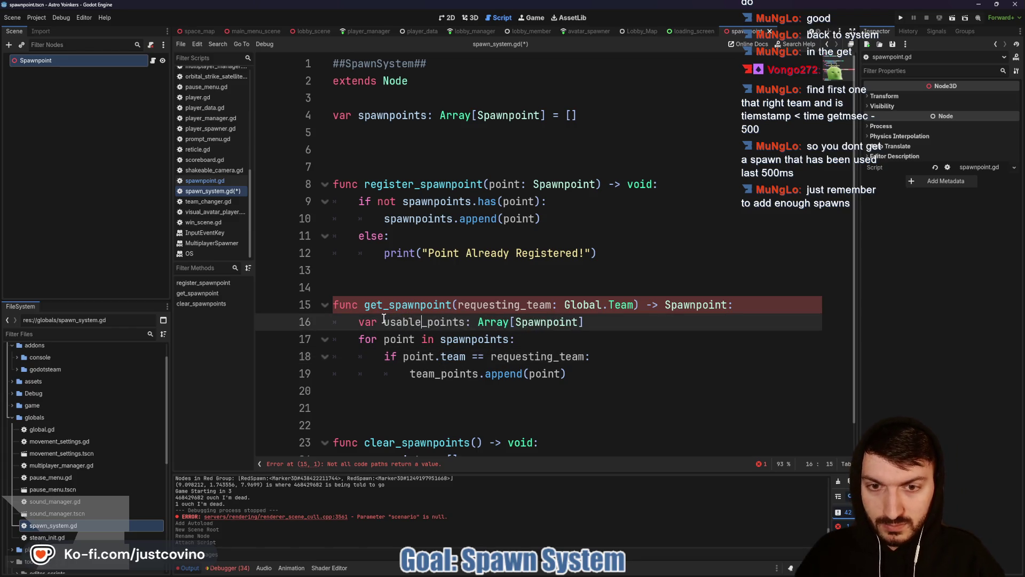
pyautogui.moveTo(444, 374); pyautogui.dragTo(410, 374)
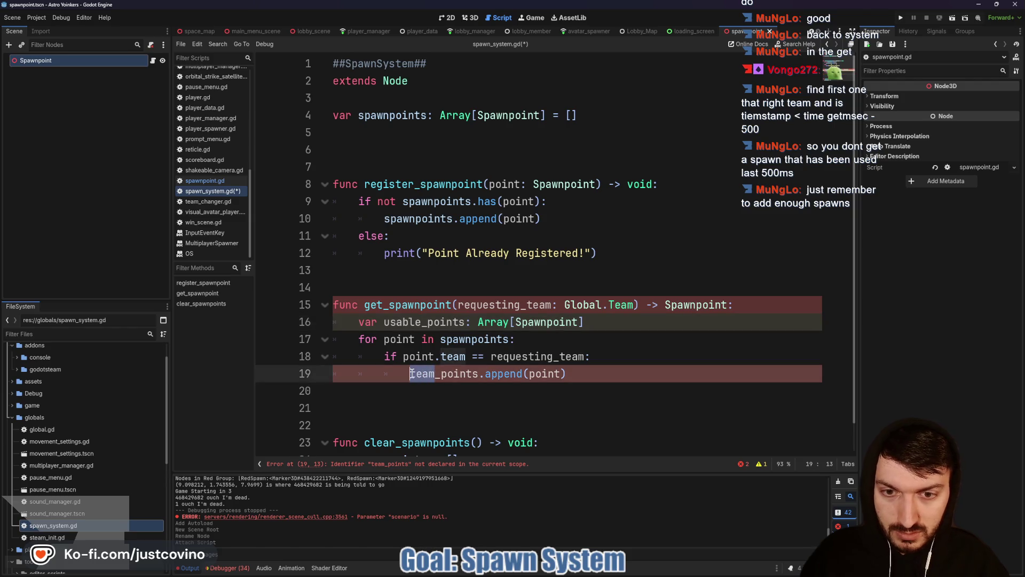
pyautogui.write('usable')
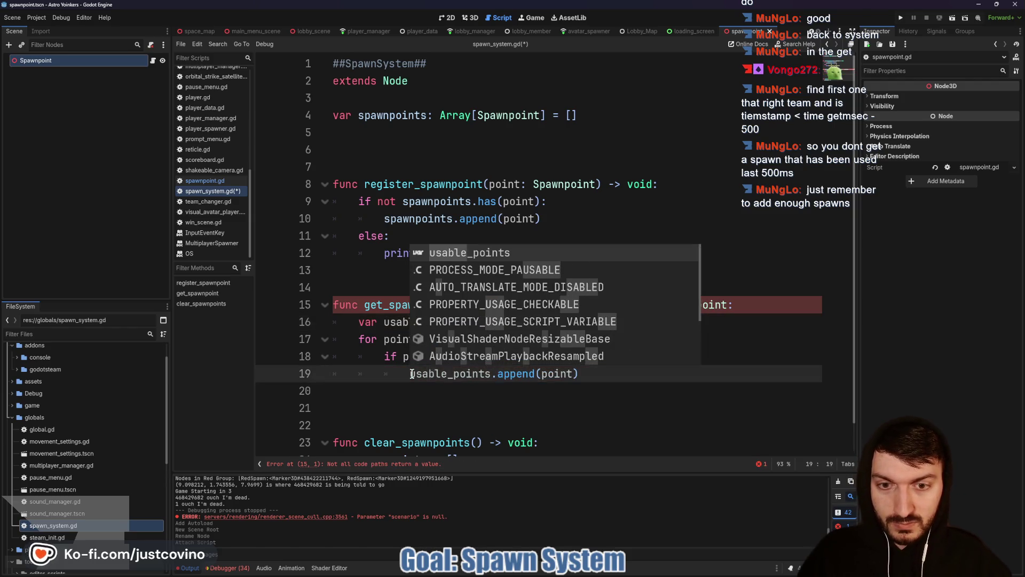
pyautogui.press('Escape')
pyautogui.click(635, 358)
pyautogui.press('Return')
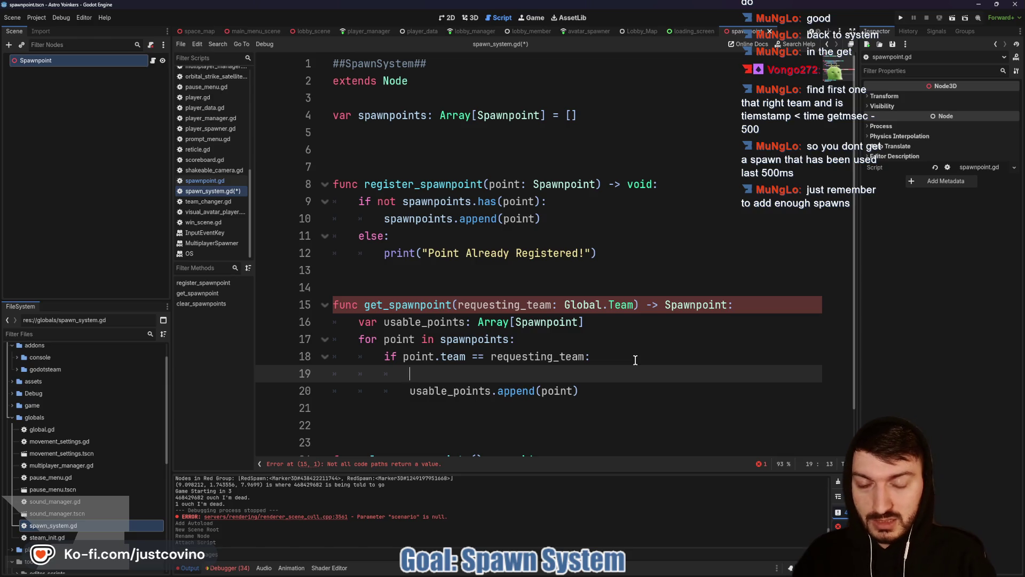
pyautogui.write('f point')
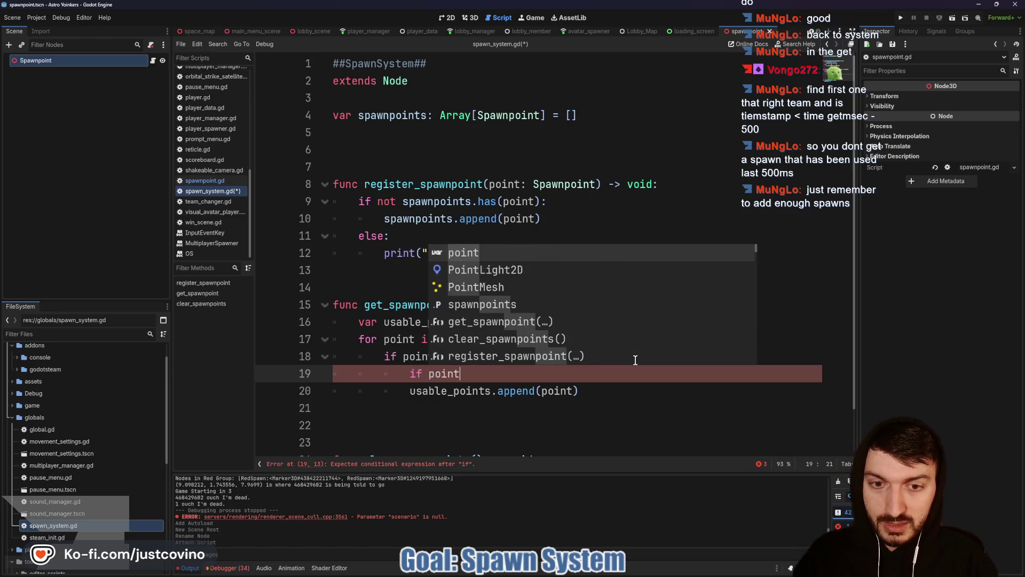
pyautogui.write('.')
pyautogui.press('Return')
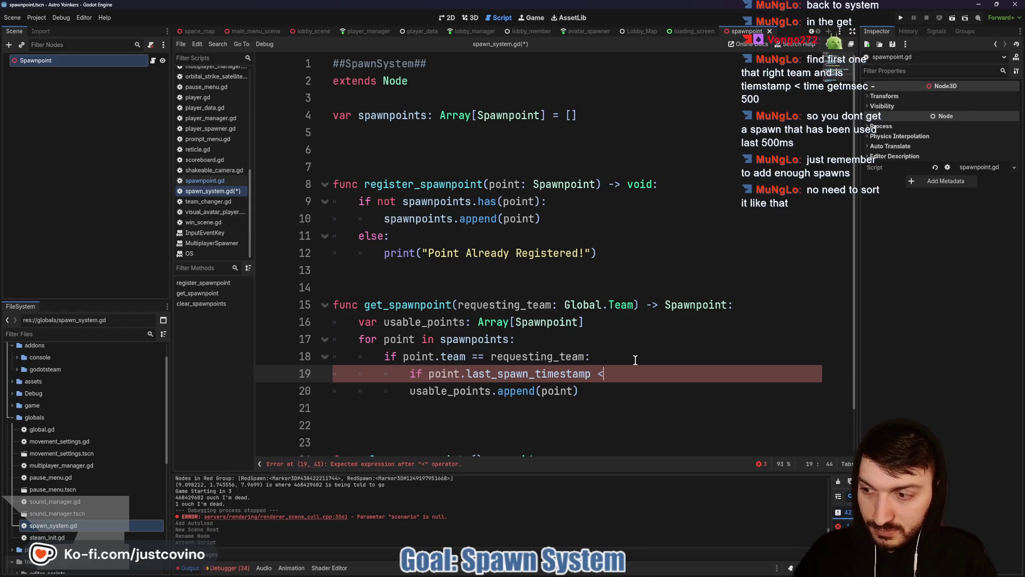
pyautogui.write('time')
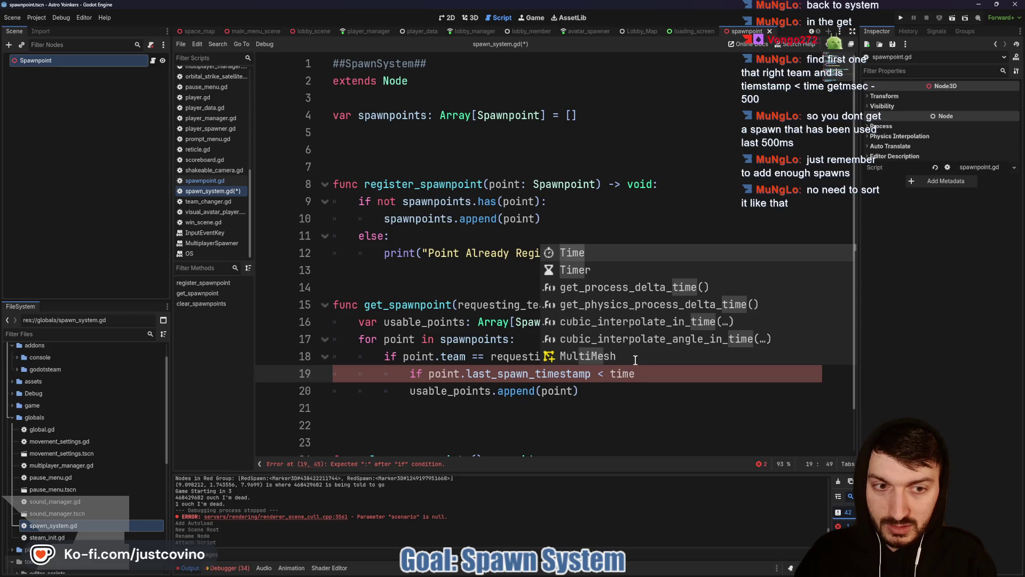
pyautogui.press('BackSpace')
pyautogui.press('BackSpace')
pyautogui.press('BackSpace')
pyautogui.write('Time.')
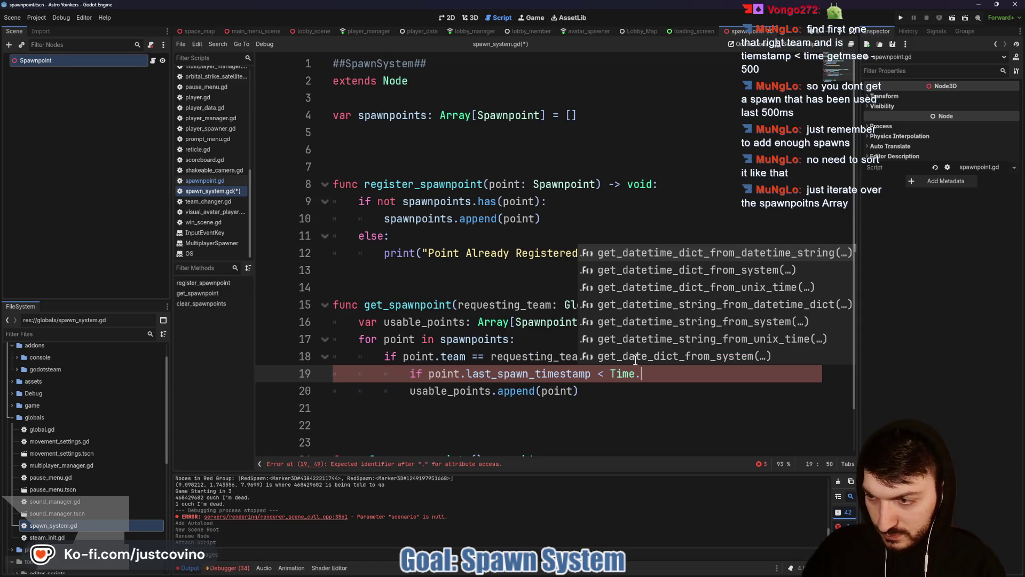
pyautogui.write('get_ticks_m')
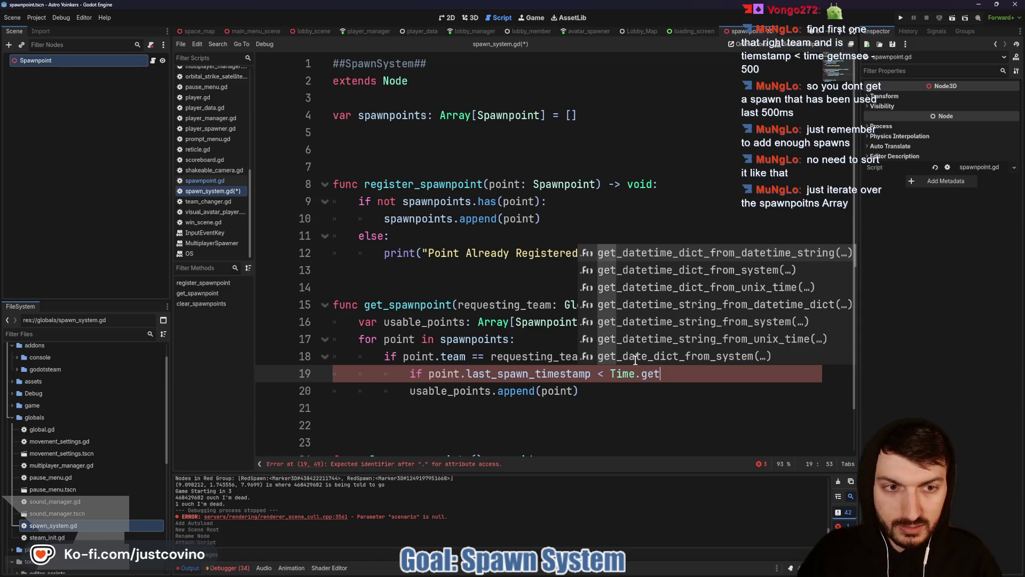
pyautogui.write('sec')
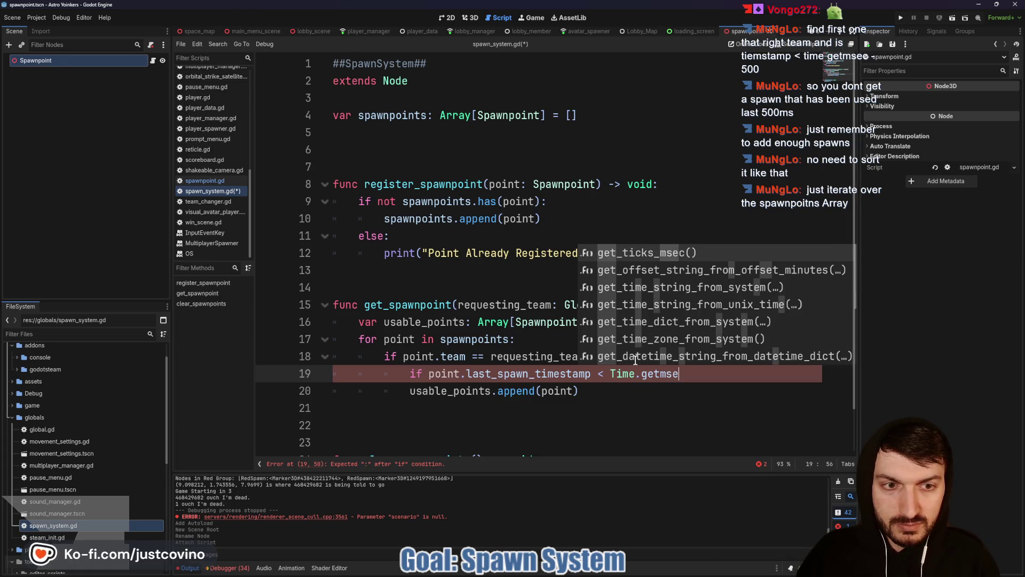
pyautogui.press('Return')
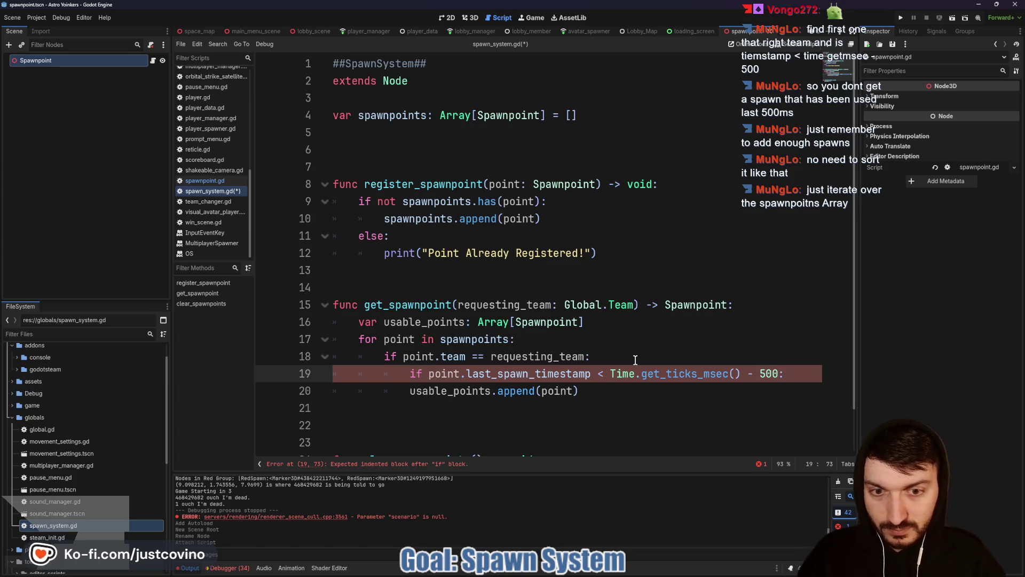
# Replace the append with 'return point' under the check and delete the unused usable_points declaration.
pyautogui.click(410, 391)
pyautogui.press('Tab')
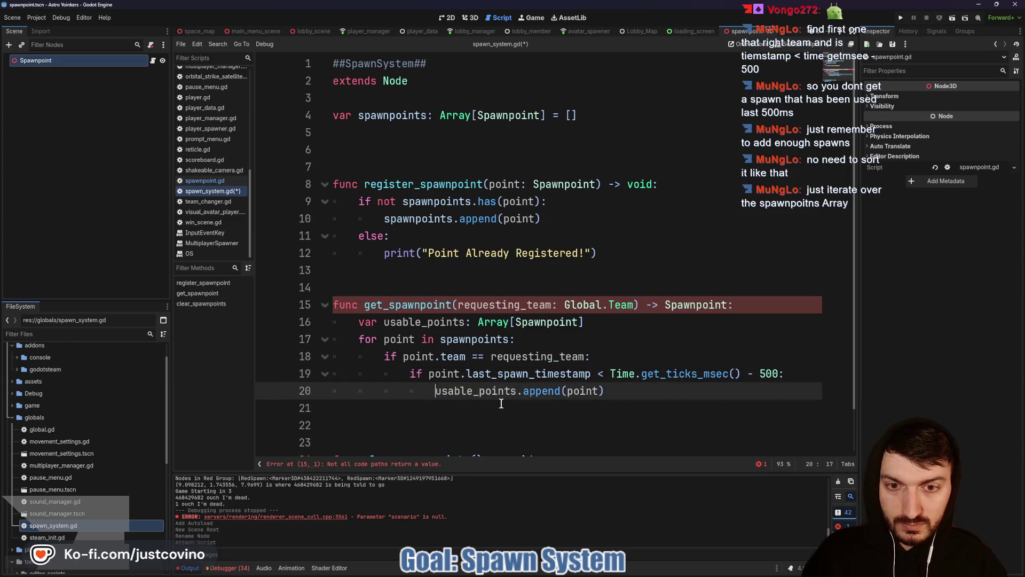
pyautogui.click(497, 403)
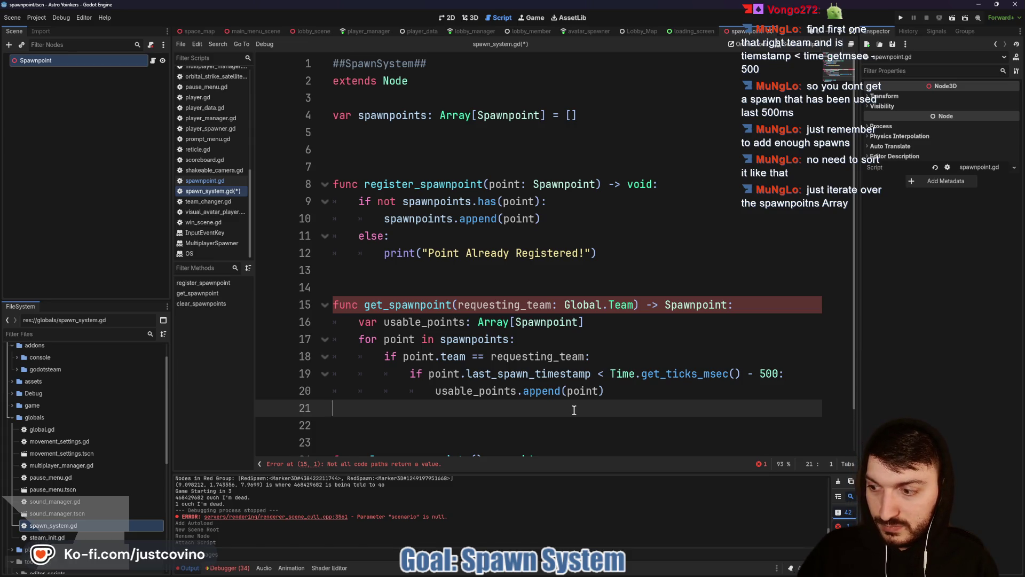
pyautogui.press('Tab')
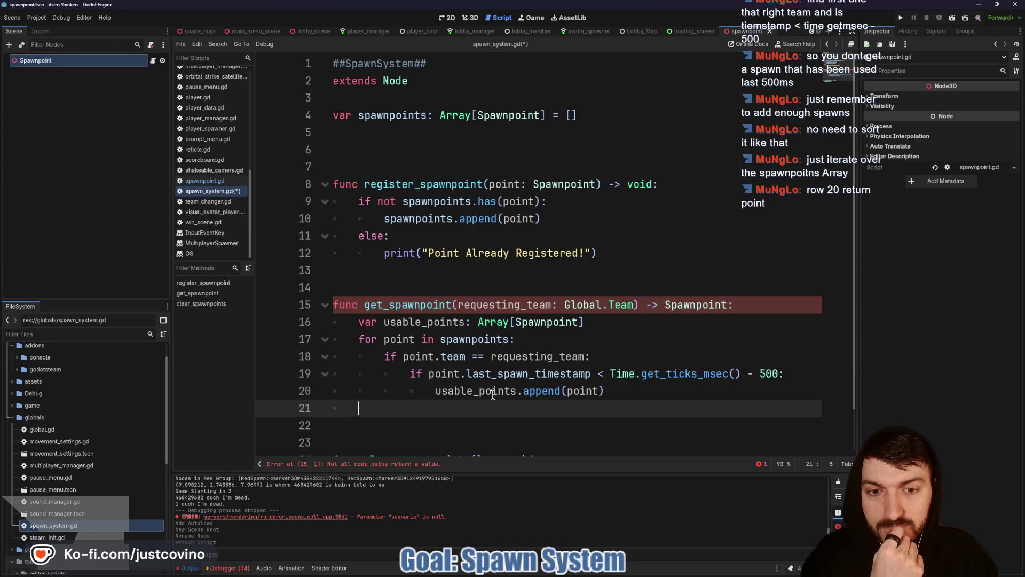
pyautogui.moveTo(605, 389); pyautogui.dragTo(434, 391)
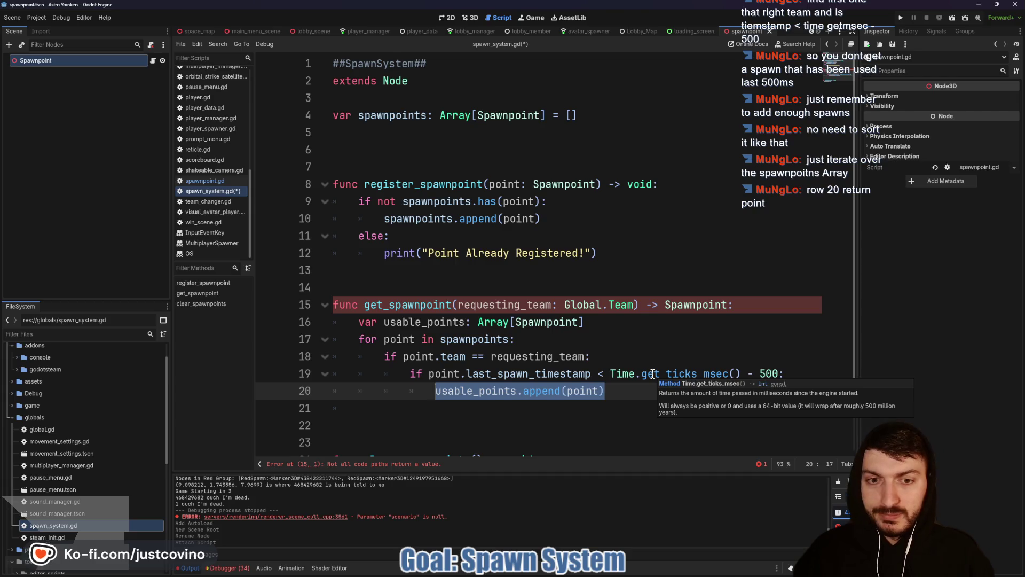
pyautogui.write('return')
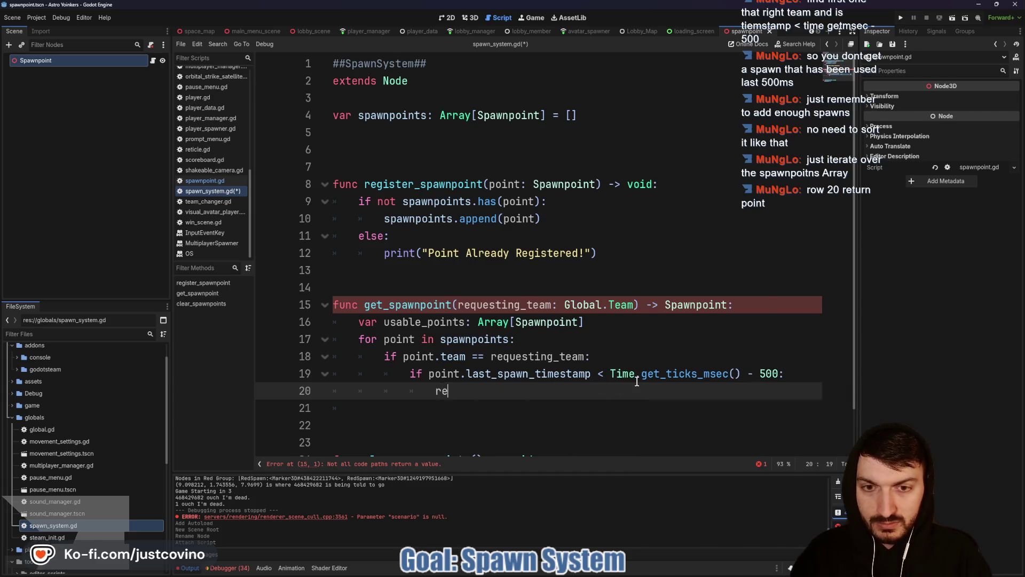
pyautogui.write(' point')
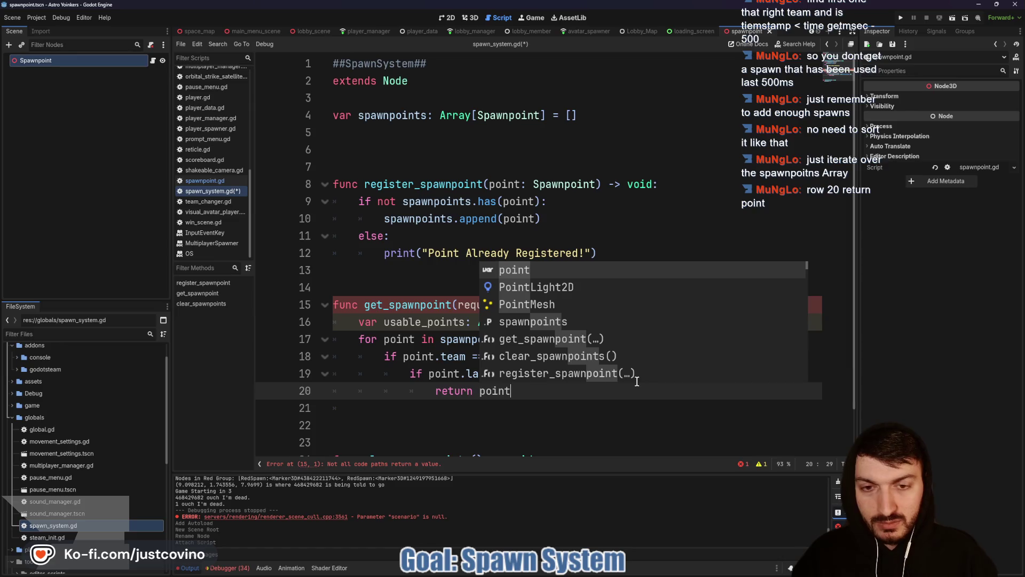
pyautogui.click(410, 339)
pyautogui.moveTo(607, 322); pyautogui.dragTo(322, 324)
pyautogui.press('BackSpace')
pyautogui.press('BackSpace')
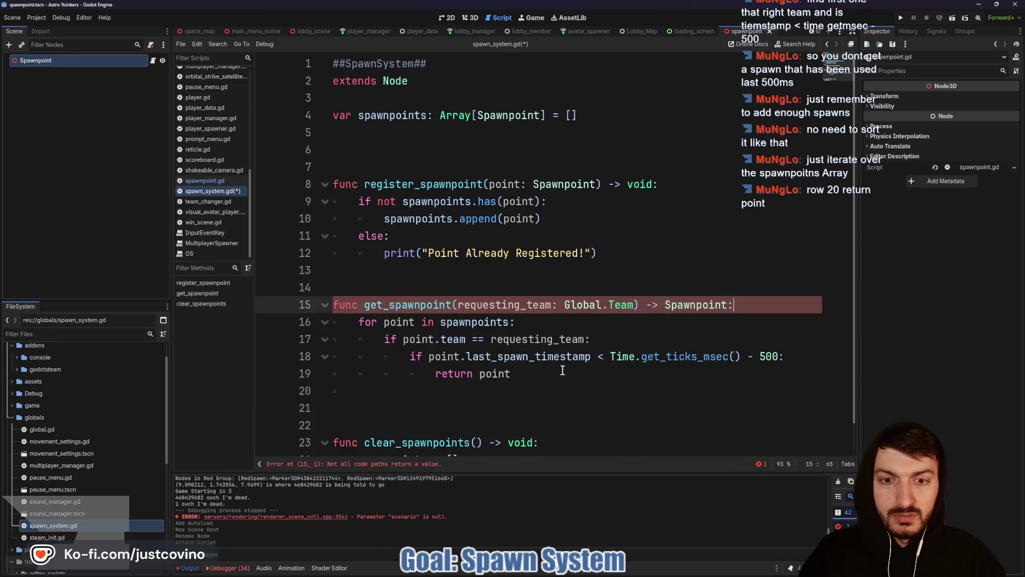
# Add a bare return after the loop as the fallback and save spawn_system.gd.
pyautogui.click(562, 369)
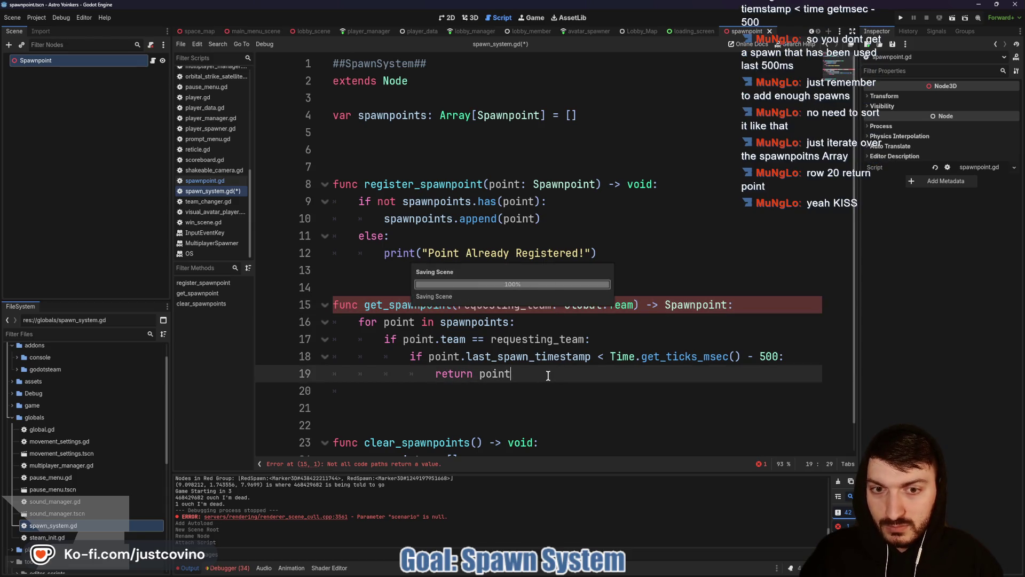
pyautogui.hotkey('ctrl', 's')
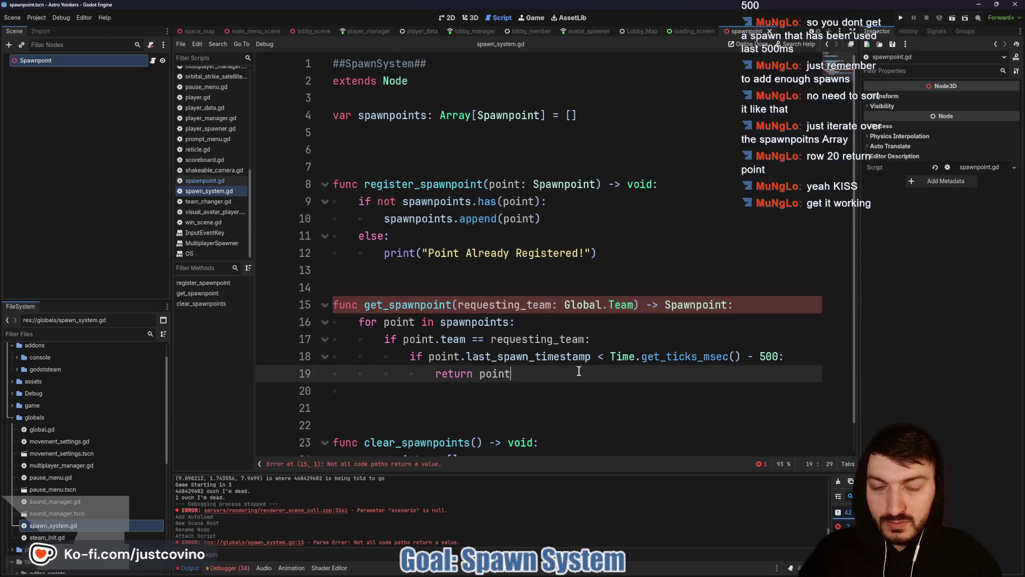
pyautogui.press('Return')
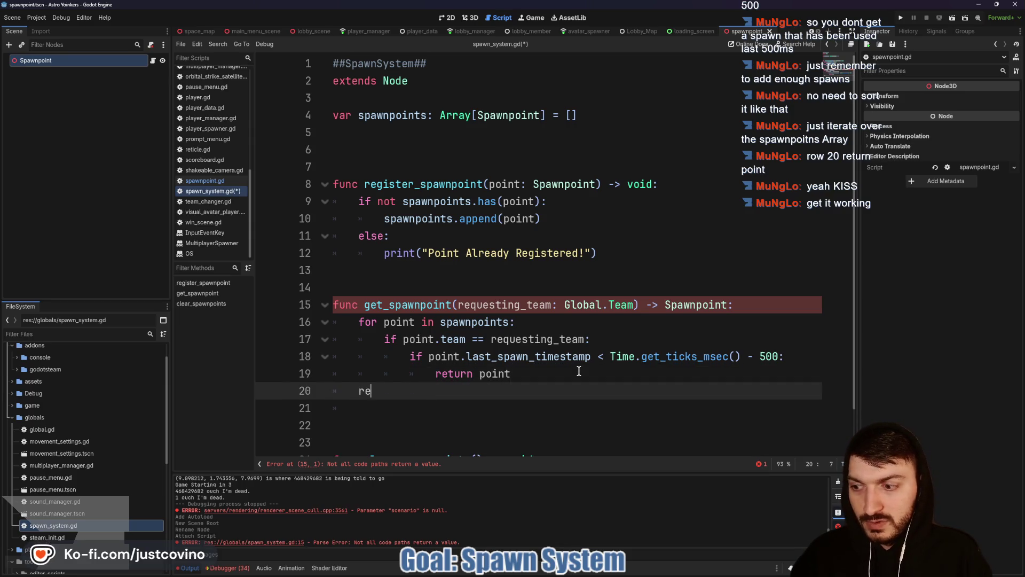
pyautogui.write('u')
pyautogui.press('BackSpace')
pyautogui.write('turn')
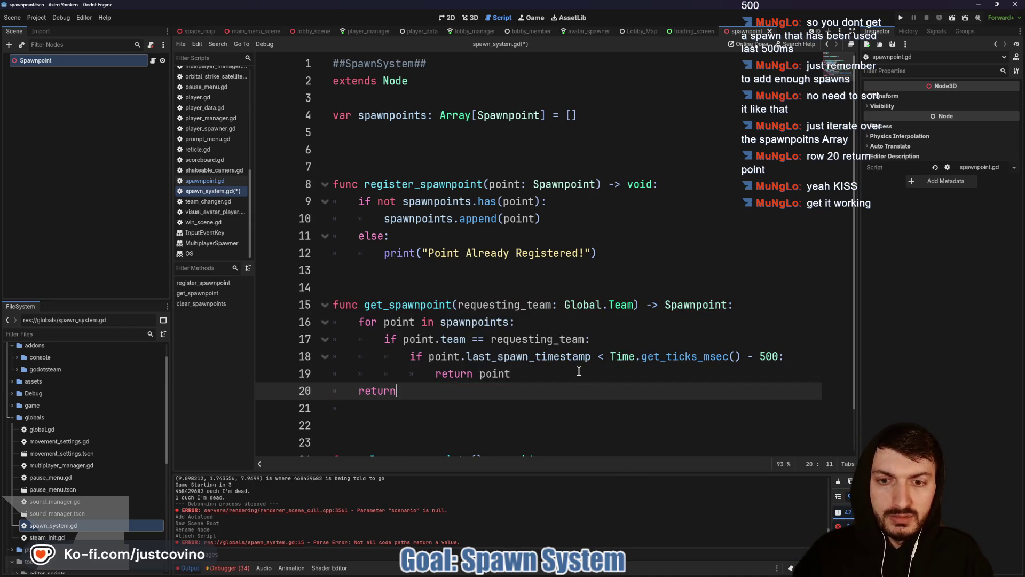
pyautogui.click(383, 404)
pyautogui.hotkey('ctrl', 's')
pyautogui.scroll(-1, 440, 405)
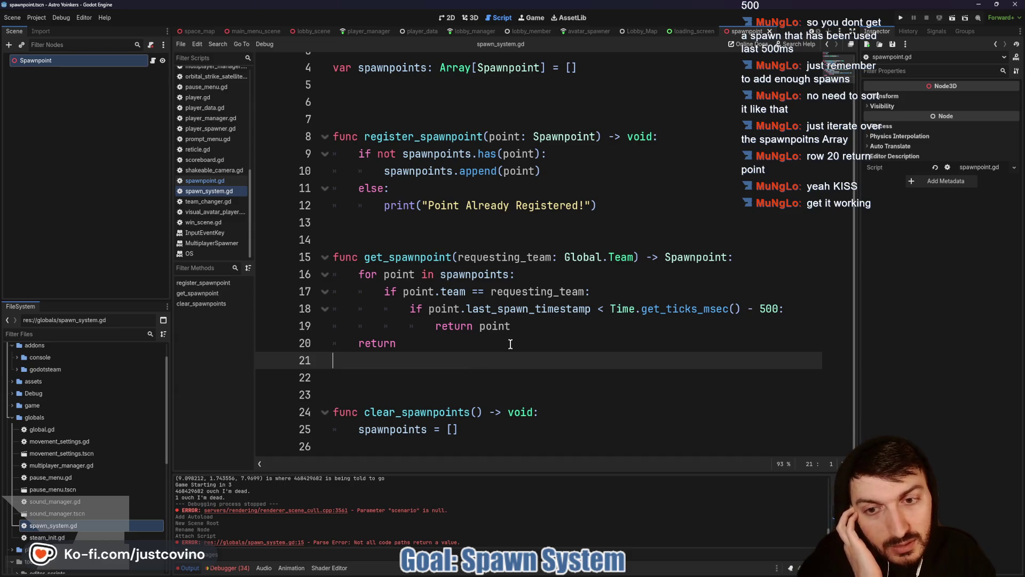
pyautogui.click(429, 342)
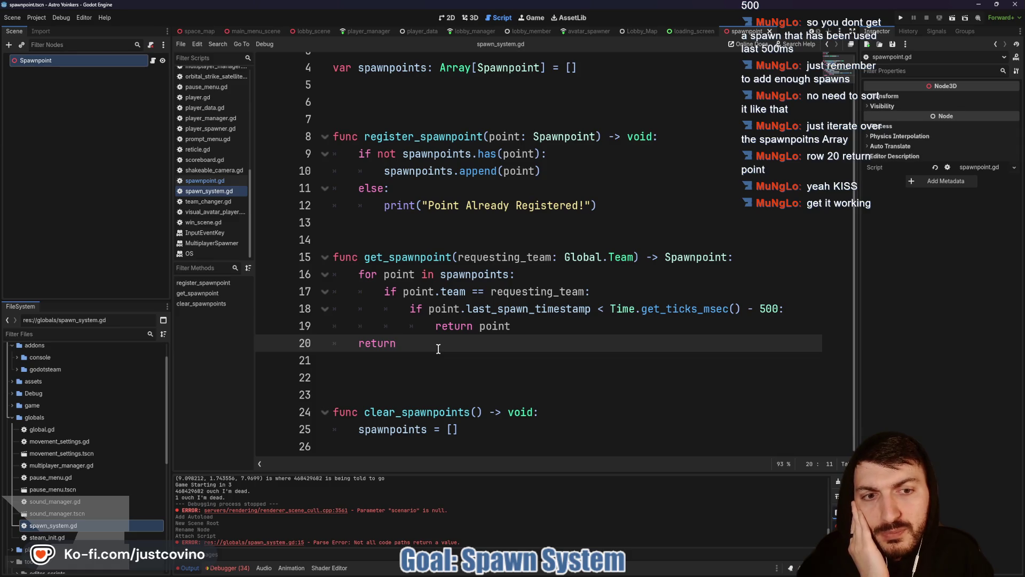
# Wrap Time.get_ticks_msec() - 500 in parentheses and add a warning print before the final return.
pyautogui.moveTo(611, 308); pyautogui.dragTo(779, 309)
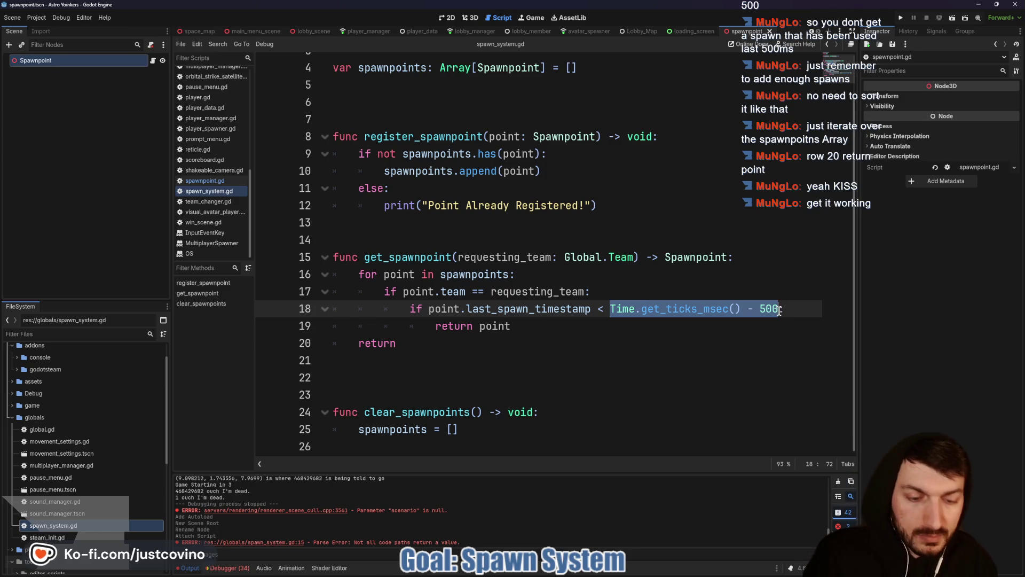
pyautogui.write('(')
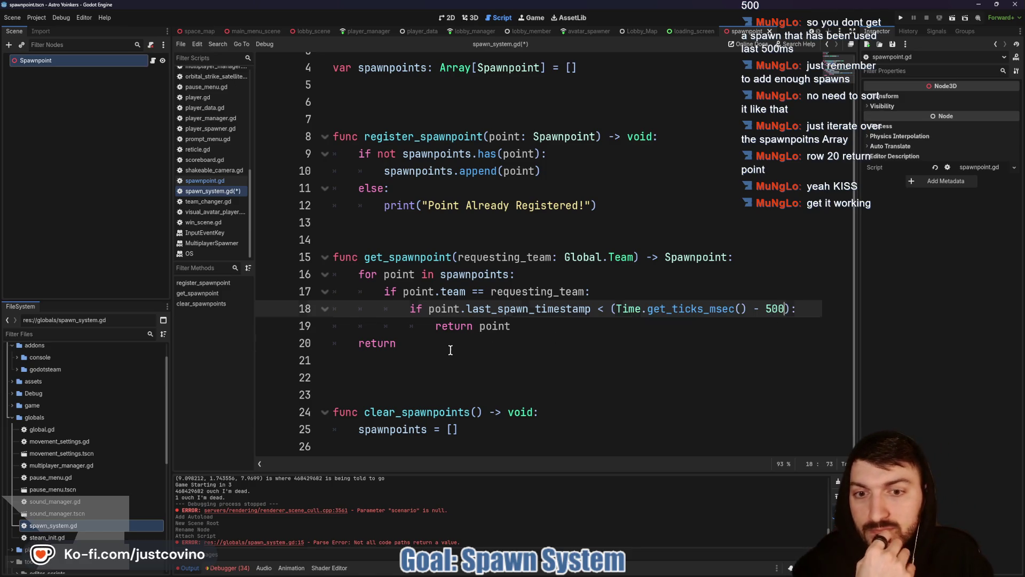
pyautogui.click(450, 350)
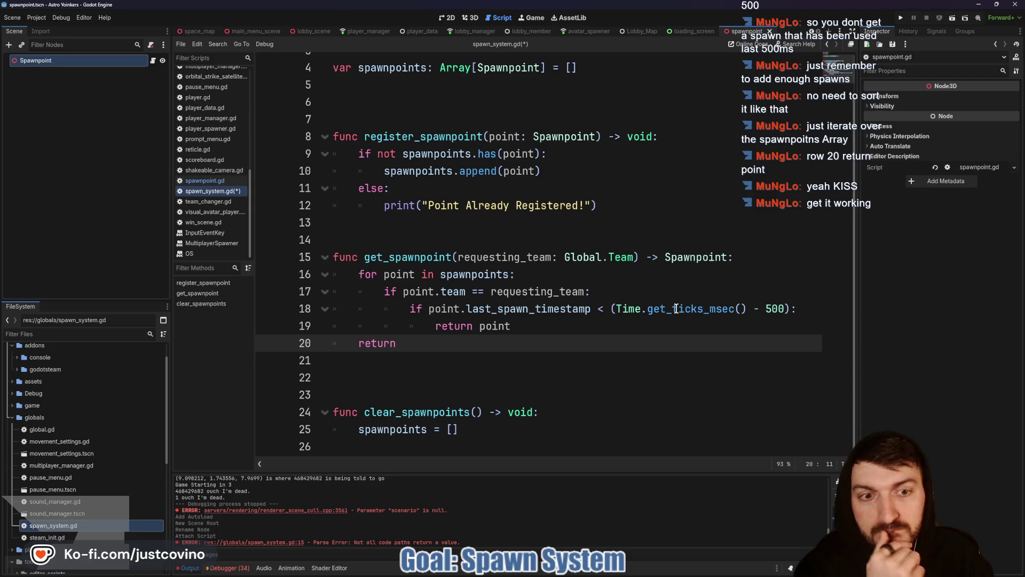
pyautogui.moveTo(667, 311)
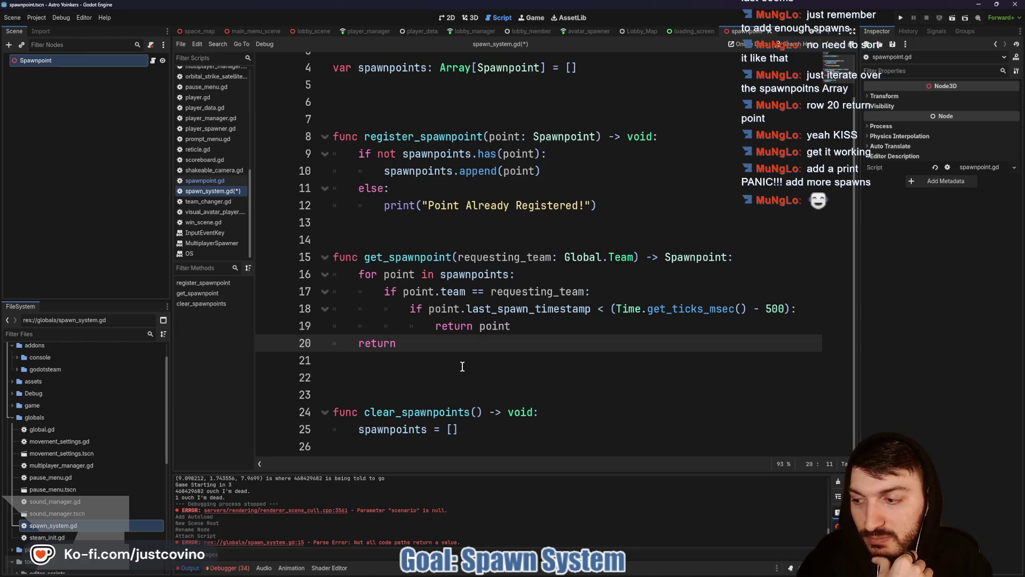
pyautogui.click(544, 333)
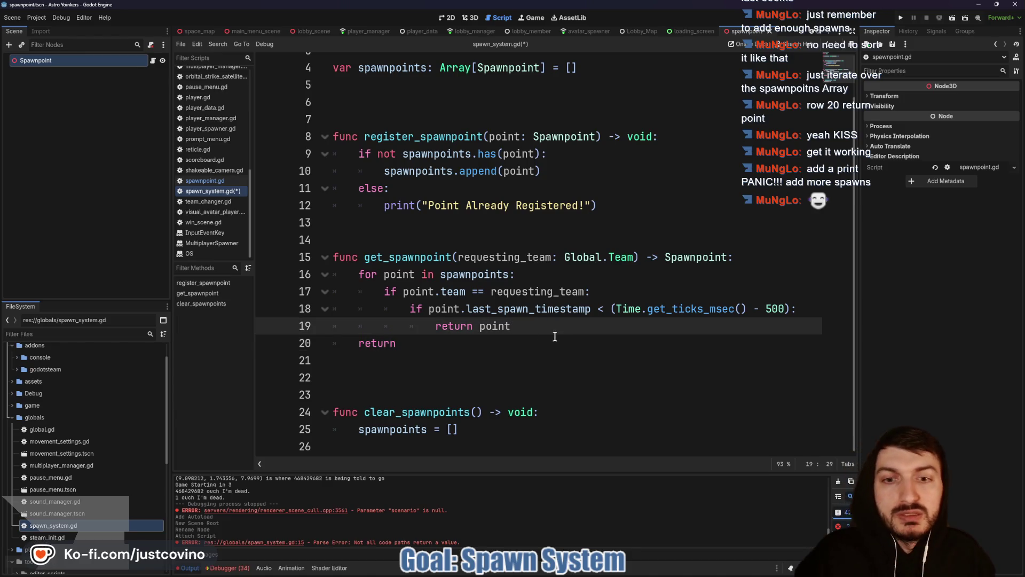
pyautogui.press('Return')
pyautogui.press('BackSpace')
pyautogui.press('BackSpace')
pyautogui.press('BackSpace')
pyautogui.write('print("SPAWNPOINTS A')
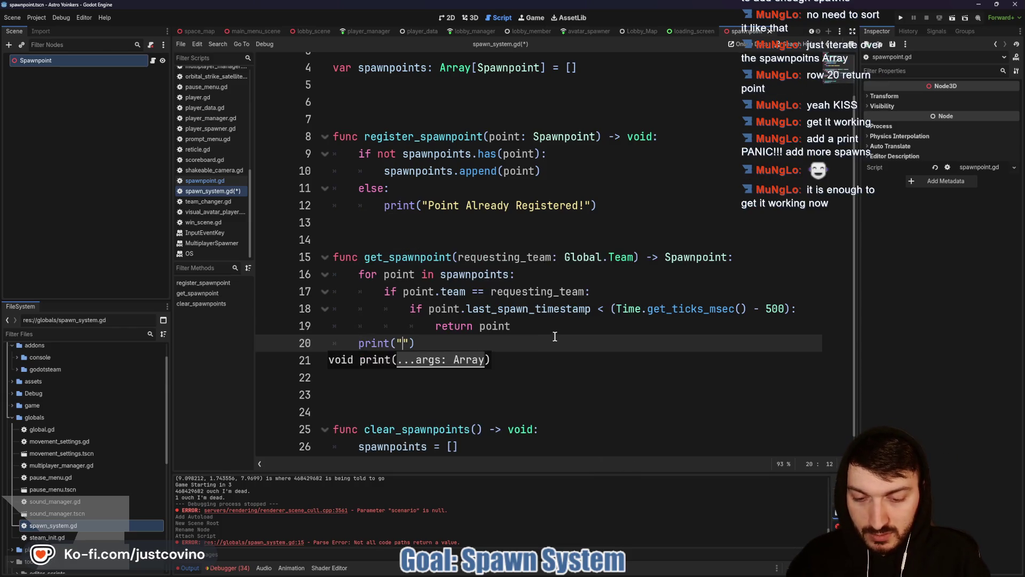
pyautogui.write('RE BROKEN! ADD MORE!')
pyautogui.click(659, 342)
pyautogui.hotkey('ctrl', 's')
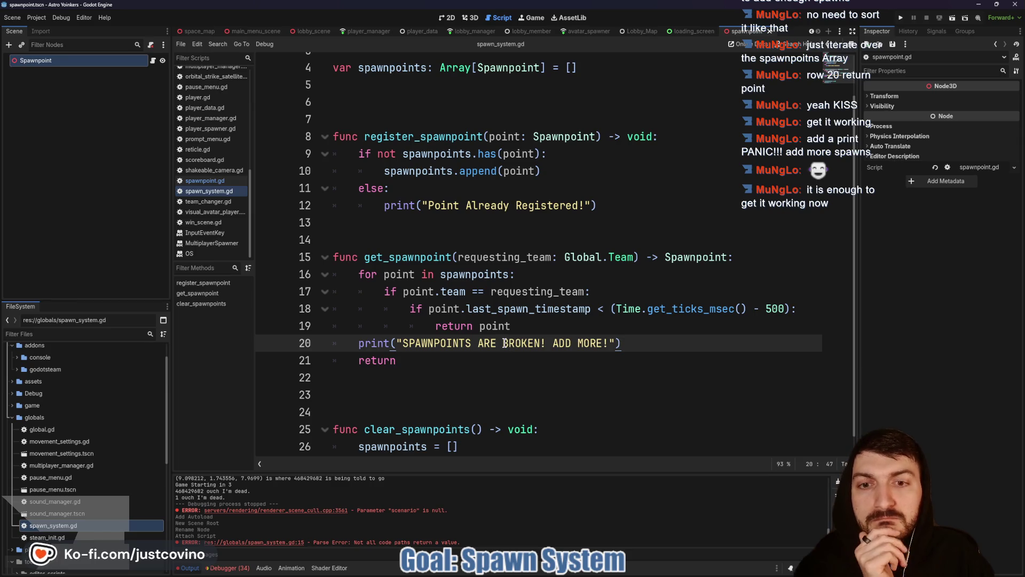
# Delete the extra blank line near the top of spawn_system.gd.
pyautogui.scroll(2, 495, 349)
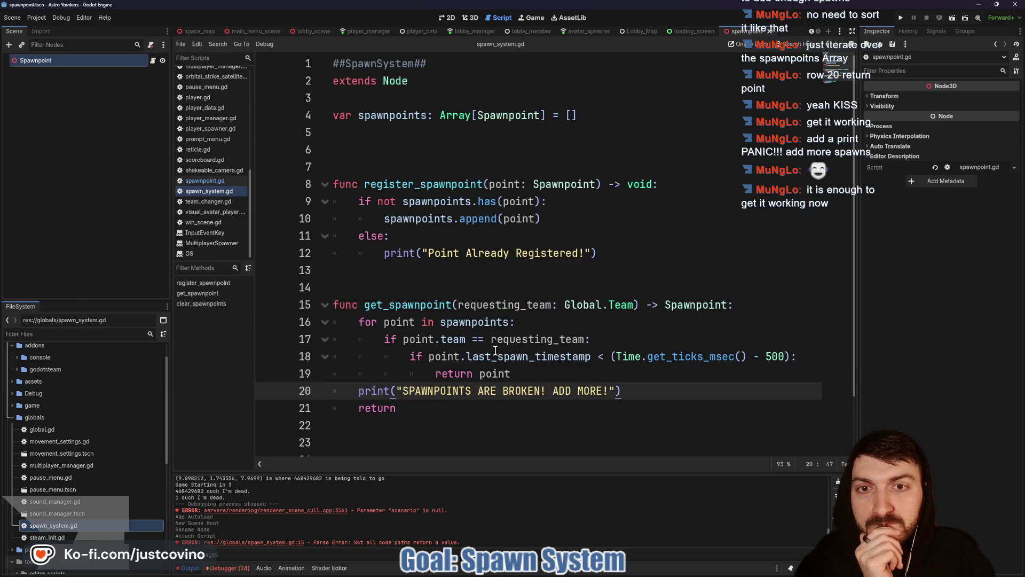
pyautogui.click(417, 149)
pyautogui.press('BackSpace')
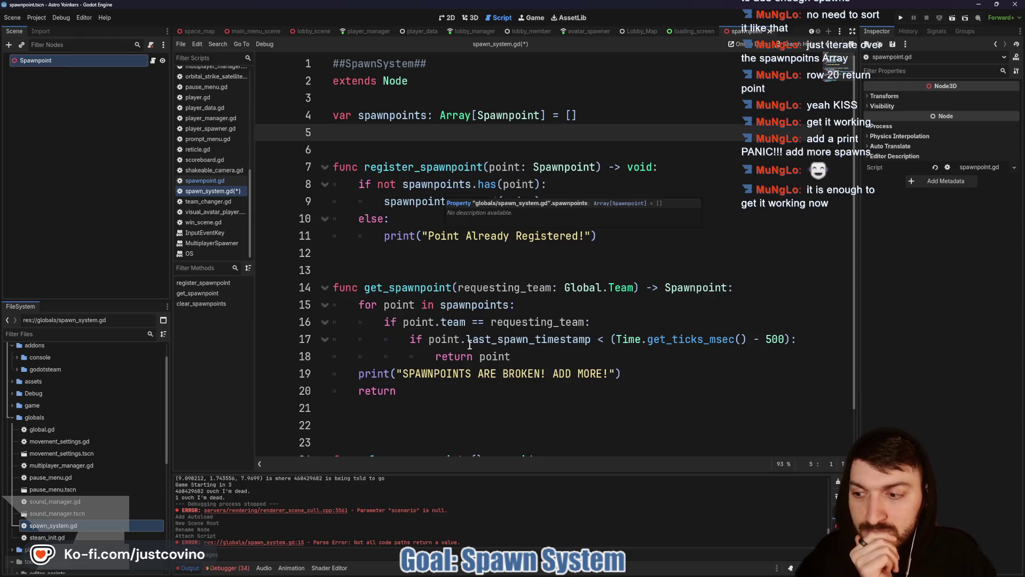
pyautogui.scroll(-1, 470, 344)
pyautogui.click(427, 363)
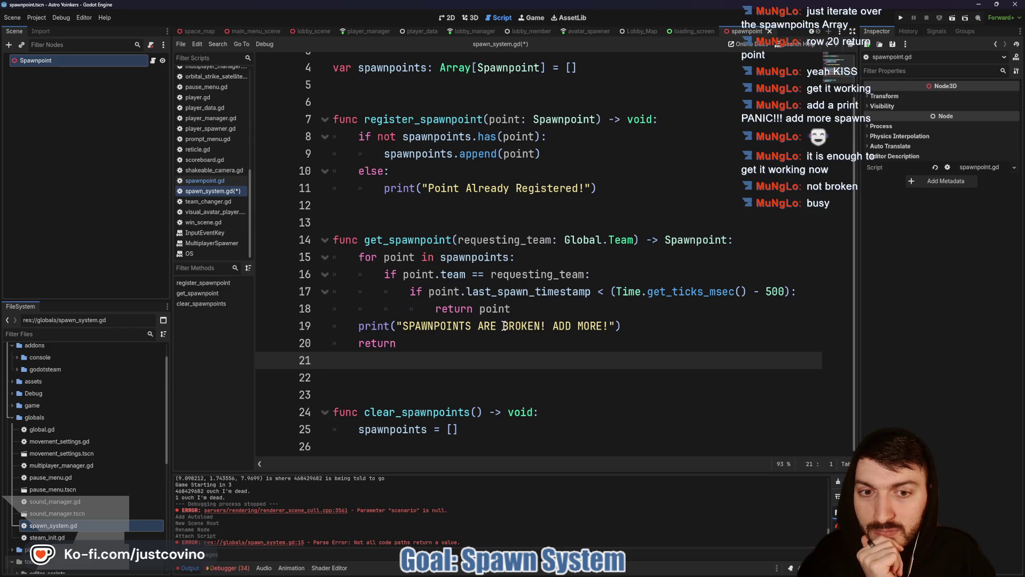
# Reword the warning message to "ADD MORE SPAWNPOINTS!" and save the script.
pyautogui.moveTo(545, 326); pyautogui.dragTo(471, 326)
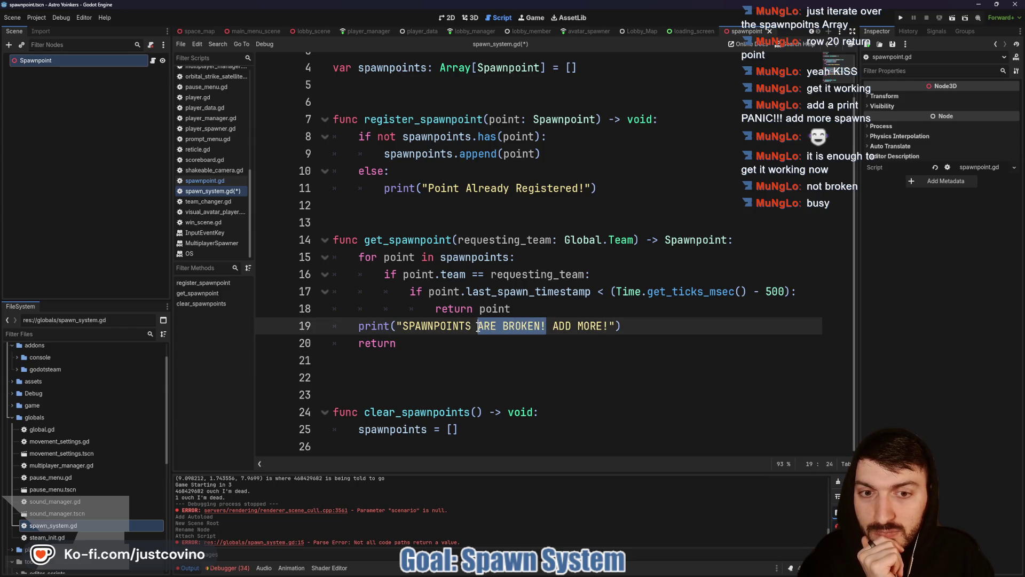
pyautogui.press('BackSpace')
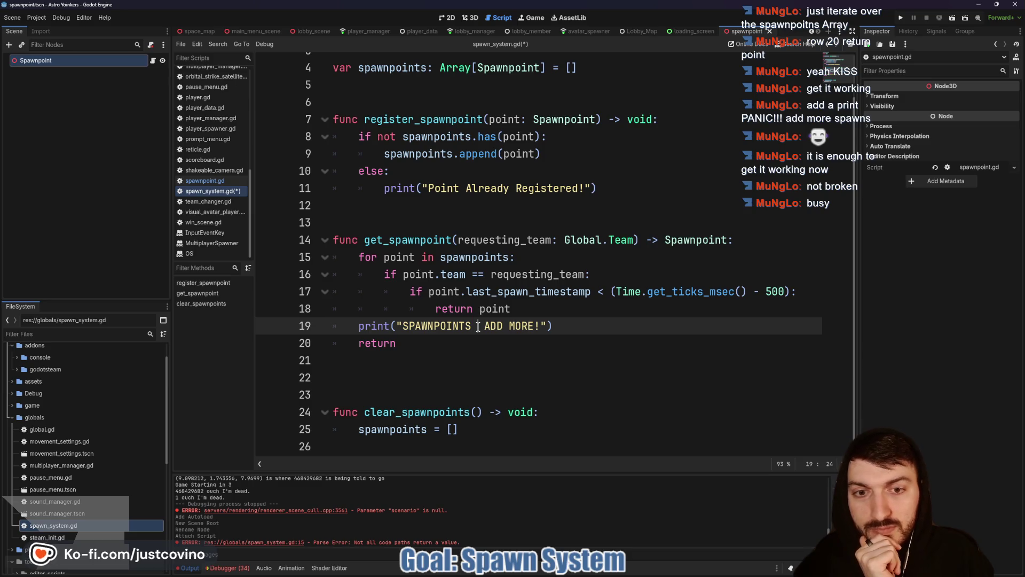
pyautogui.moveTo(484, 326); pyautogui.dragTo(409, 325)
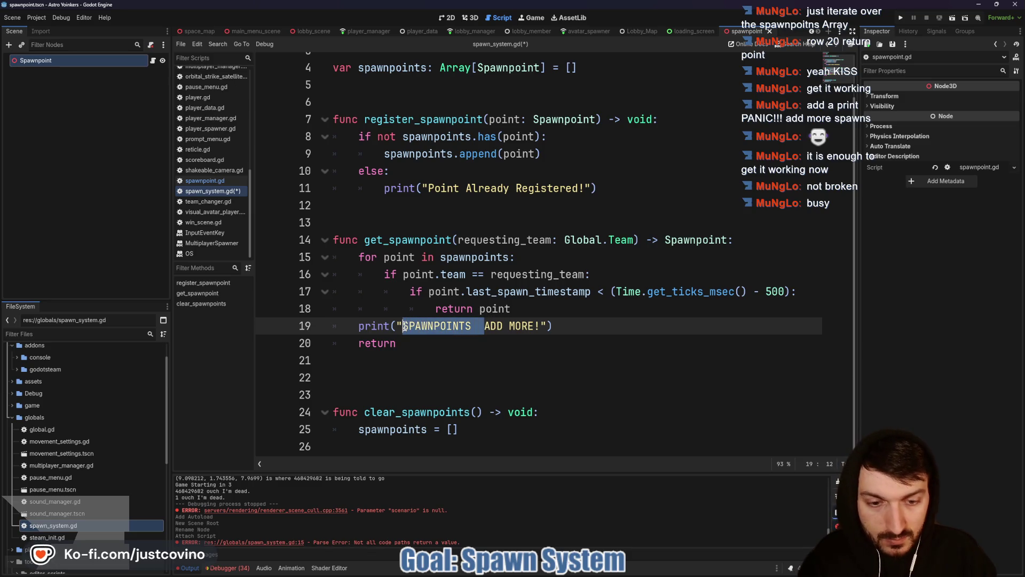
pyautogui.press('BackSpace')
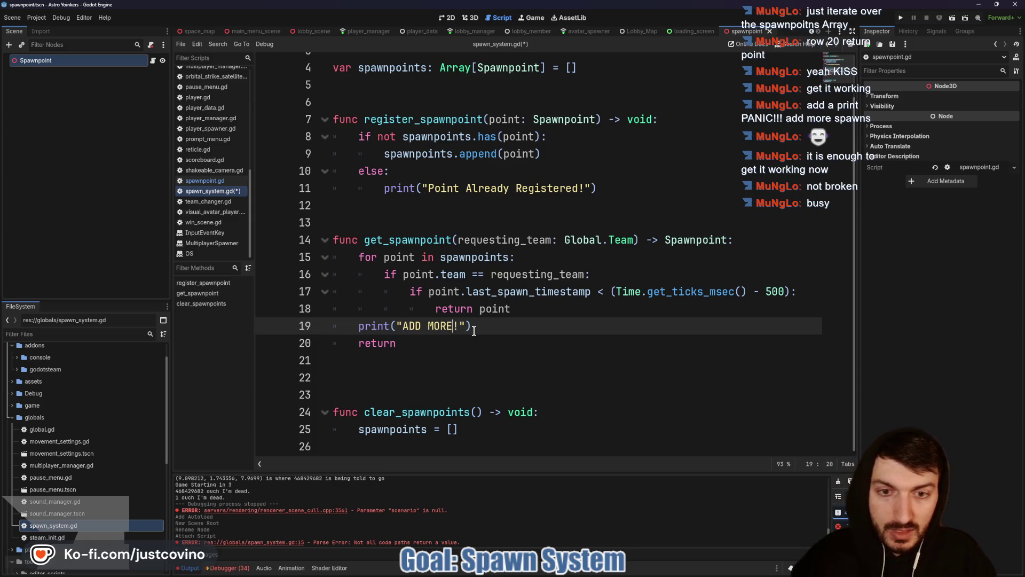
pyautogui.write('SPAWNPOIN')
pyautogui.write('YS')
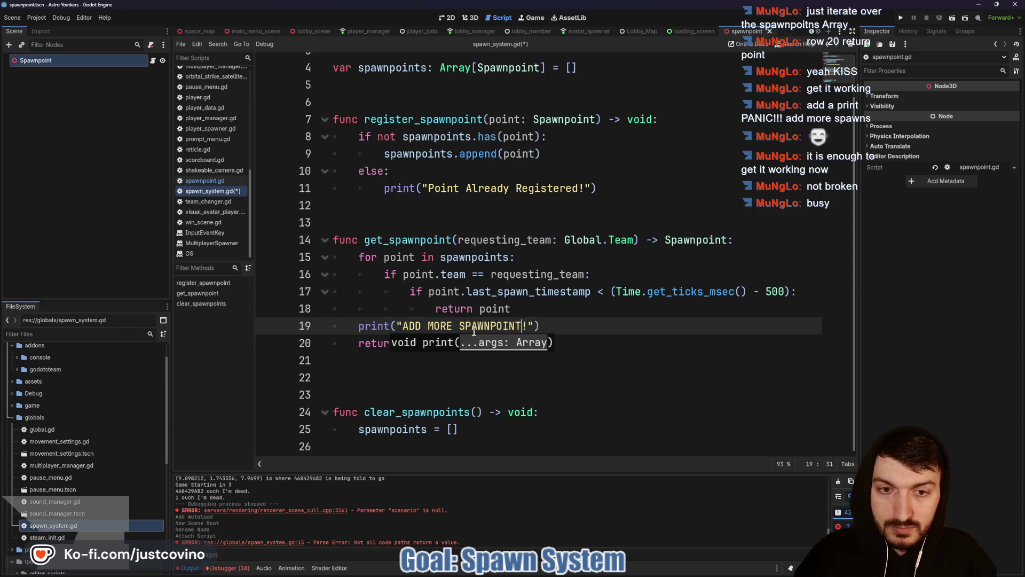
pyautogui.click(612, 320)
pyautogui.hotkey('ctrl', 's')
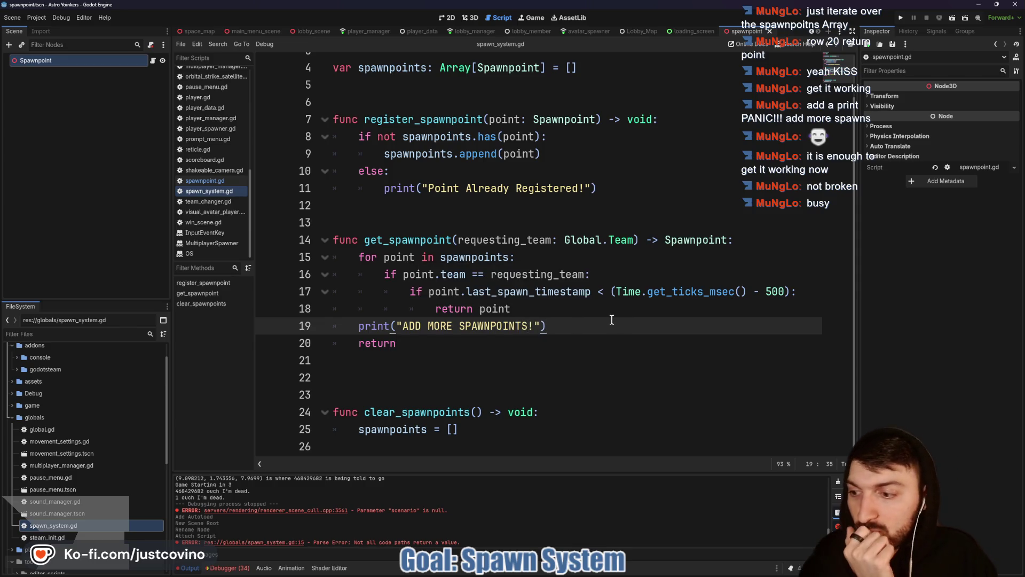
pyautogui.click(535, 327)
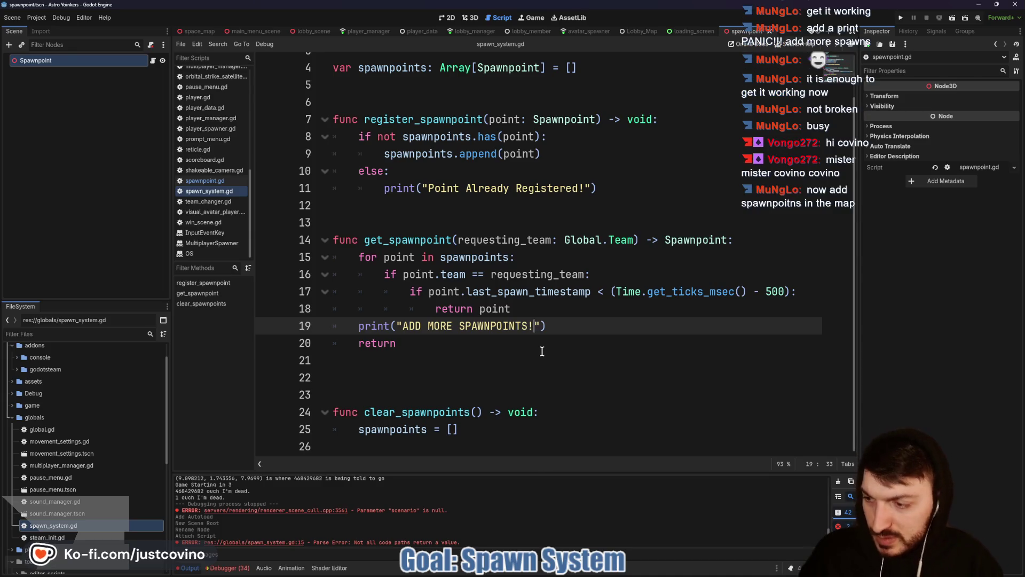
pyautogui.click(540, 350)
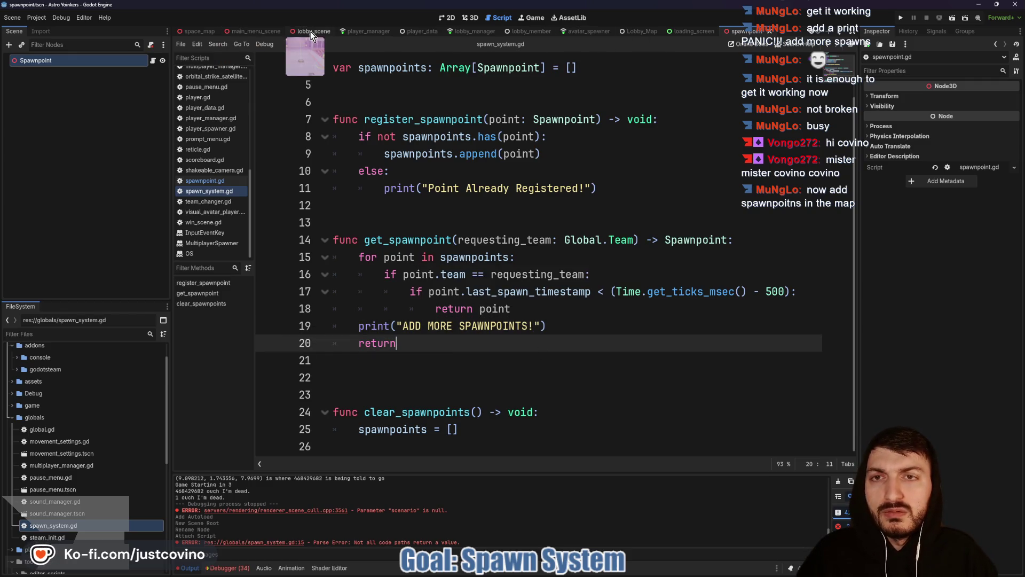
pyautogui.click(313, 32)
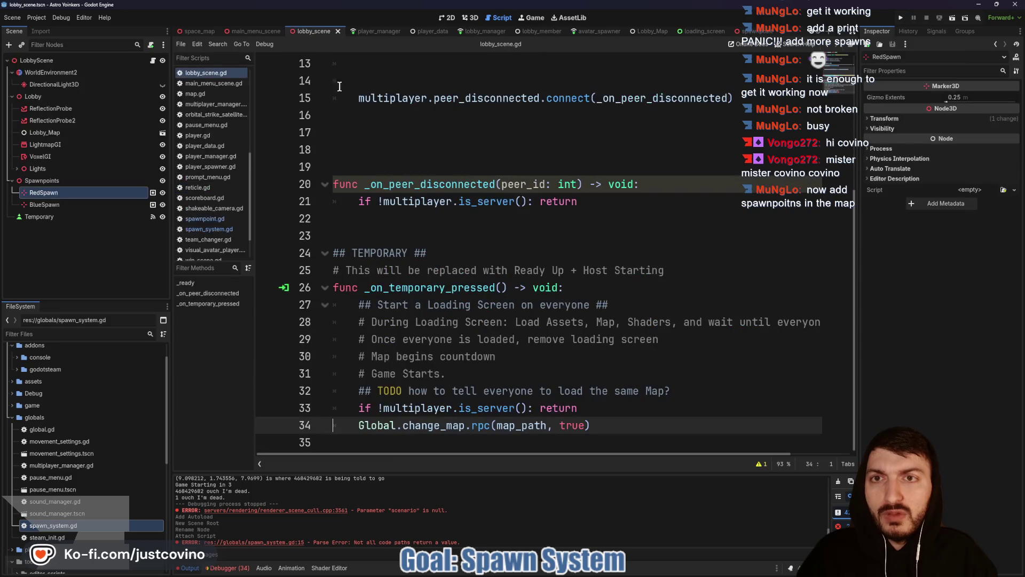
pyautogui.keyDown('shift'); pyautogui.click(55, 206); pyautogui.keyUp('shift')
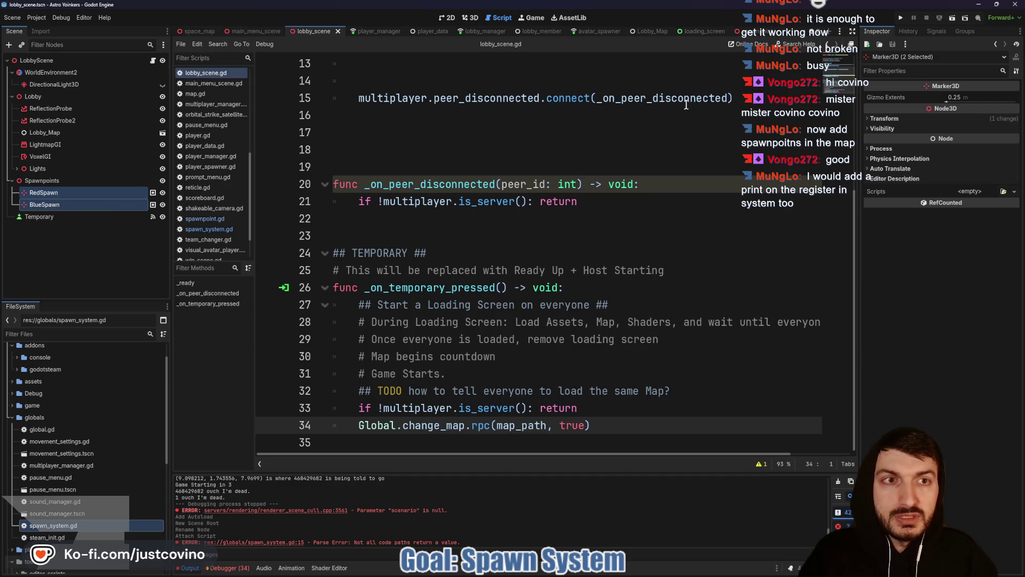
pyautogui.click(753, 32)
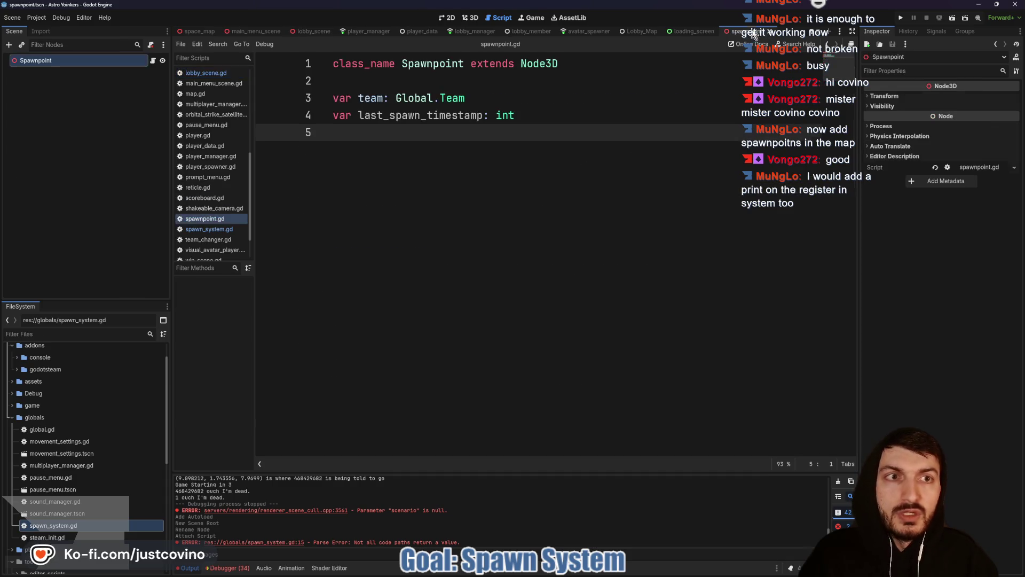
pyautogui.click(332, 98)
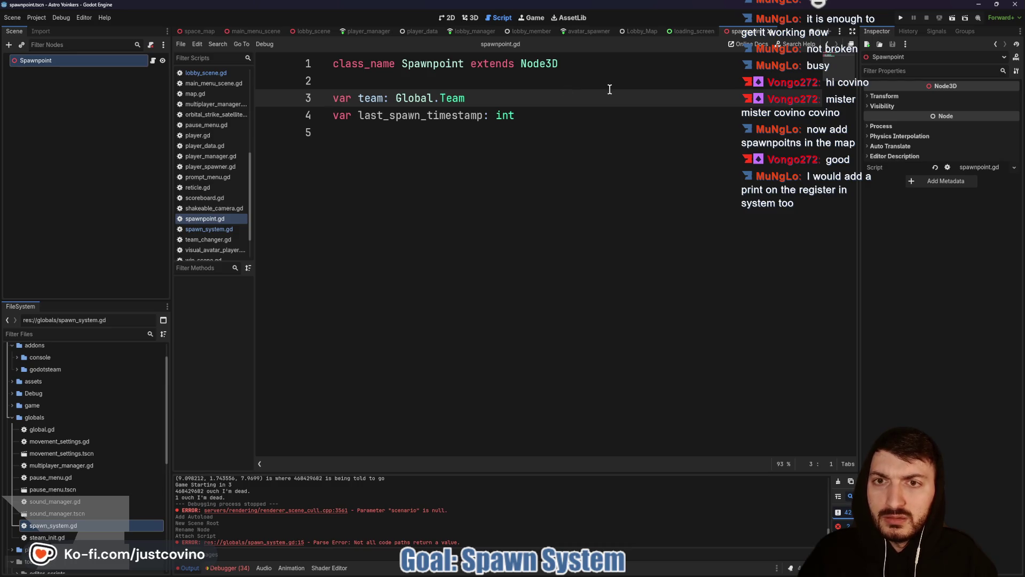
pyautogui.write('@e')
pyautogui.press('Return')
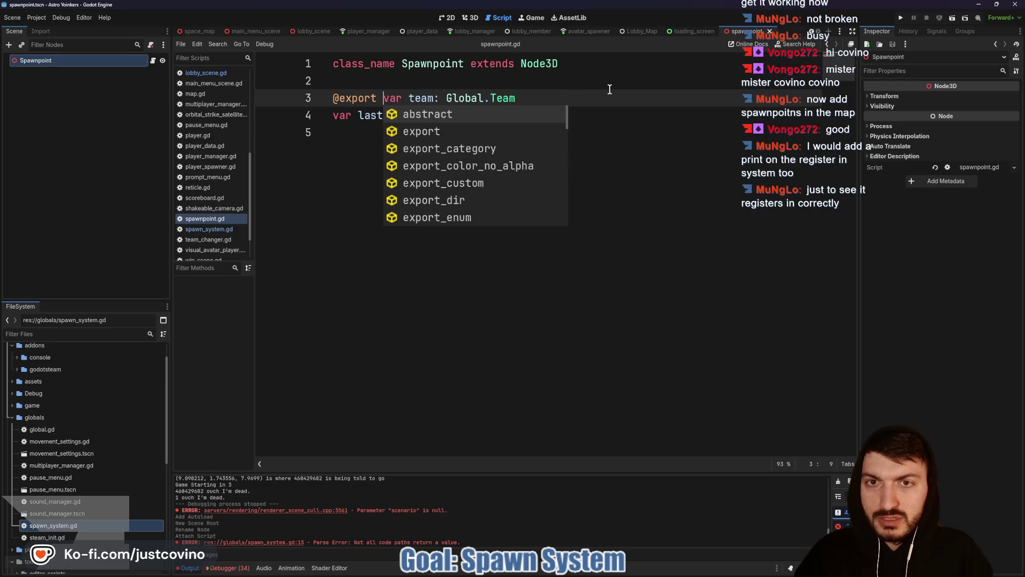
pyautogui.click(610, 97)
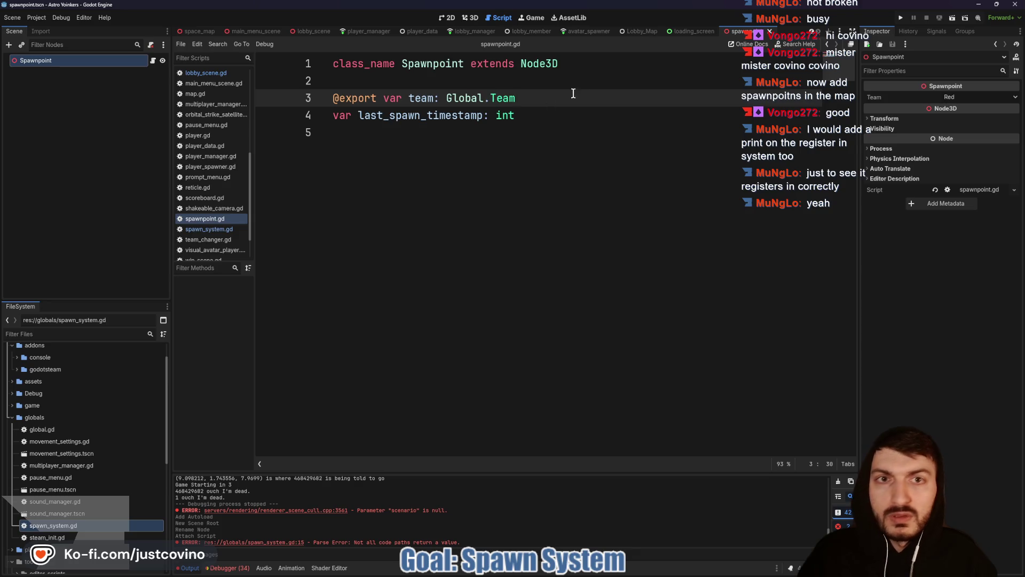
pyautogui.click(470, 17)
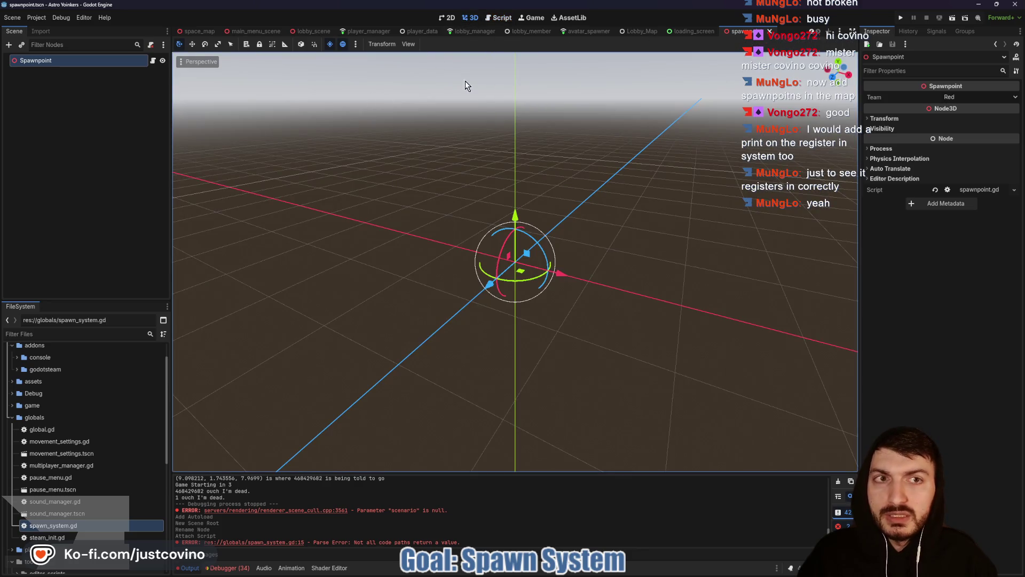
# Delete the old RedSpawn and BlueSpawn markers from the lobby scene.
pyautogui.click(320, 31)
pyautogui.click(40, 193)
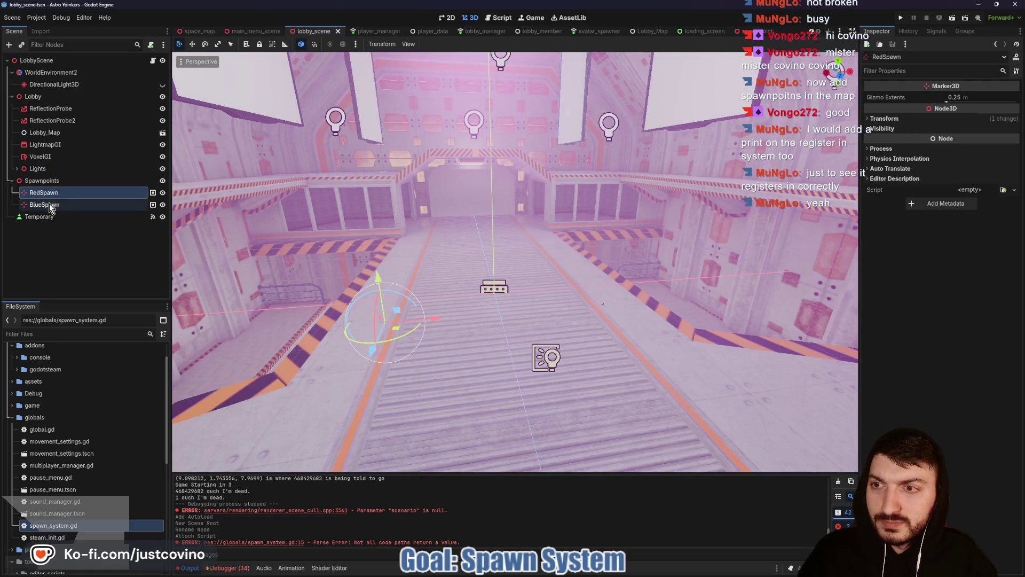
pyautogui.keyDown('shift'); pyautogui.click(49, 203); pyautogui.keyUp('shift')
pyautogui.press('Delete')
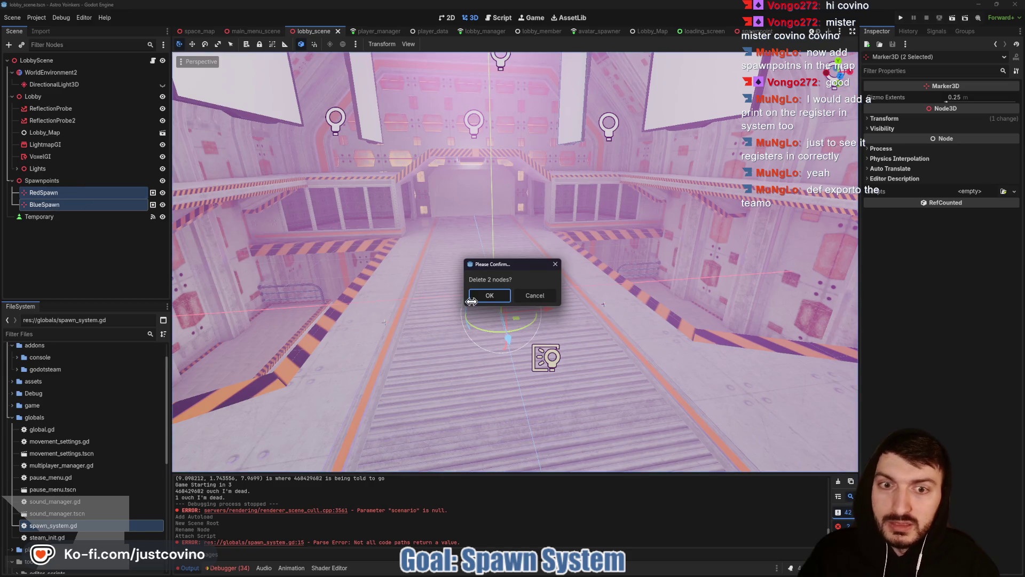
pyautogui.press('Return')
# Instance spawnpoint.tscn under the Spawnpoints node and raise it off the floor.
pyautogui.click(75, 184)
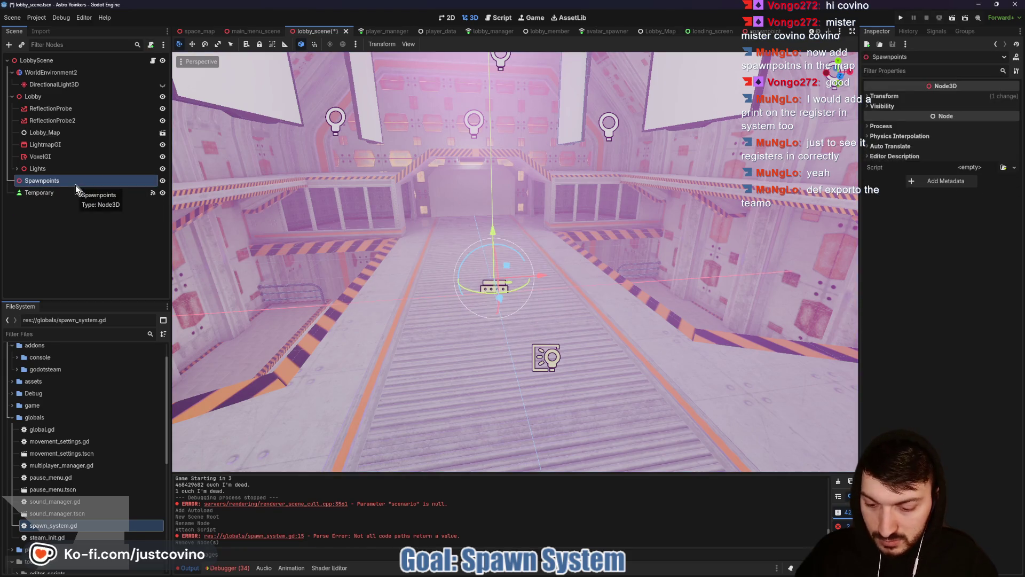
pyautogui.hotkey('ctrl', 'shift', 'a')
pyautogui.write('spawnp')
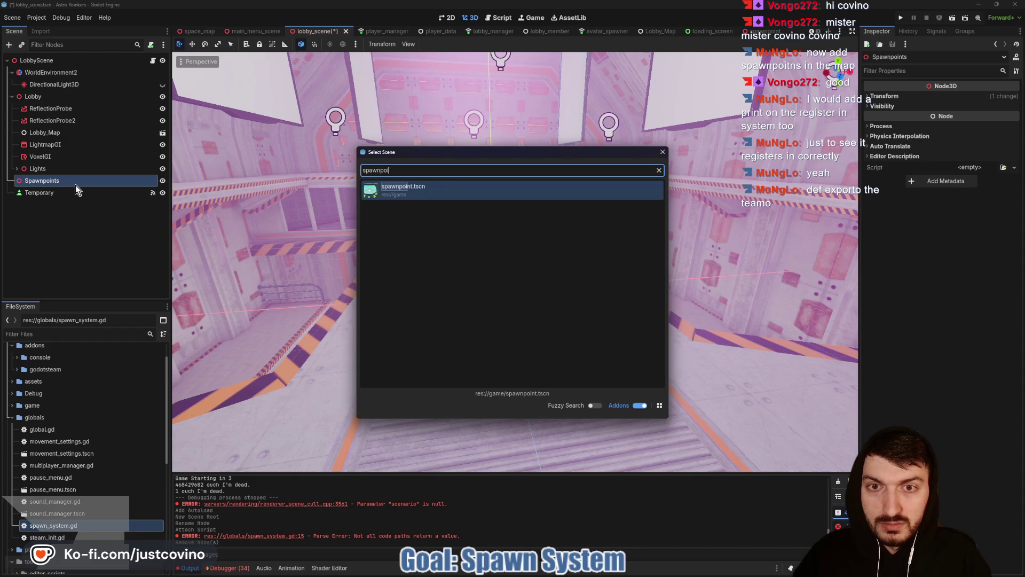
pyautogui.press('Return')
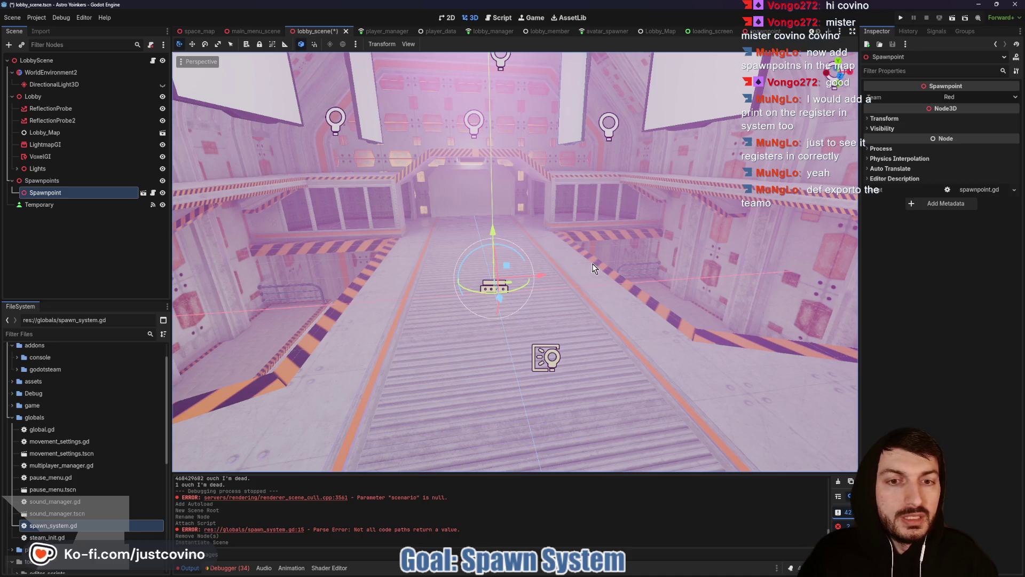
pyautogui.scroll(-5, 616, 257)
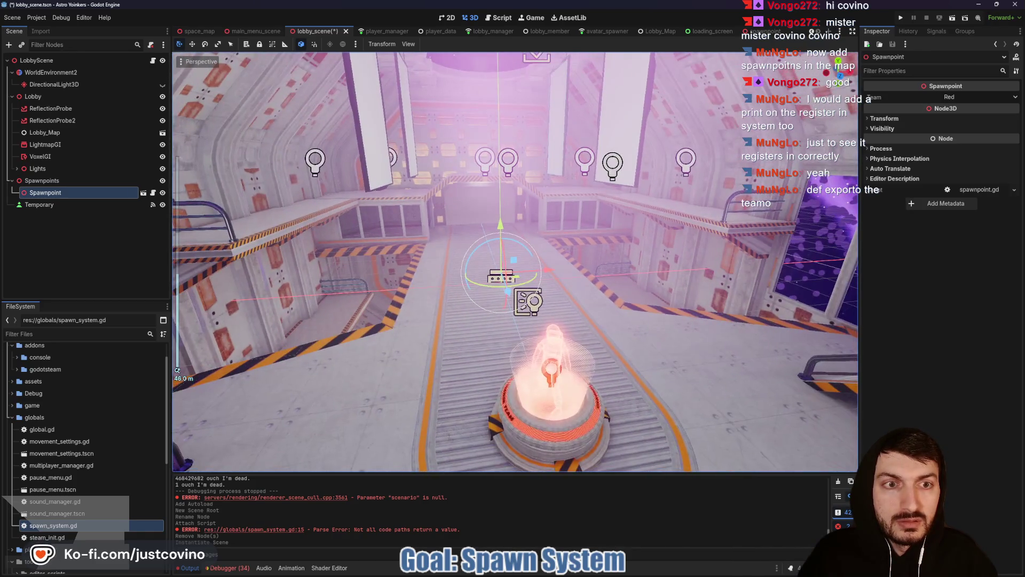
pyautogui.press('w')
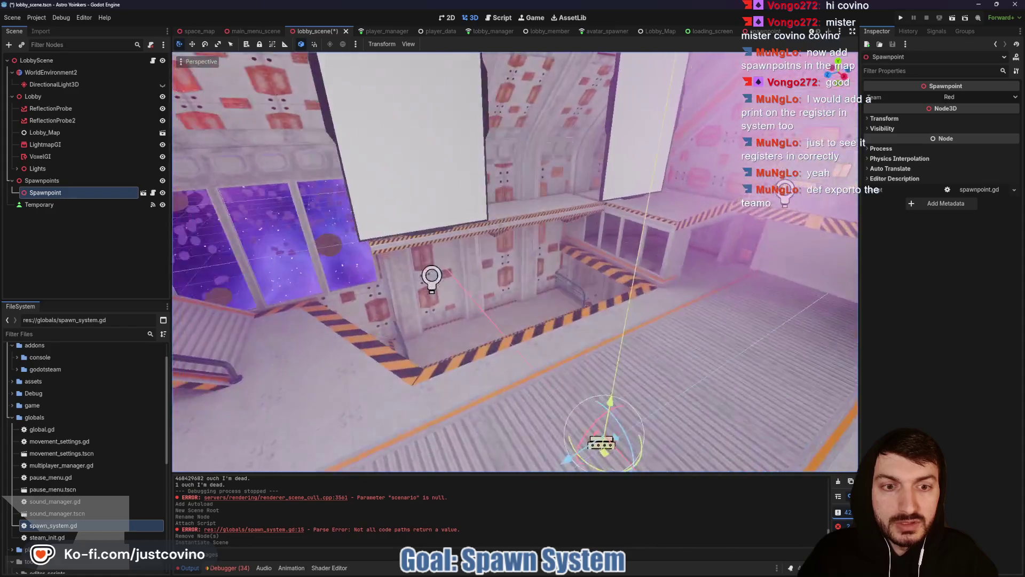
pyautogui.scroll(-6, 482, 287)
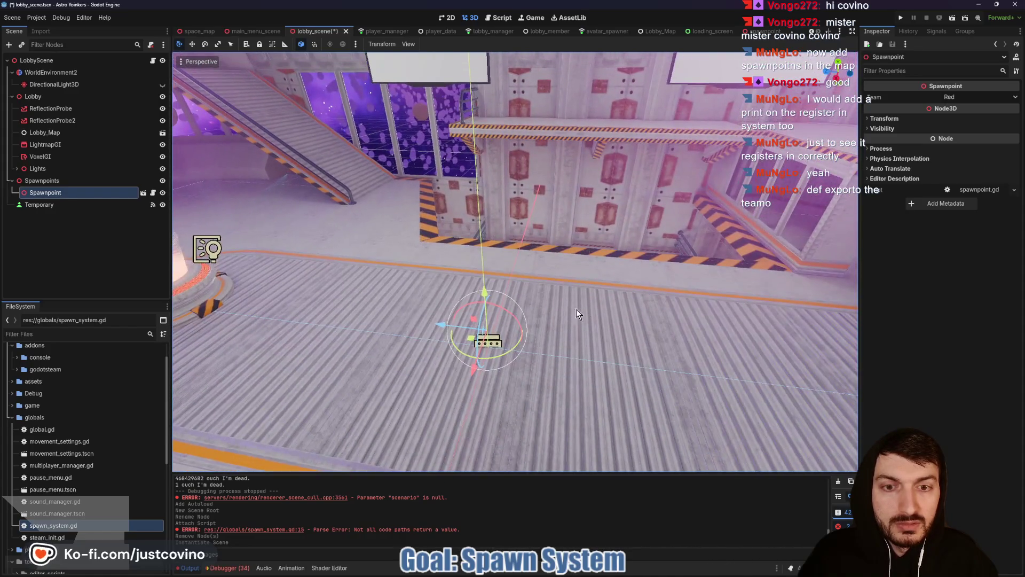
pyautogui.moveTo(482, 287); pyautogui.dragTo(521, 77)
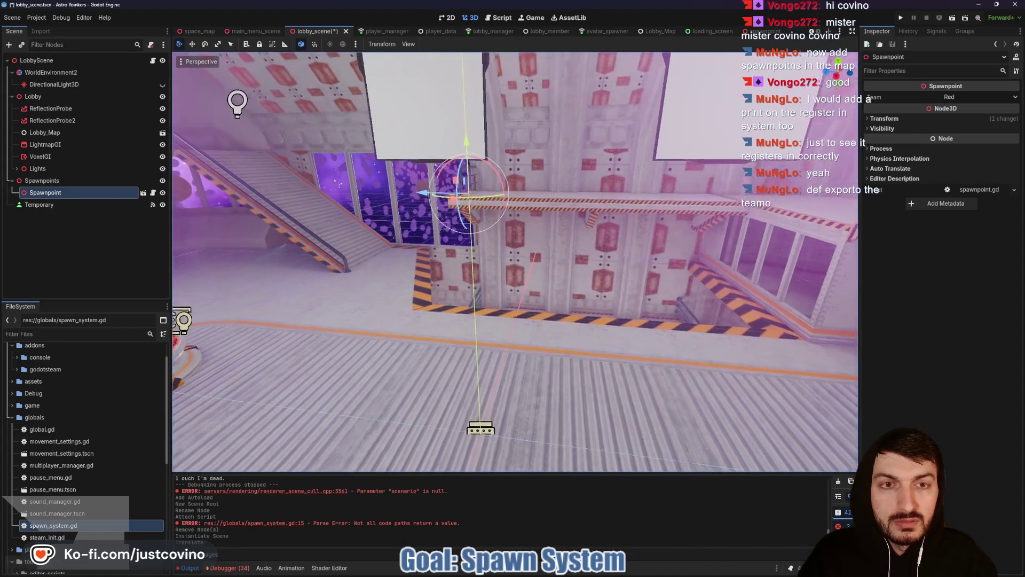
pyautogui.press('s')
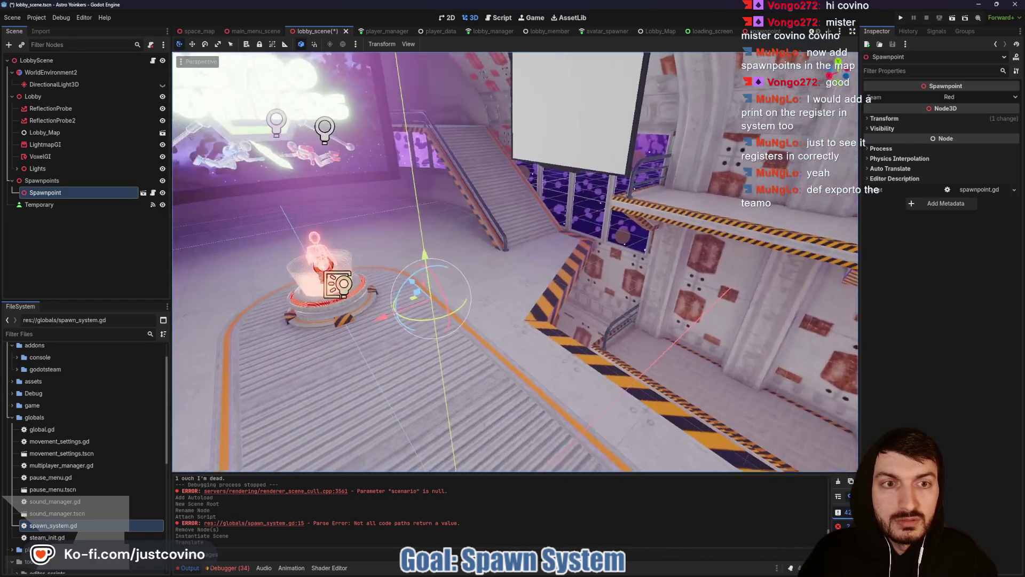
pyautogui.press('w')
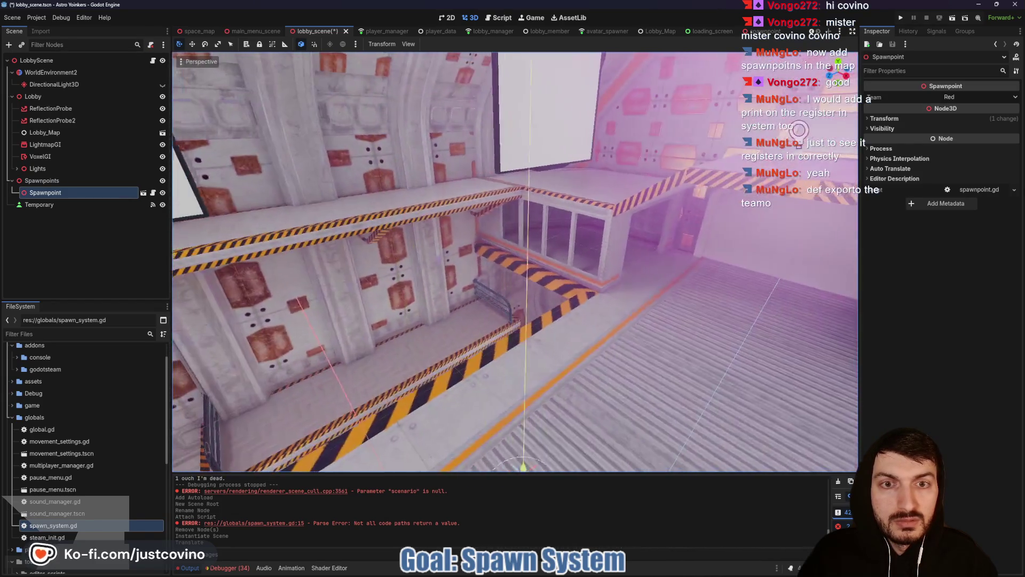
pyautogui.press('s')
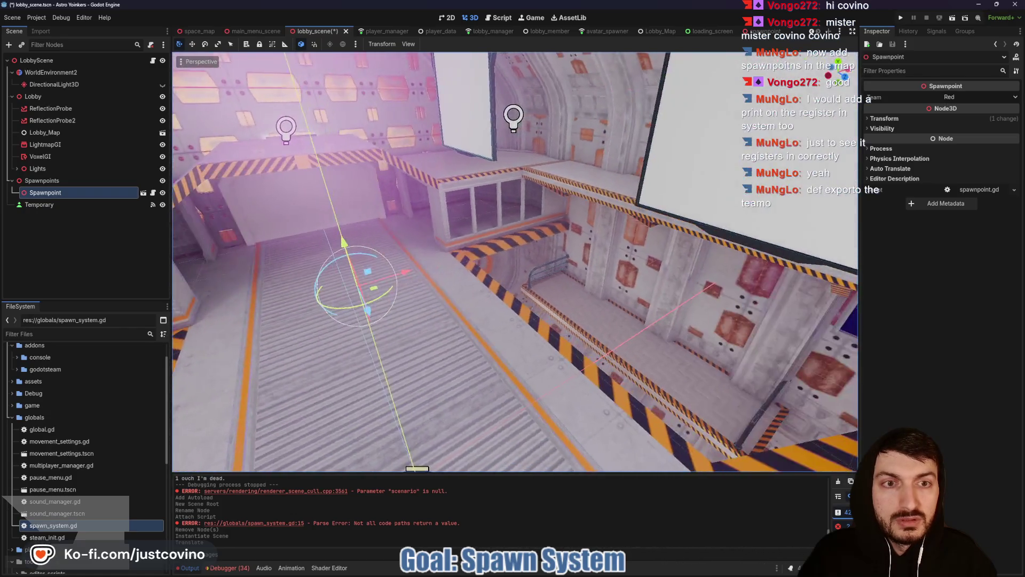
pyautogui.press('d')
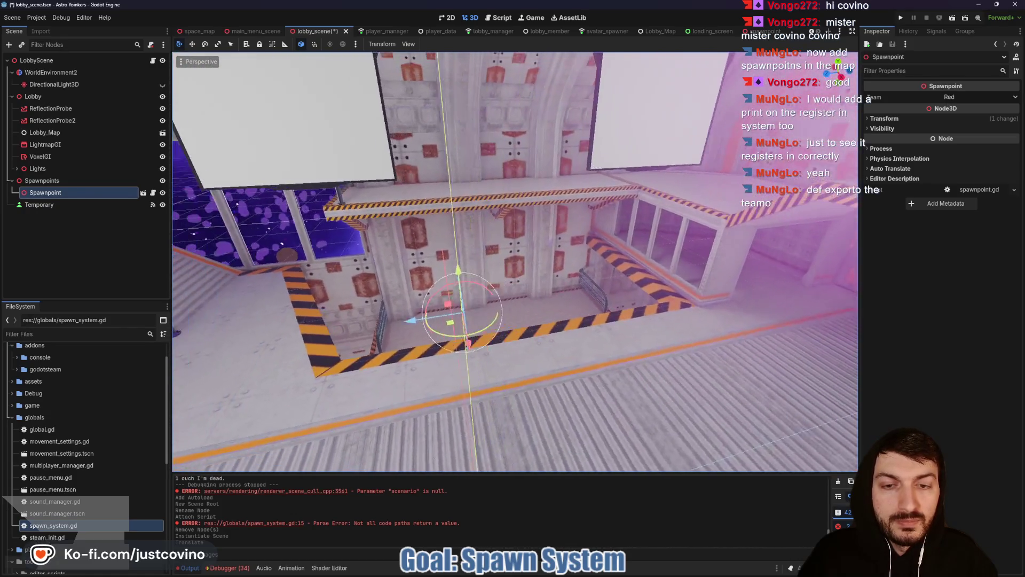
# Lower the spawnpoint onto the walkway, slide it sideways, and duplicate it as Spawnpoint2.
pyautogui.moveTo(447, 346)
pyautogui.mouseDown()
pyautogui.moveTo(432, 342)
pyautogui.moveTo(479, 399)
pyautogui.mouseUp()
pyautogui.rightClick(624, 300)
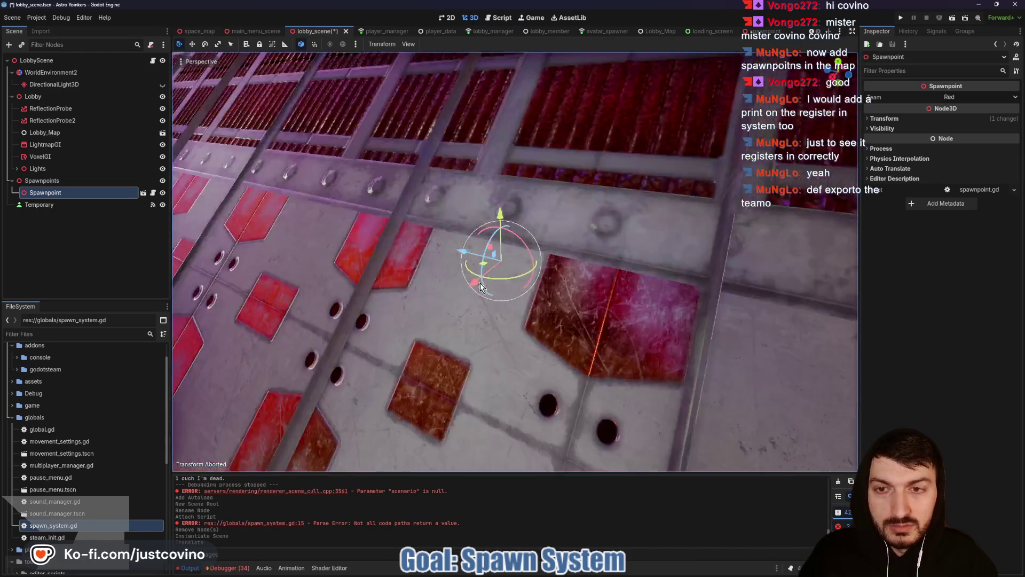
pyautogui.scroll(-5, 581, 280)
pyautogui.press('g')
pyautogui.press('y')
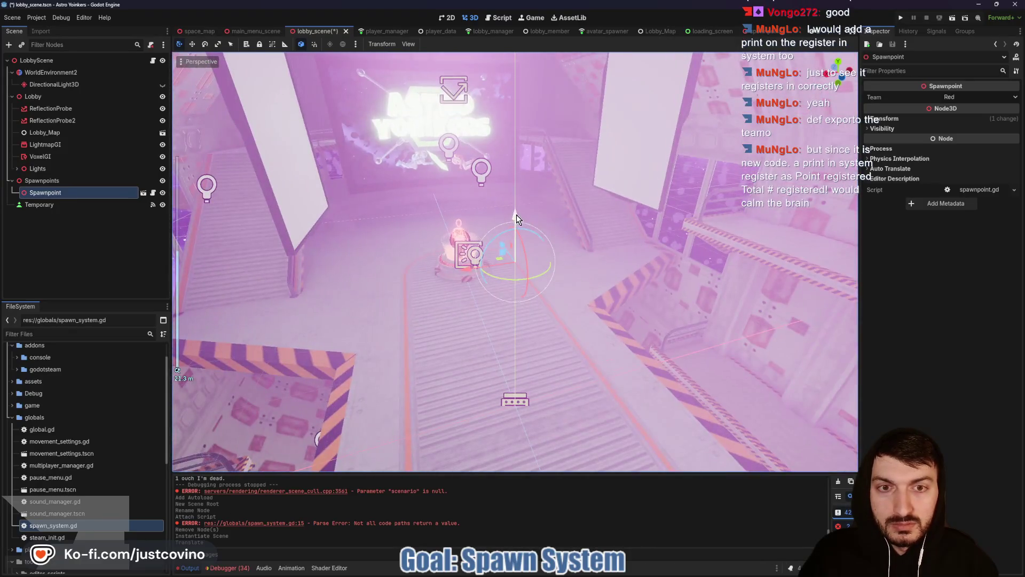
pyautogui.click(521, 365)
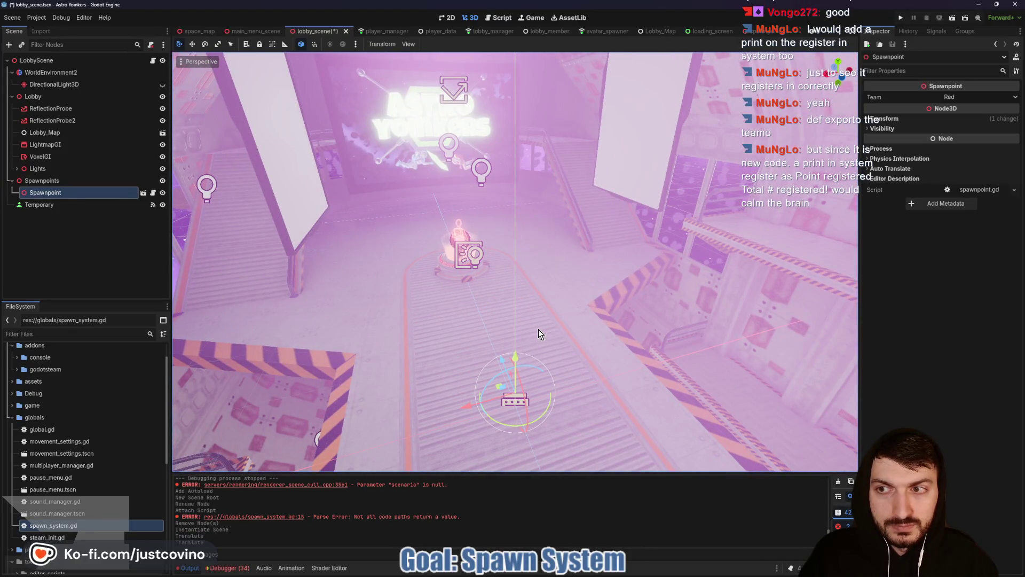
pyautogui.scroll(-2, 538, 329)
pyautogui.moveTo(466, 379)
pyautogui.mouseDown()
pyautogui.moveTo(559, 355)
pyautogui.moveTo(457, 328)
pyautogui.mouseUp()
pyautogui.hotkey('ctrl', 'd')
pyautogui.click(961, 98)
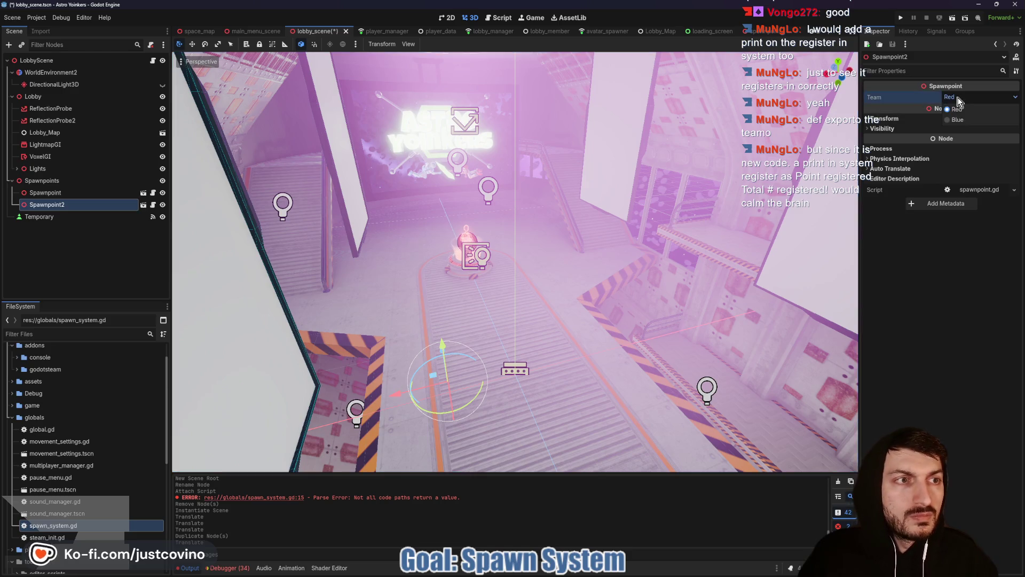
# Set Spawnpoint2's Team to Blue and save the lobby scene.
pyautogui.click(958, 119)
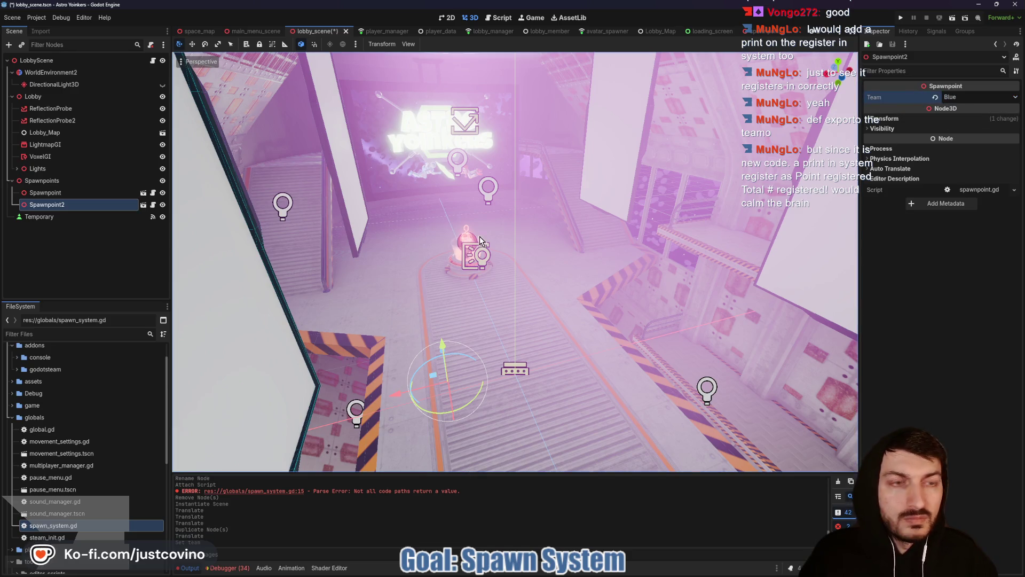
pyautogui.click(68, 192)
pyautogui.hotkey('ctrl', 's')
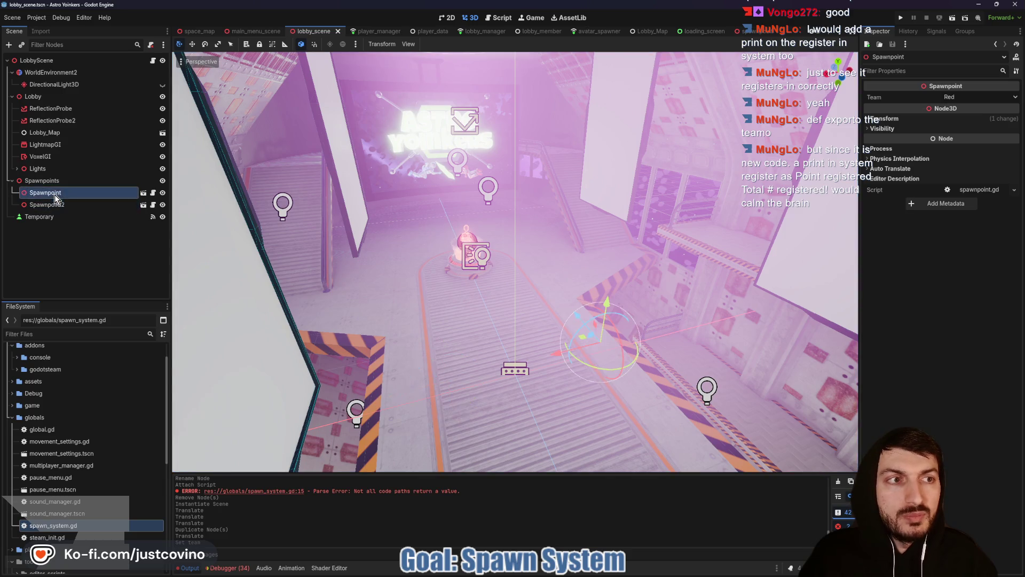
pyautogui.hotkey('ctrl', 's')
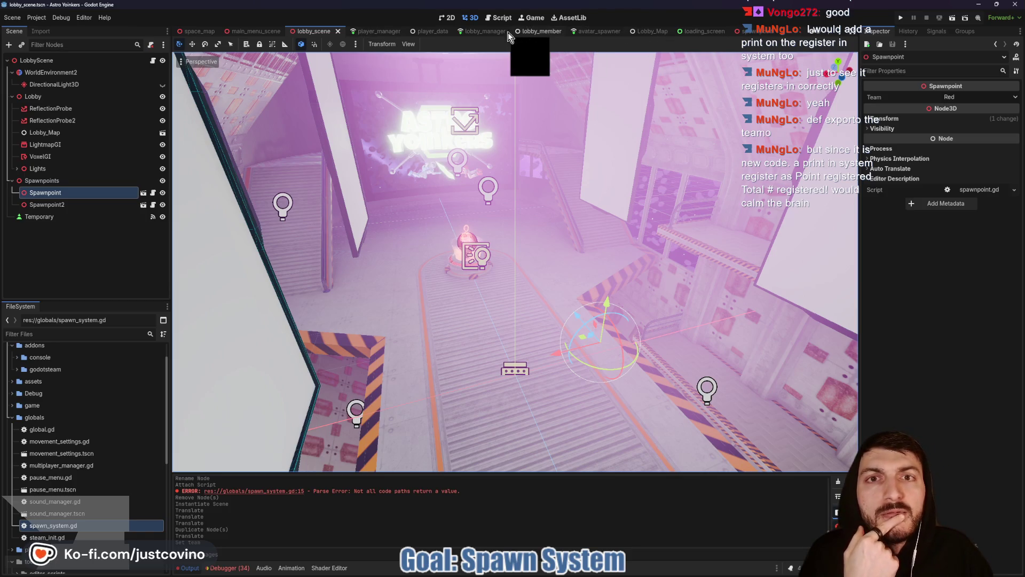
pyautogui.click(504, 18)
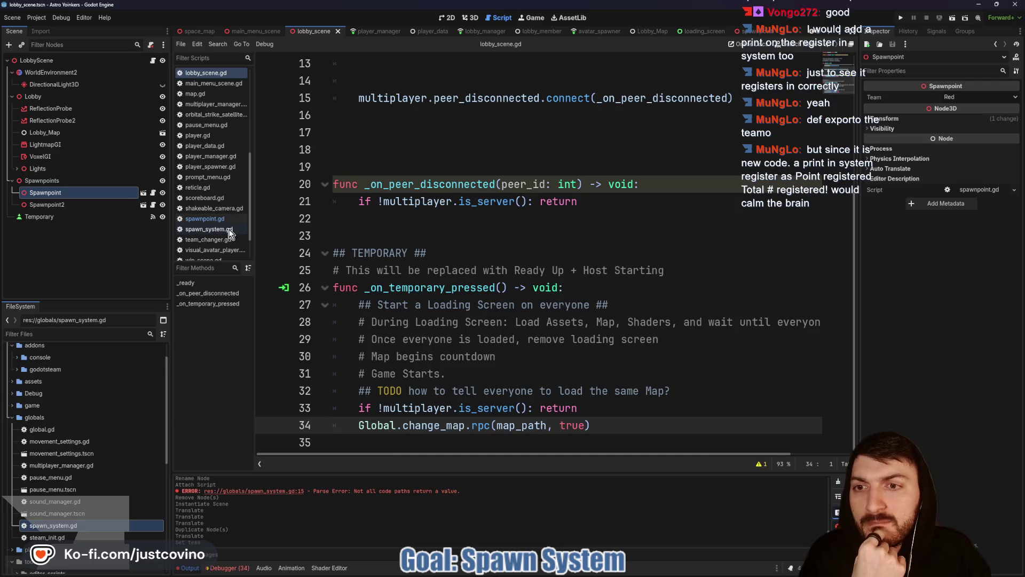
# In spawn_system.gd, add print("Point Registered! ", point) after the append line and save.
pyautogui.click(230, 230)
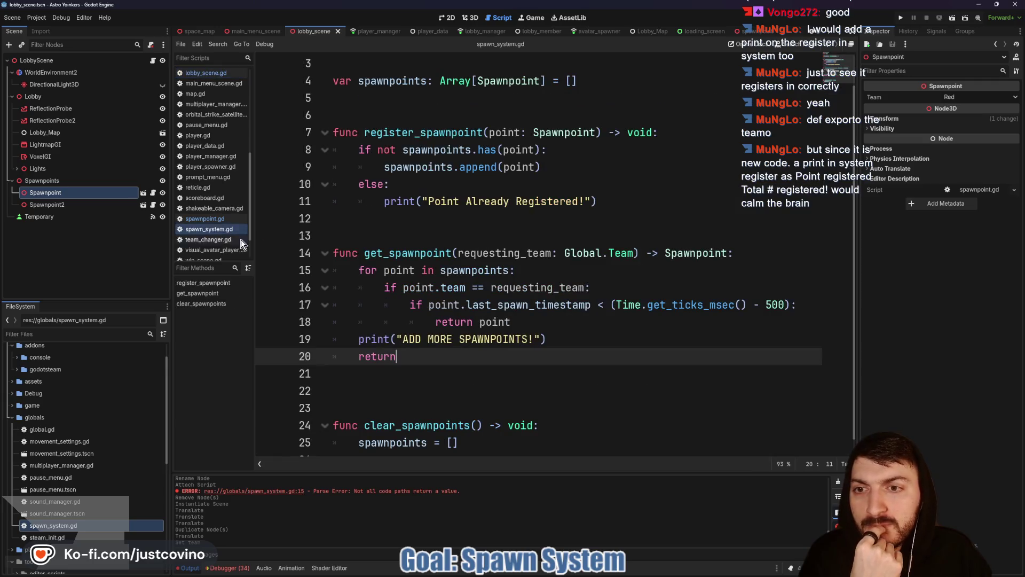
pyautogui.click(566, 169)
pyautogui.press('Return')
pyautogui.write('print("Point ')
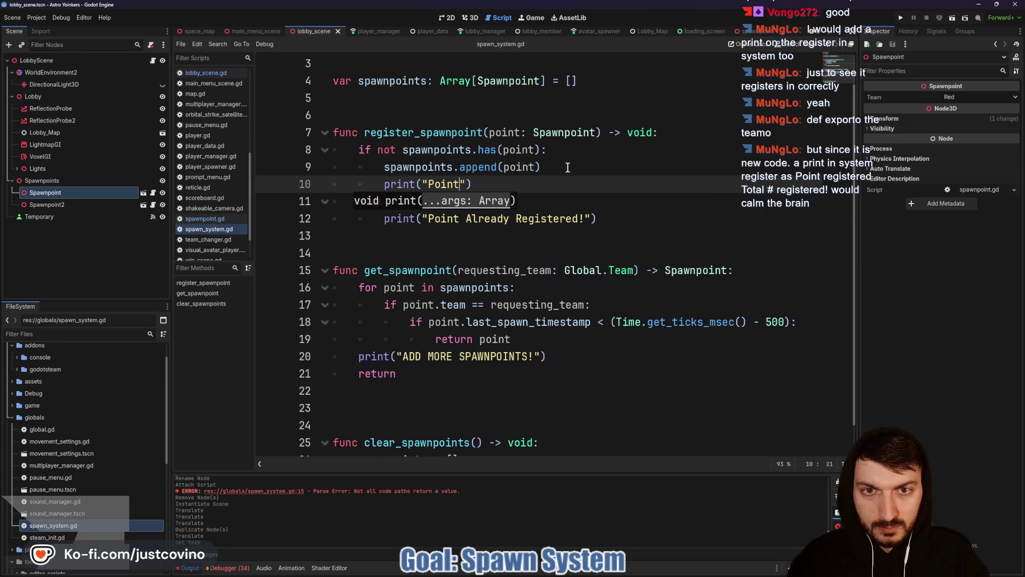
pyautogui.write('Registered! ", point')
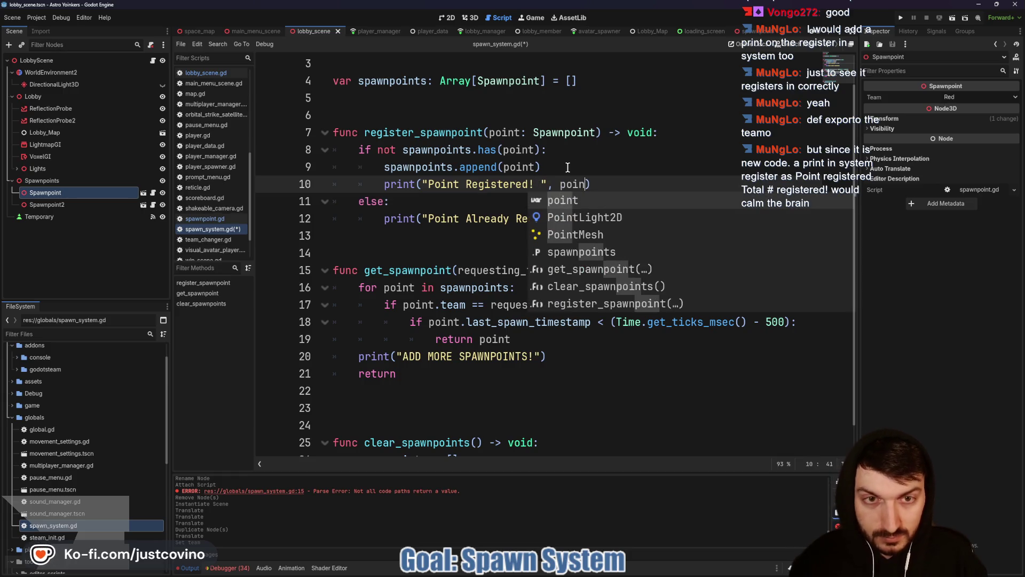
pyautogui.write(')')
pyautogui.hotkey('ctrl', 's')
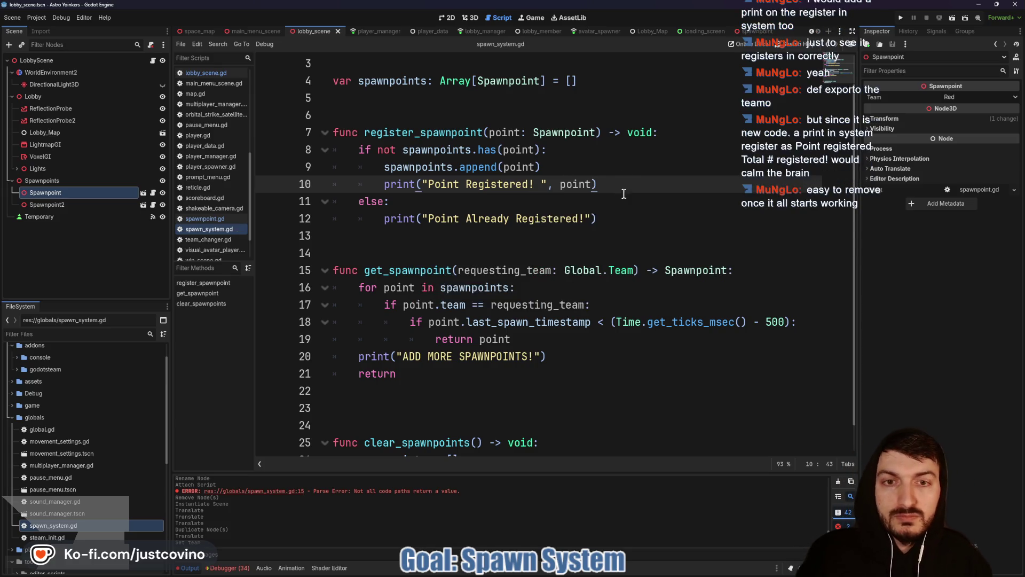
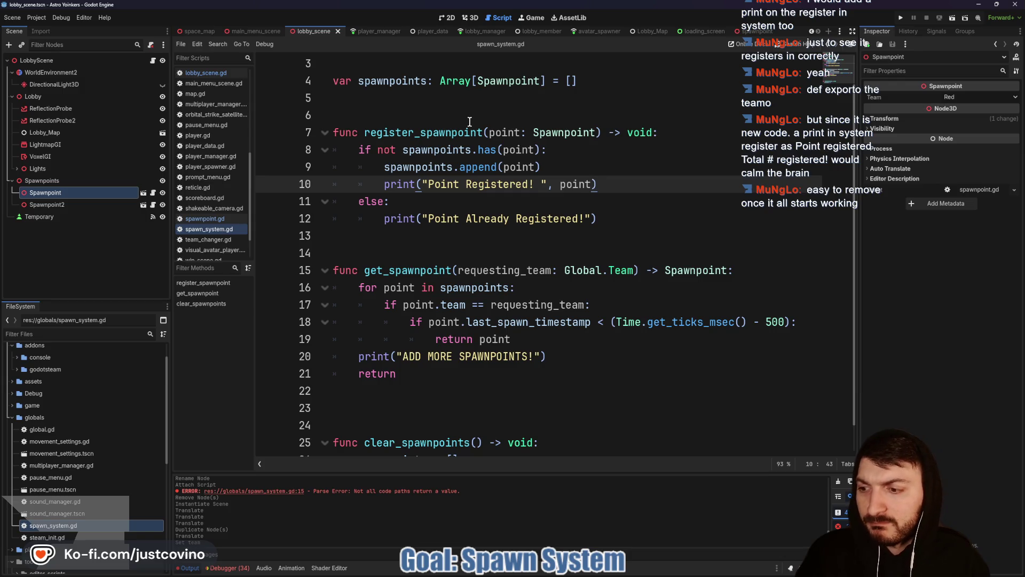
pyautogui.scroll(1, 477, 142)
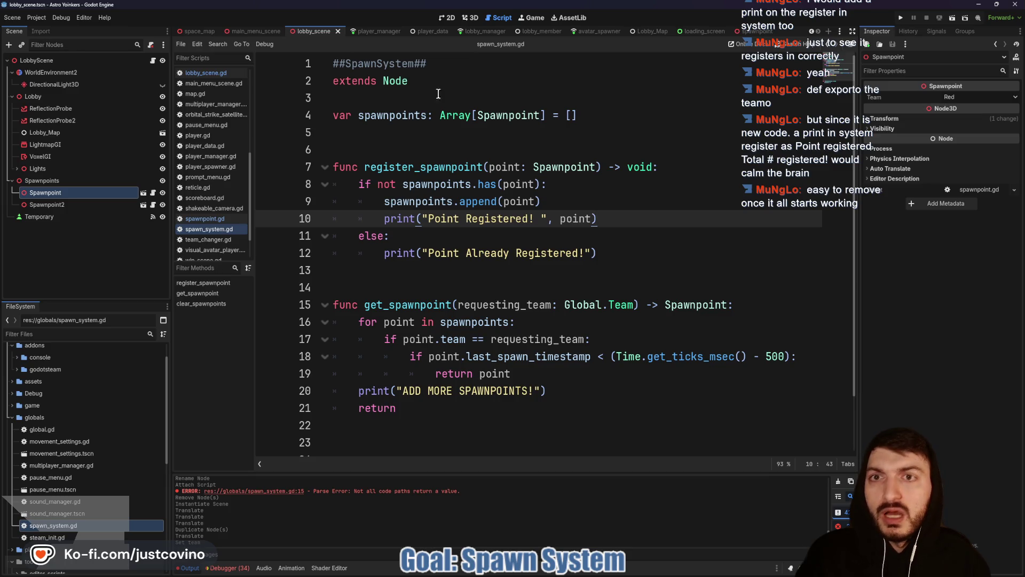
pyautogui.click(152, 60)
pyautogui.scroll(4, 470, 196)
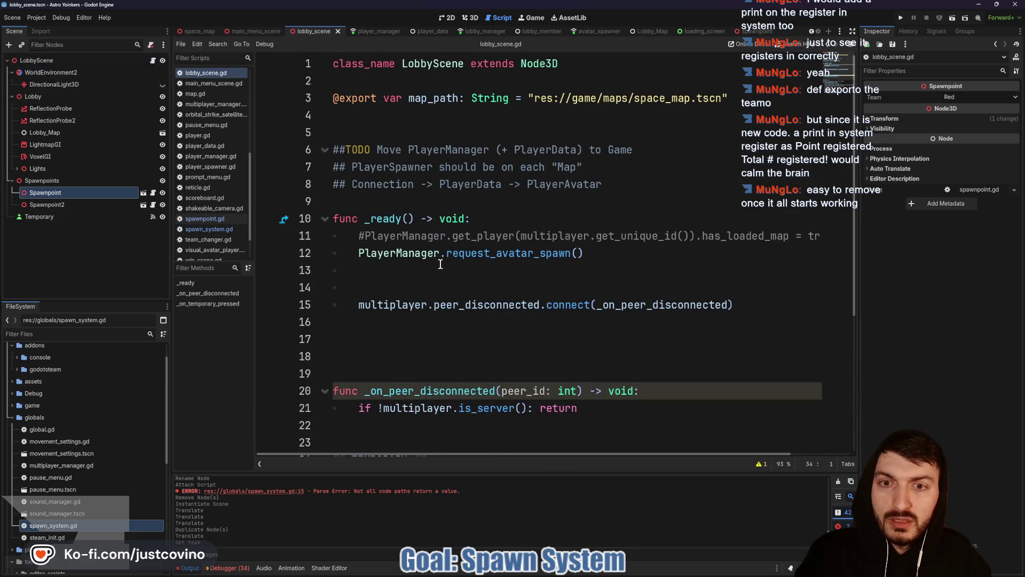
pyautogui.click(495, 223)
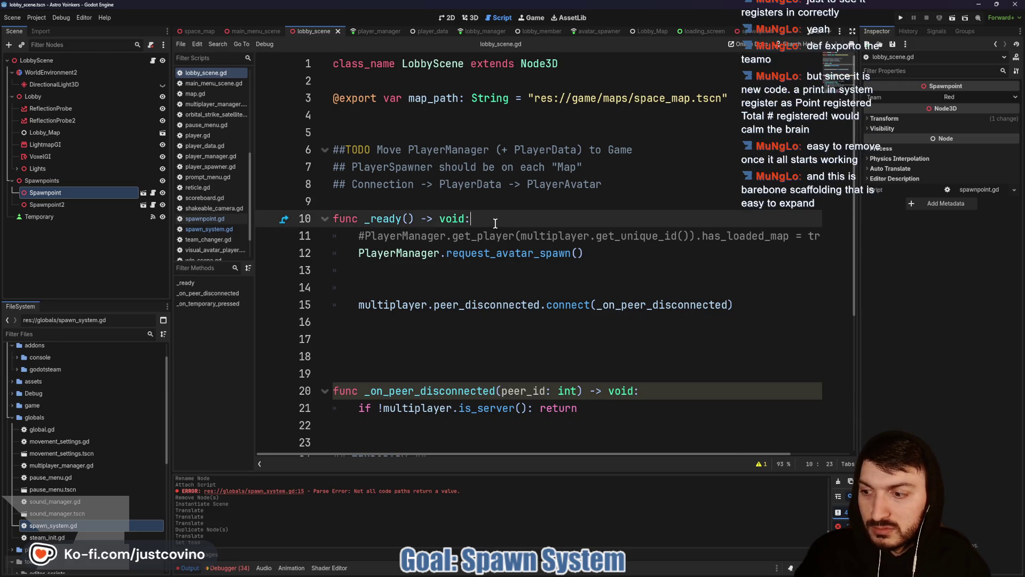
pyautogui.press('Return')
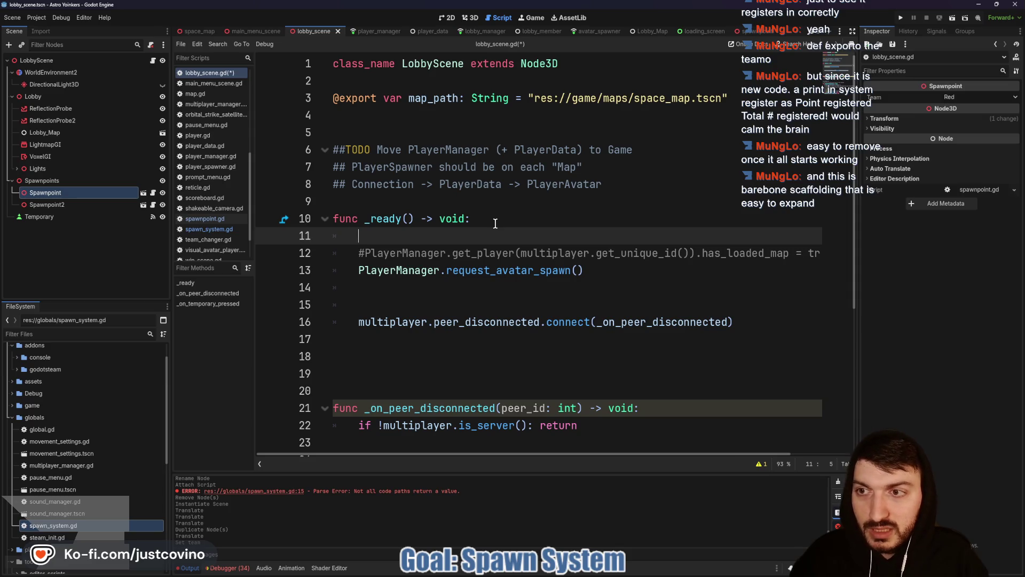
pyautogui.moveTo(41, 180)
pyautogui.mouseDown()
pyautogui.moveTo(83, 193)
pyautogui.moveTo(377, 133)
pyautogui.moveTo(367, 115)
pyautogui.mouseUp()
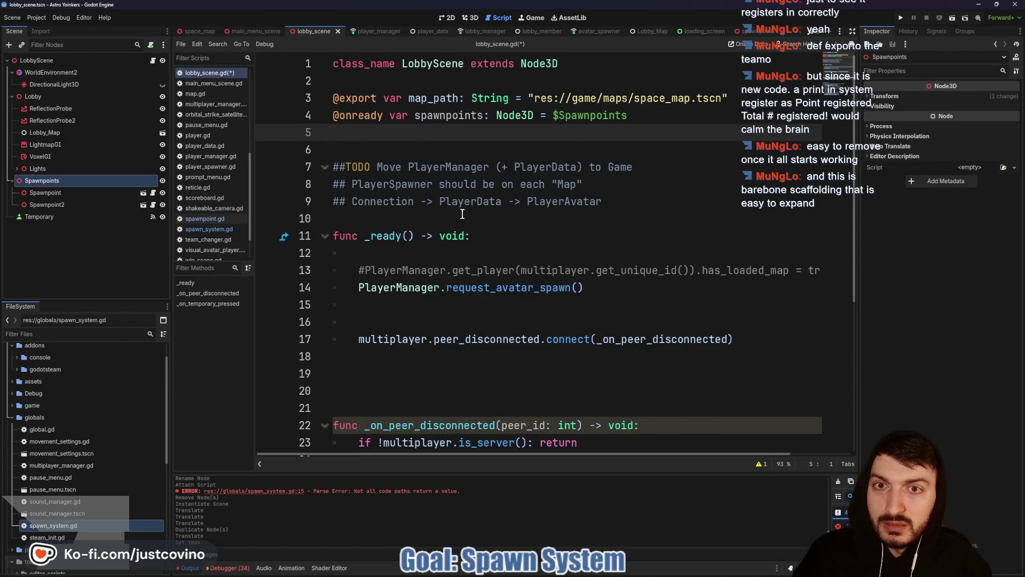
pyautogui.click(739, 98)
pyautogui.press('Return')
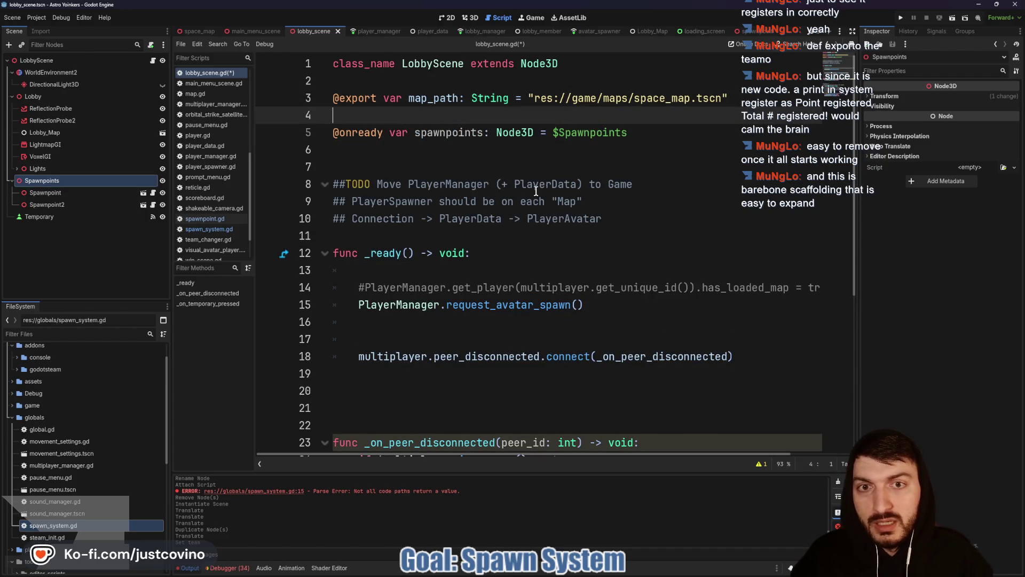
# In _ready, loop over spawnpoints.get_children() calling SpawnSystem.register_spawnpoint(point).
pyautogui.click(438, 264)
pyautogui.write('for point in spaw')
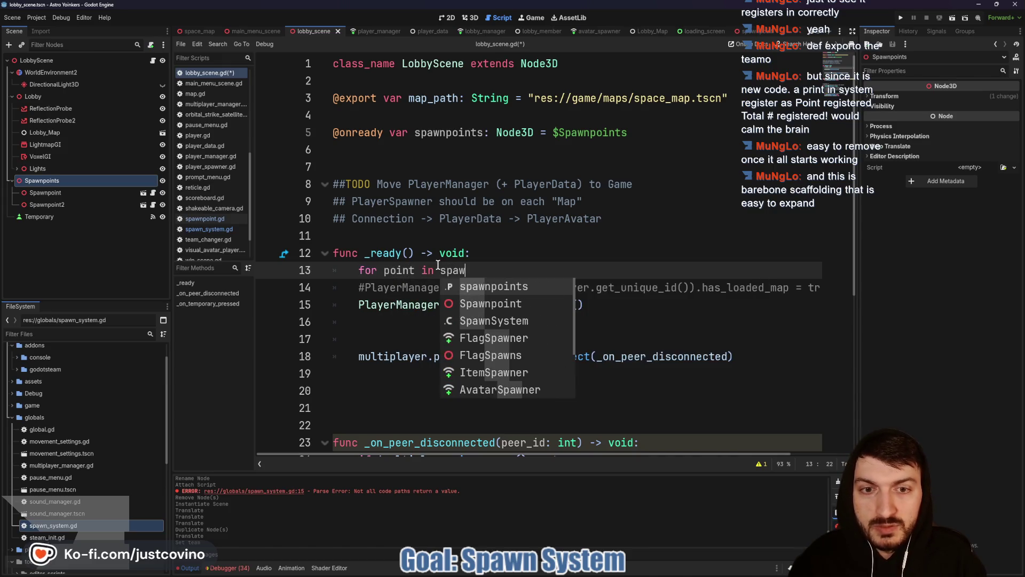
pyautogui.press('Return')
pyautogui.write('.get_childre')
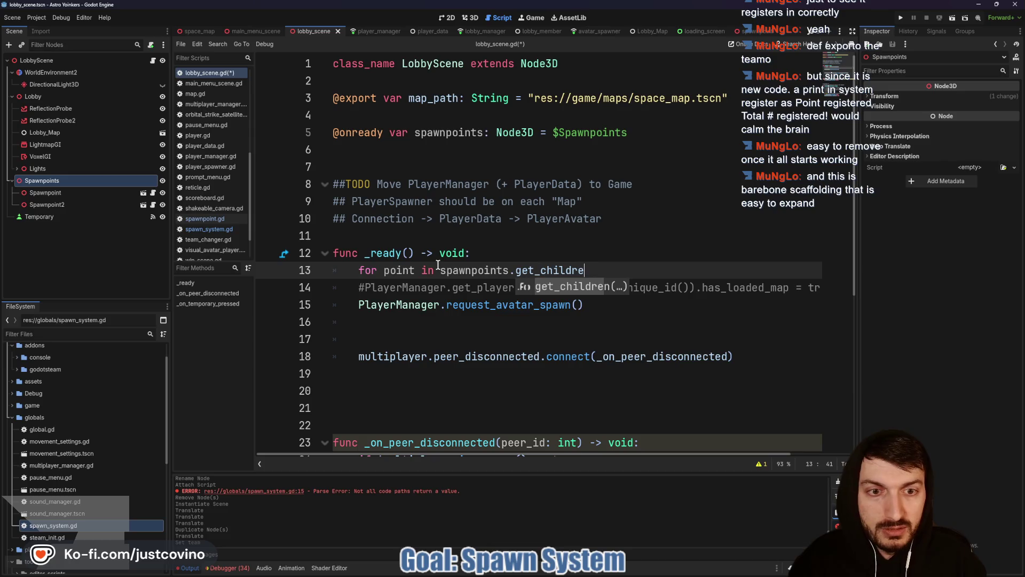
pyautogui.press('Return')
pyautogui.write(':')
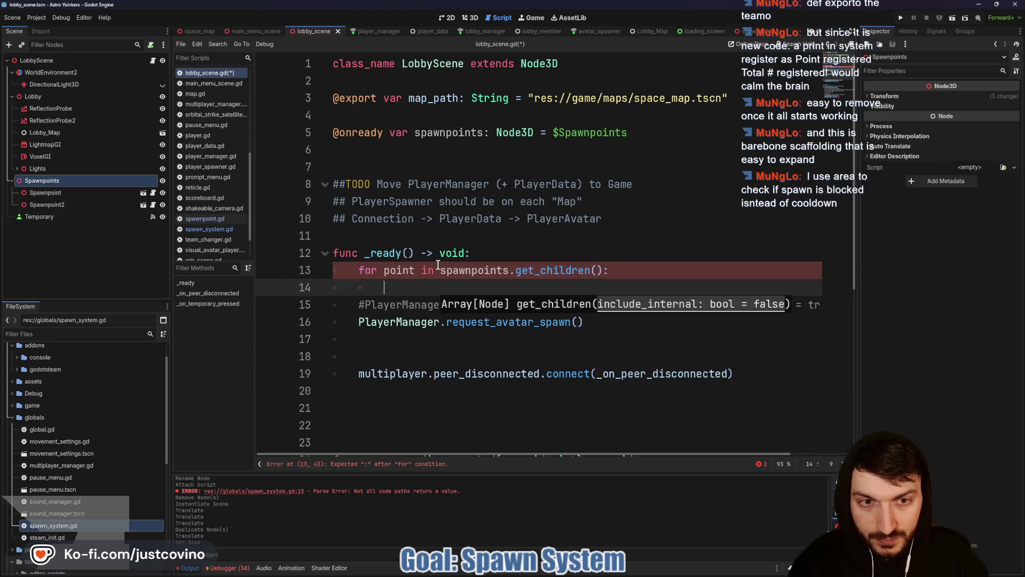
pyautogui.press('Return')
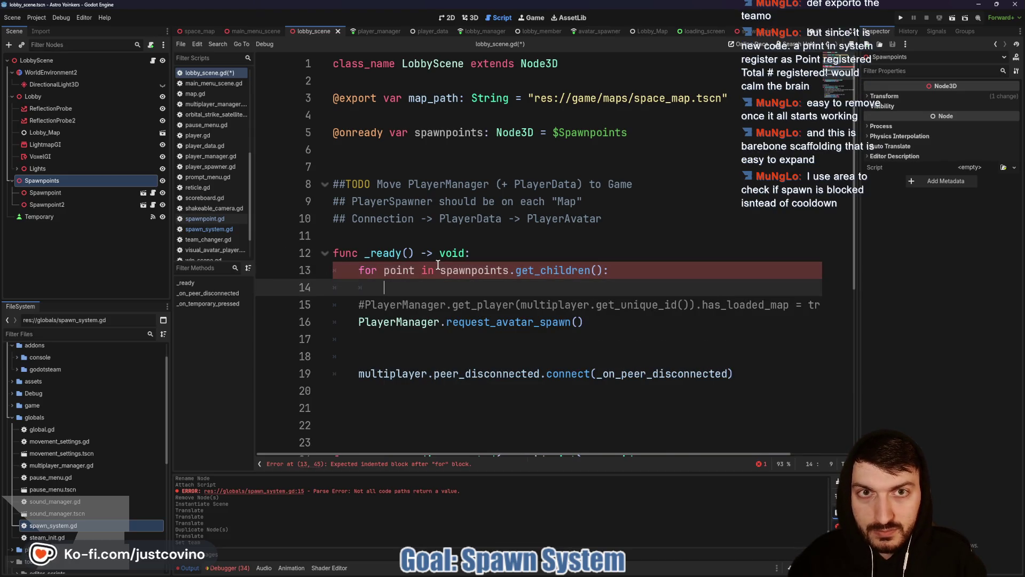
pyautogui.write('Spaw')
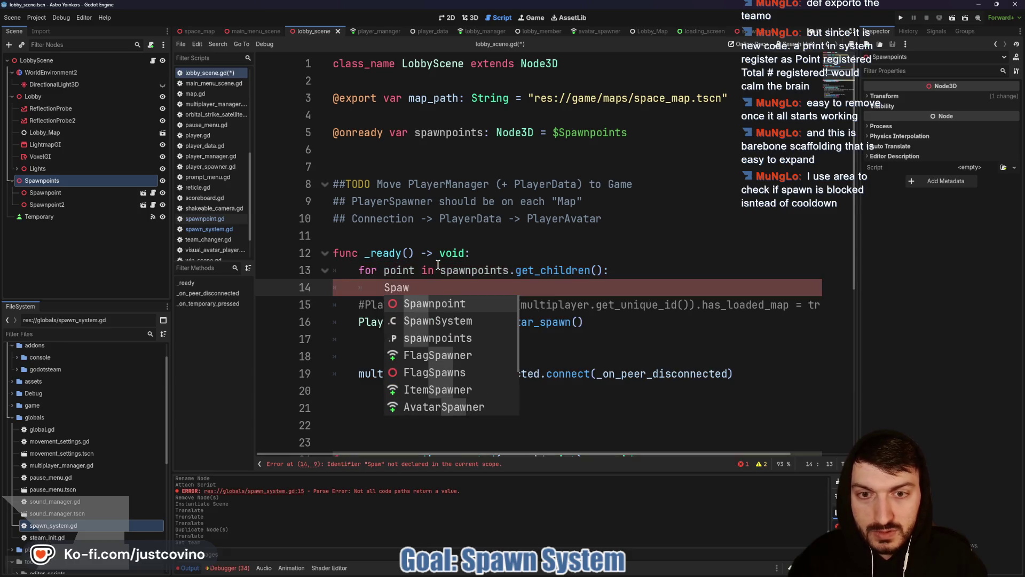
pyautogui.press('Down')
pyautogui.press('Return')
pyautogui.write('.re')
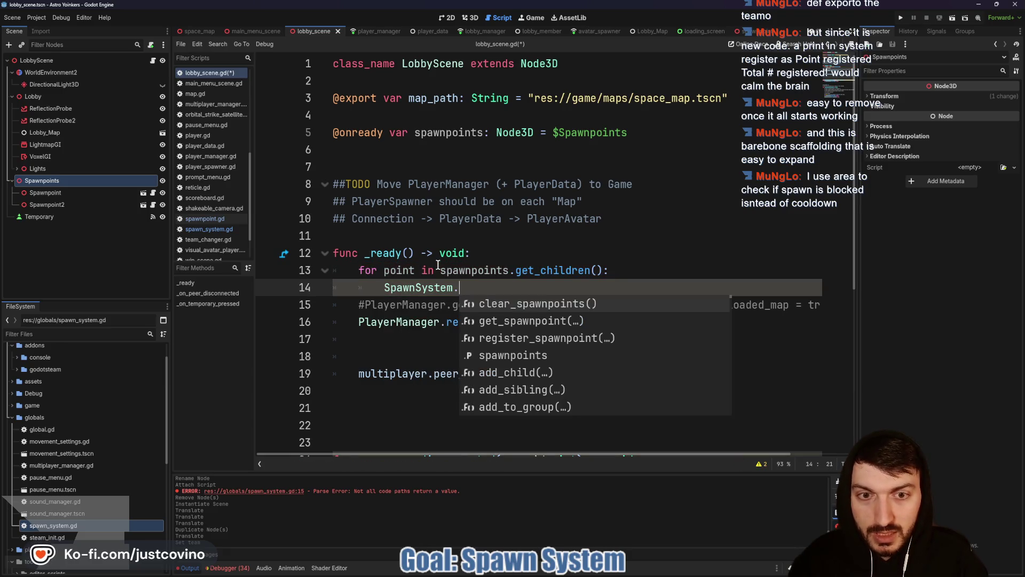
pyautogui.press('Return')
pyautogui.write('point(point')
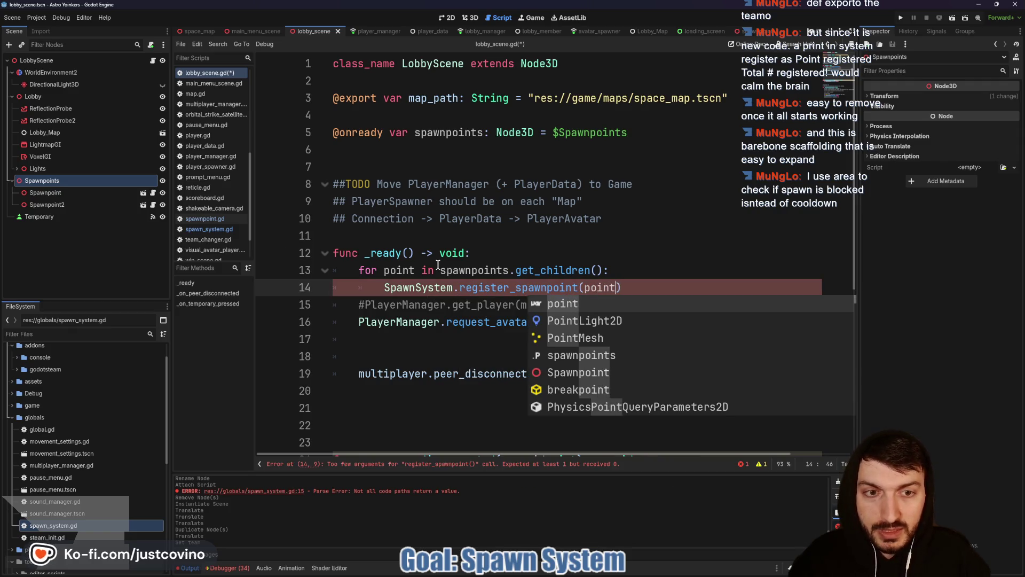
pyautogui.press('Escape')
pyautogui.click(742, 31)
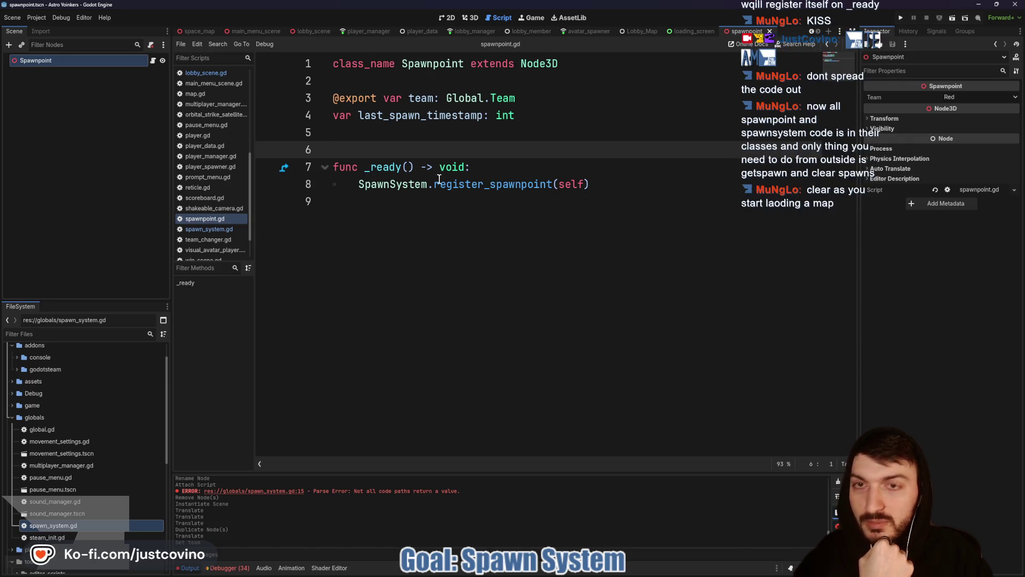
# Insert SpawnSystem.clear_spawnpoints() as the first line of the lobby's _ready and save lobby_scene.gd.
pyautogui.click(306, 31)
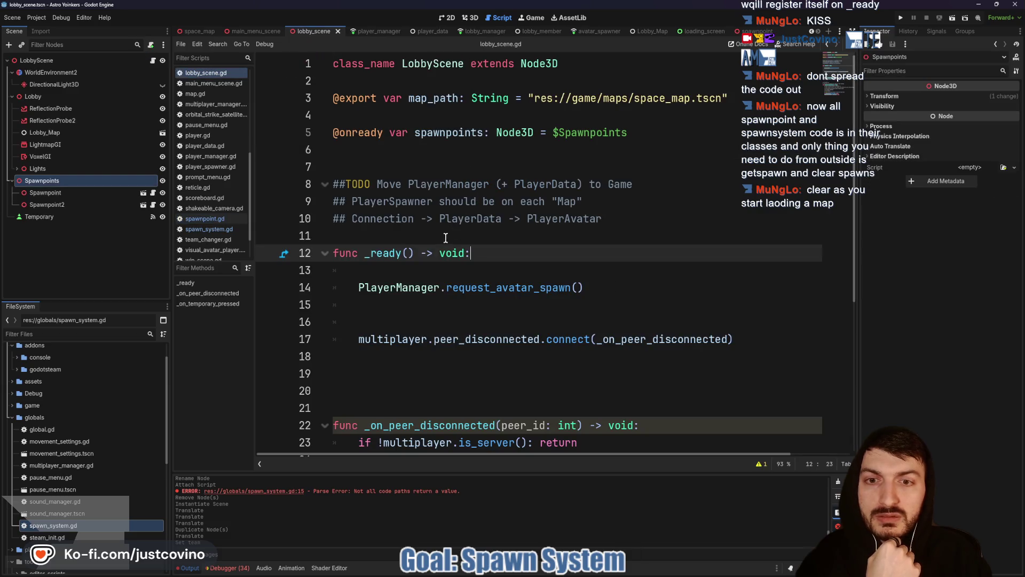
pyautogui.click(430, 267)
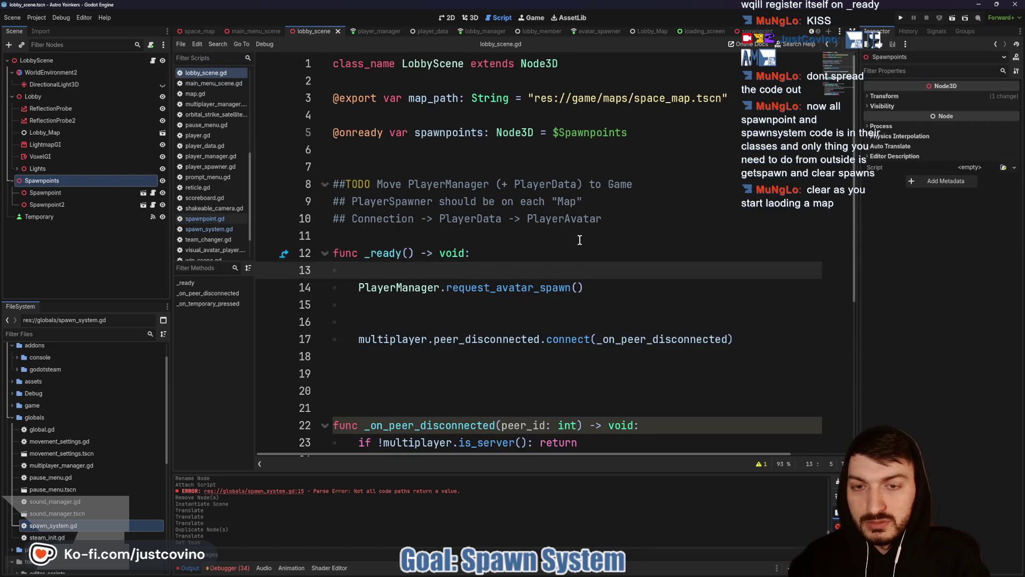
pyautogui.write('Spawn')
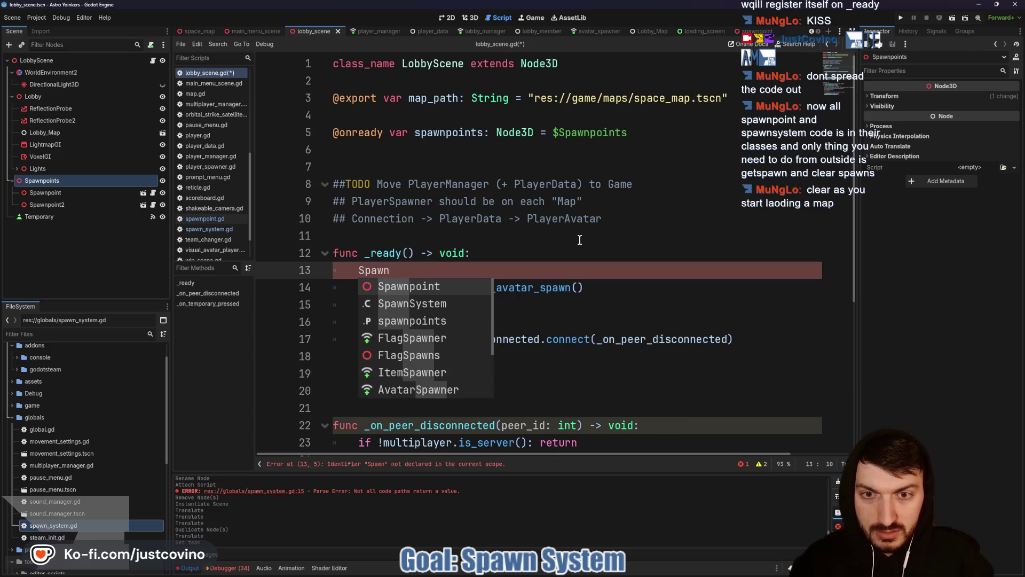
pyautogui.press('Down')
pyautogui.press('Return')
pyautogui.write('.')
pyautogui.press('Return')
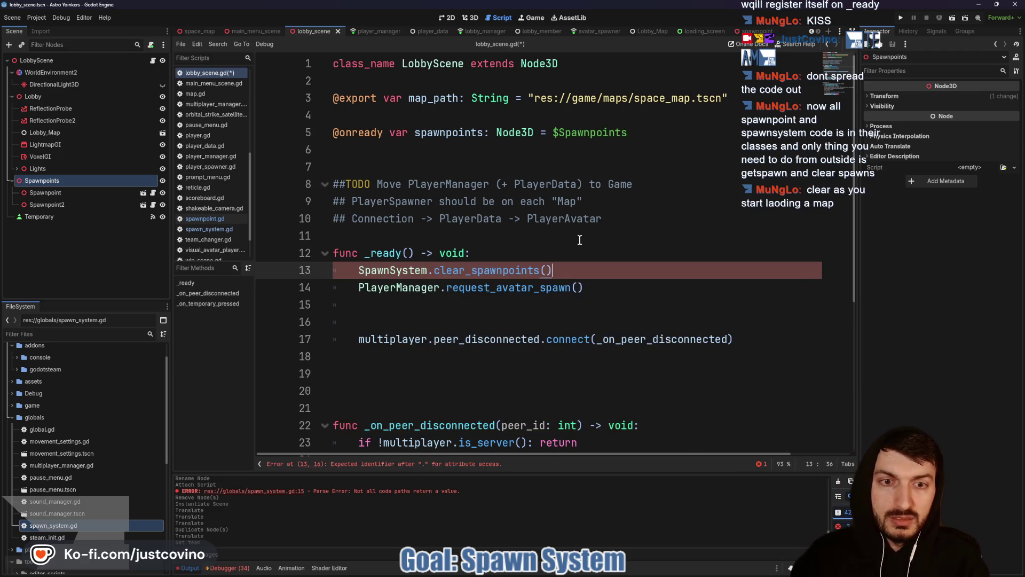
pyautogui.hotkey('ctrl', 's')
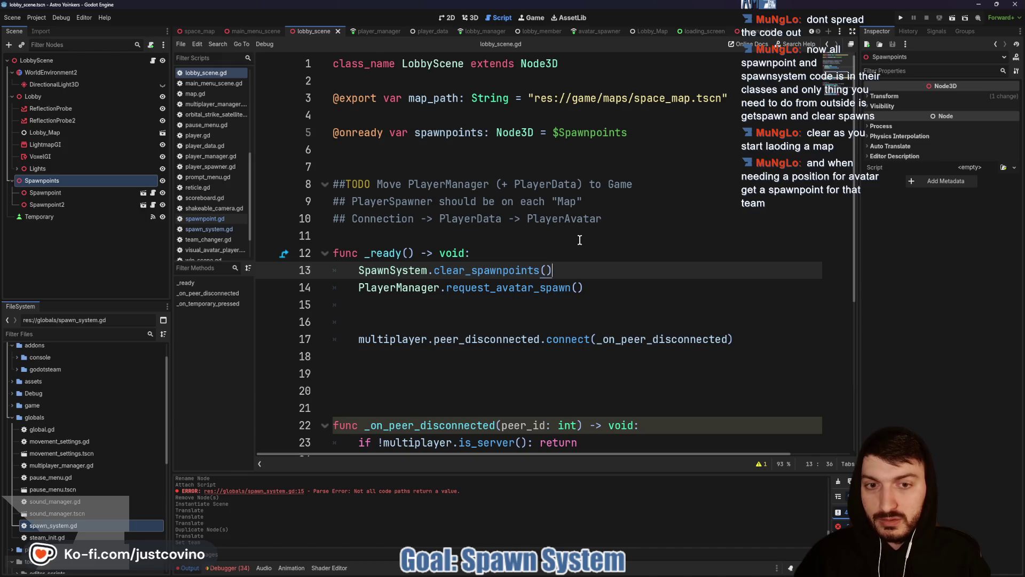
pyautogui.keyDown('ctrl'); pyautogui.click(404, 289); pyautogui.keyUp('ctrl')
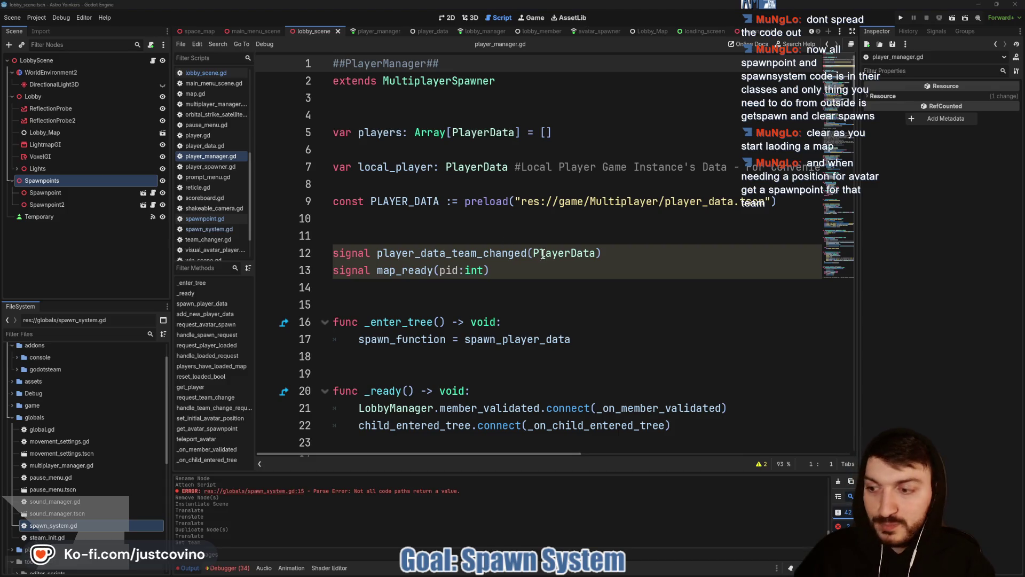
# Scroll player_manager.gd down to handle_spawn_request and across to the end of line 61.
pyautogui.scroll(-2, 451, 236)
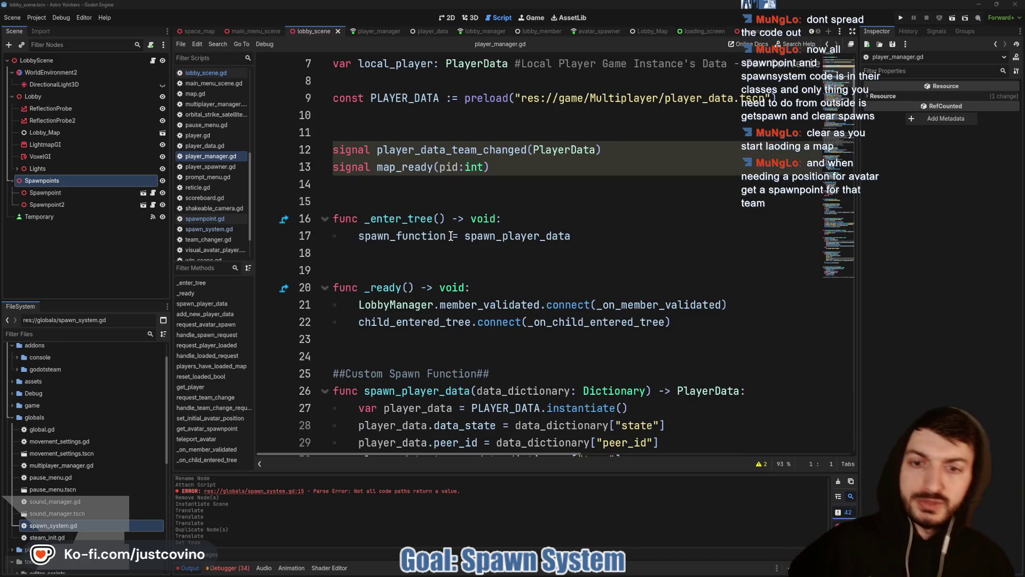
pyautogui.scroll(-3, 451, 236)
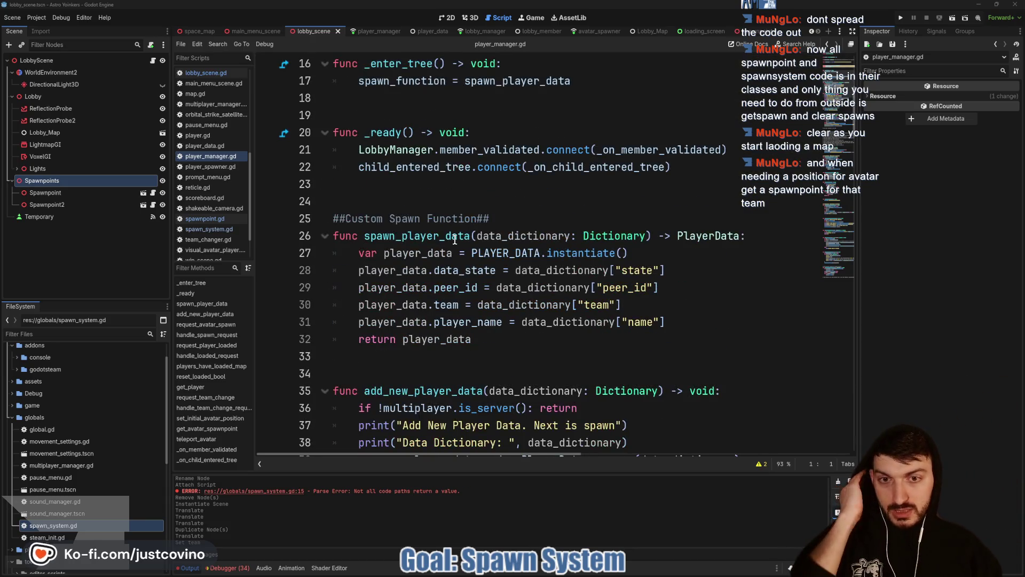
pyautogui.scroll(-4, 454, 240)
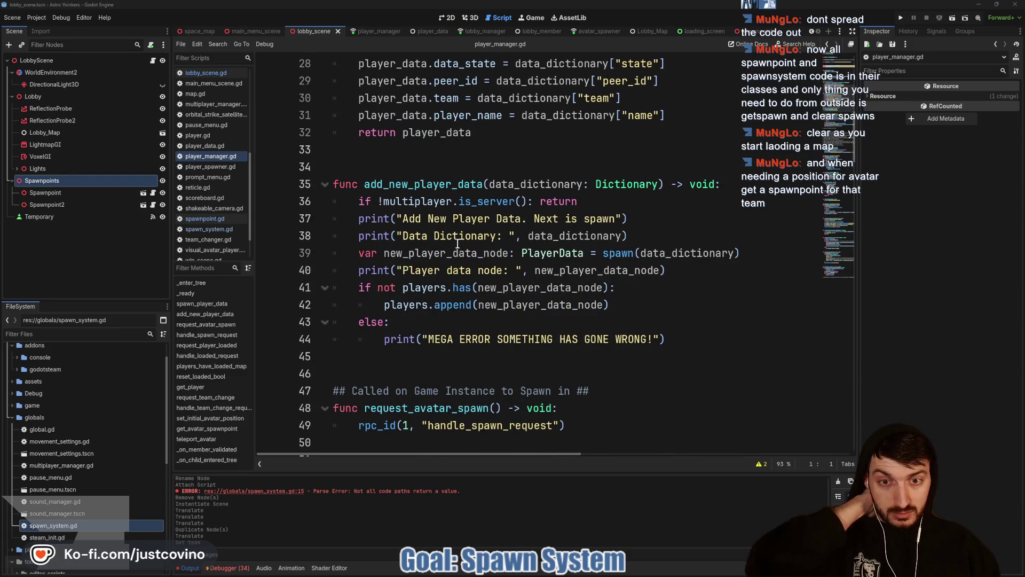
pyautogui.scroll(-3, 458, 245)
pyautogui.scroll(-1, 458, 245)
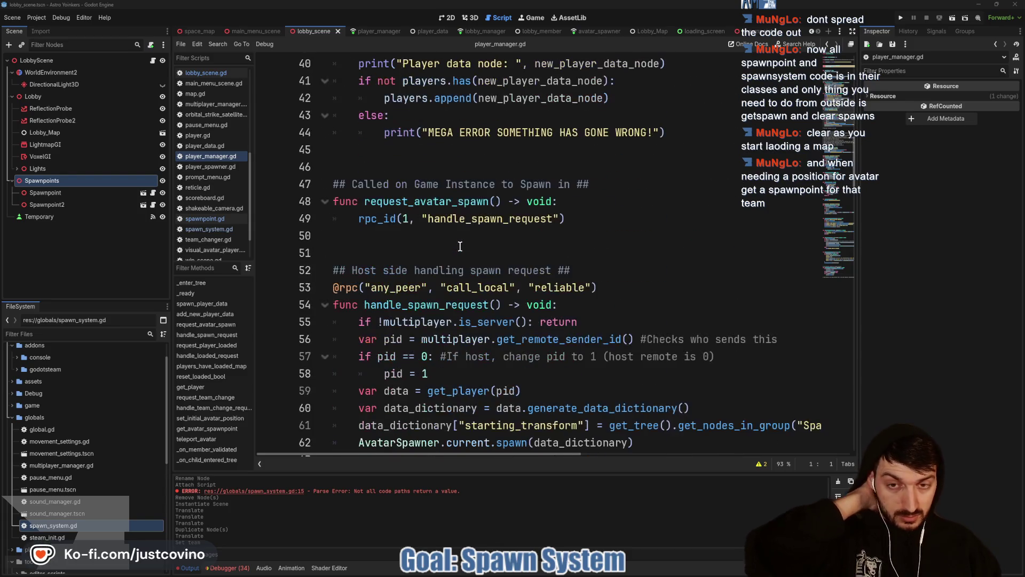
pyautogui.scroll(-1, 459, 246)
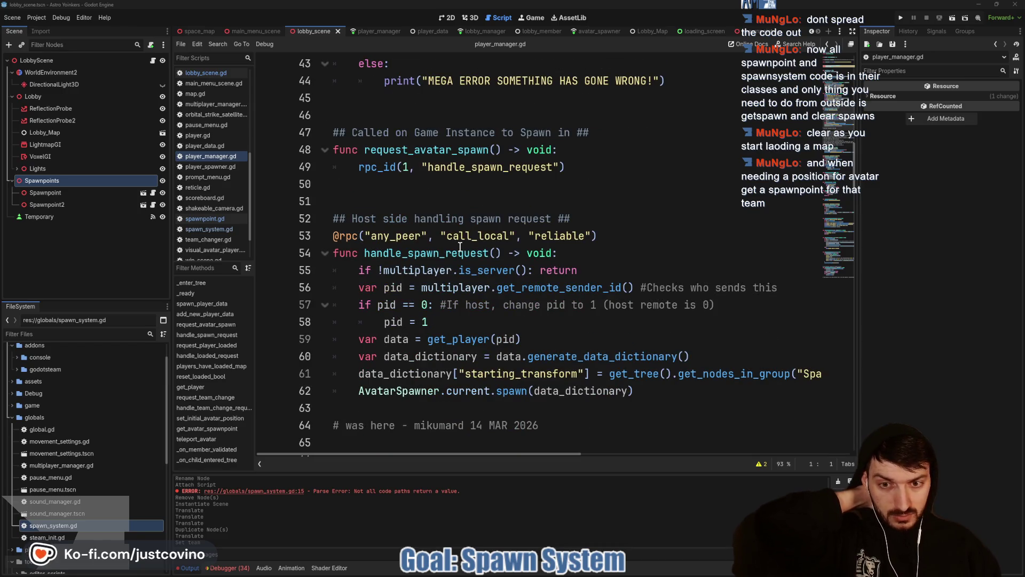
pyautogui.hscroll(3, 674, 379)
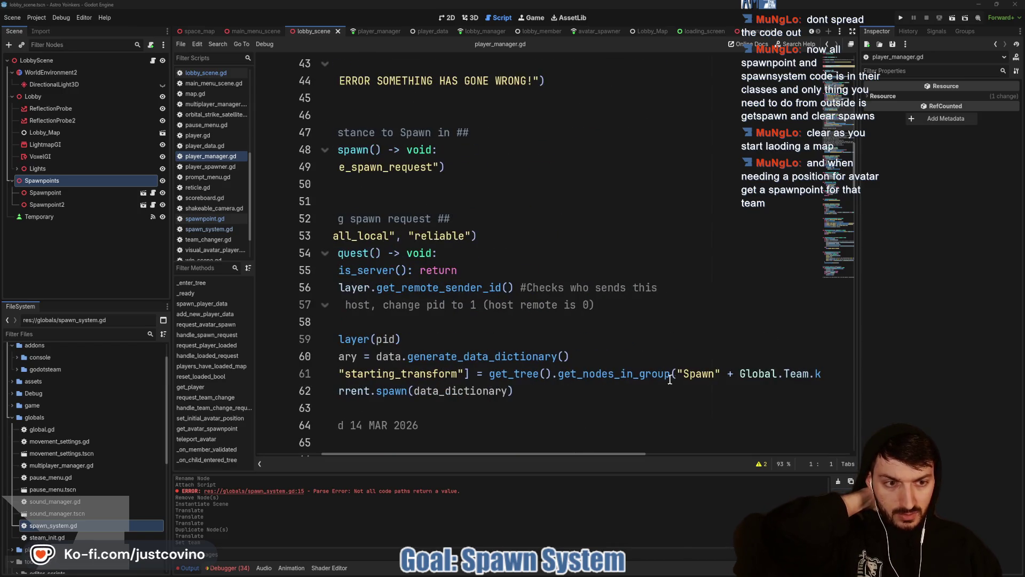
# Replace line 61's spawn-group lookup with a SpawnSystem.get_spawnpoint call.
pyautogui.moveTo(490, 374); pyautogui.dragTo(822, 374)
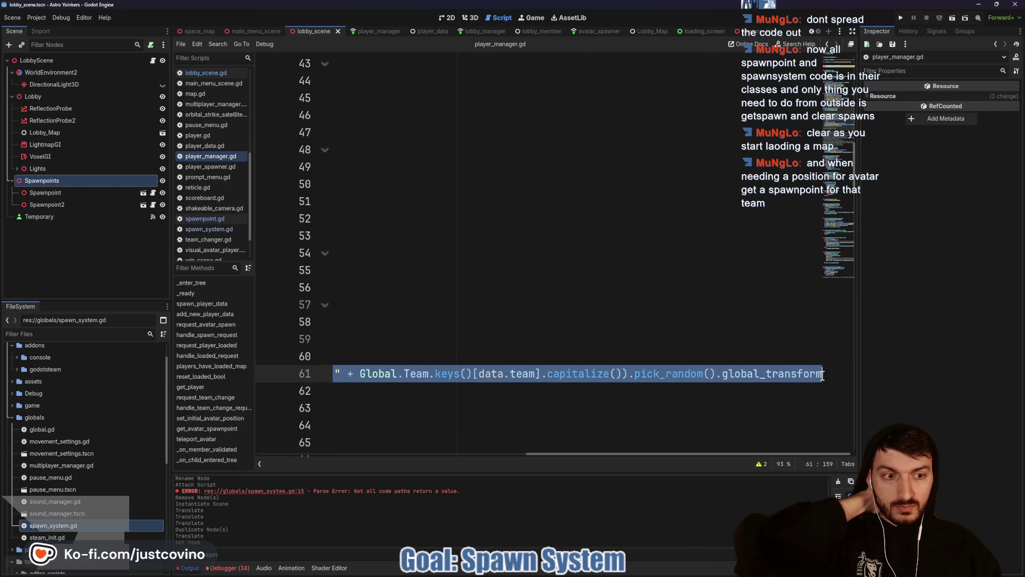
pyautogui.press('BackSpace')
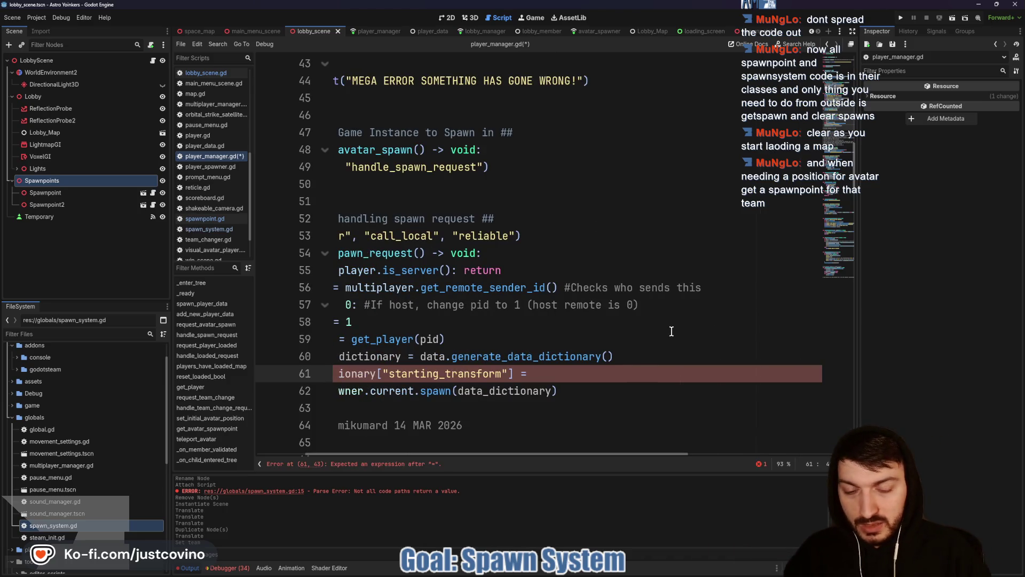
pyautogui.write('Spawn')
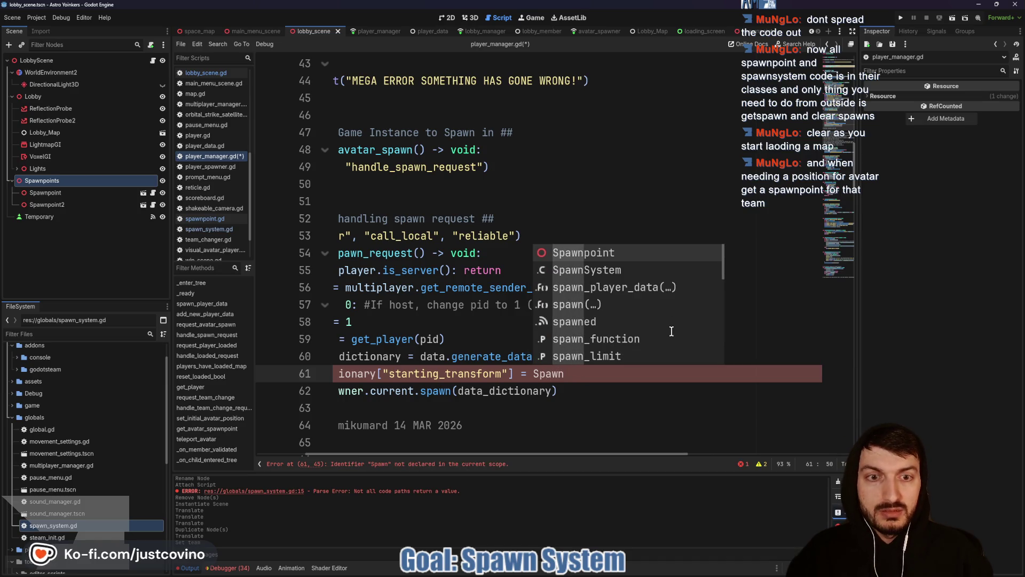
pyautogui.press('Down')
pyautogui.press('Return')
pyautogui.write('.')
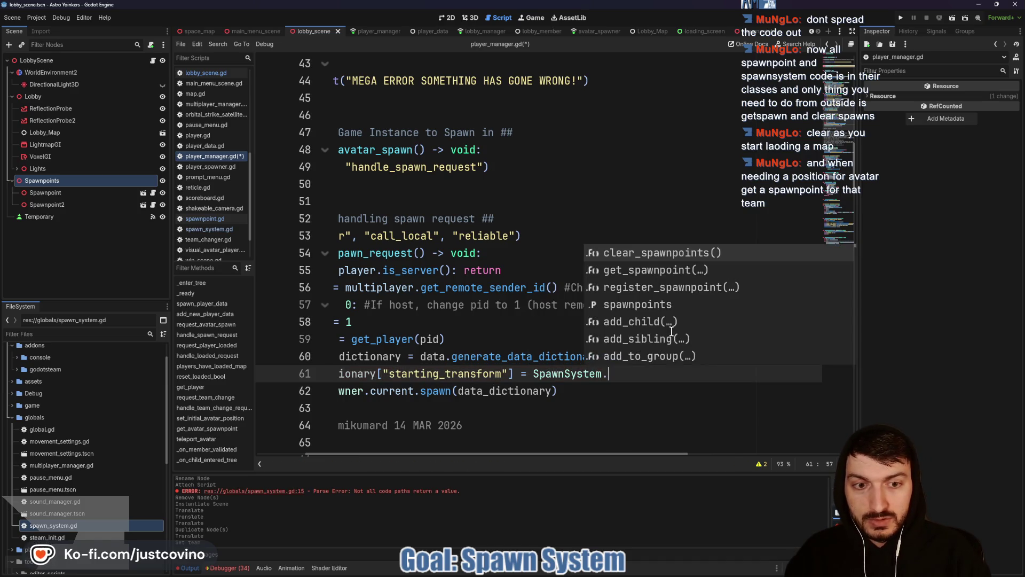
pyautogui.press('Down')
pyautogui.press('Return')
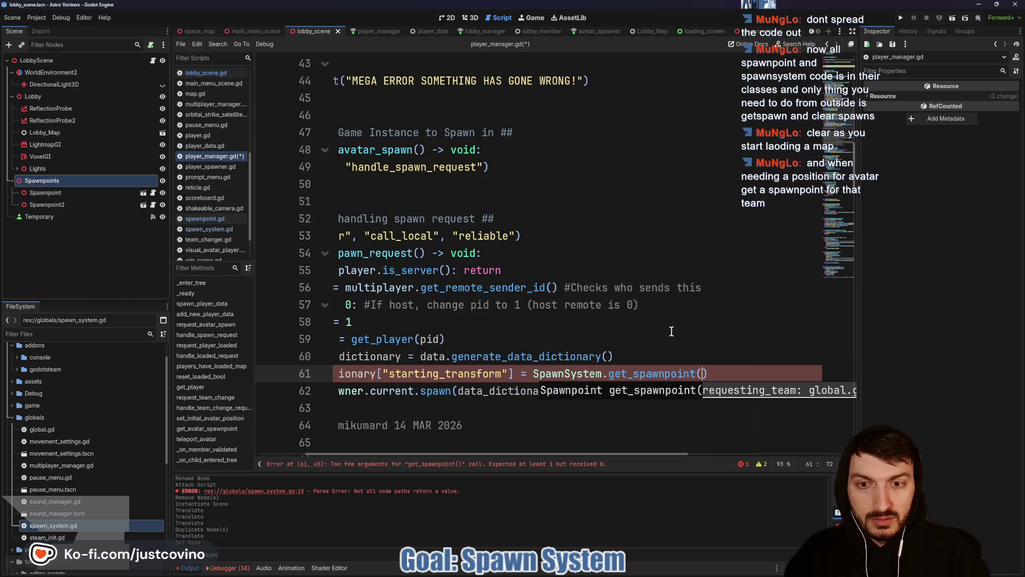
# Pass data.team to get_spawnpoint and append .global_transform to finish the starting_transform line.
pyautogui.hscroll(-3, 665, 338)
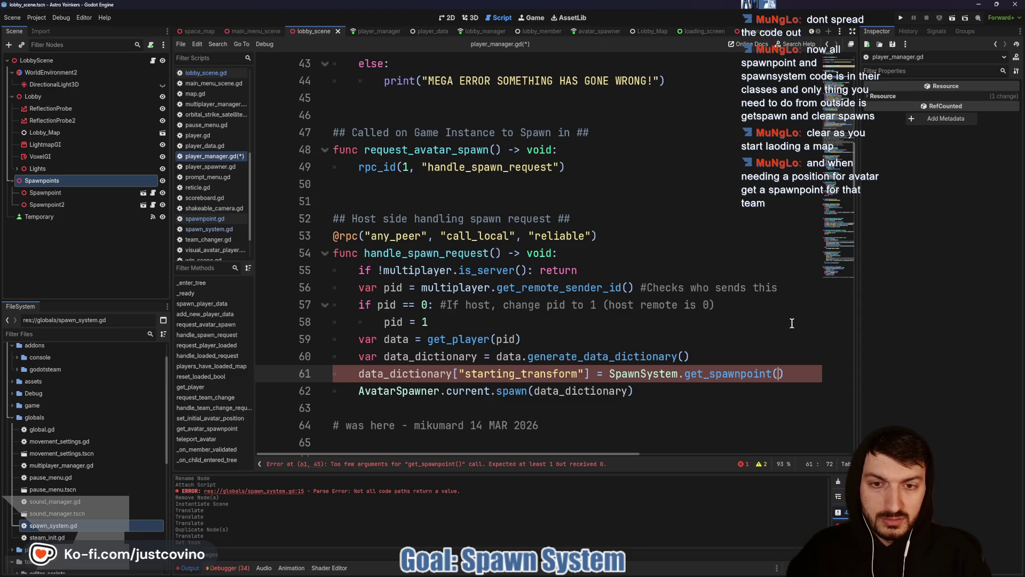
pyautogui.write('data.team')
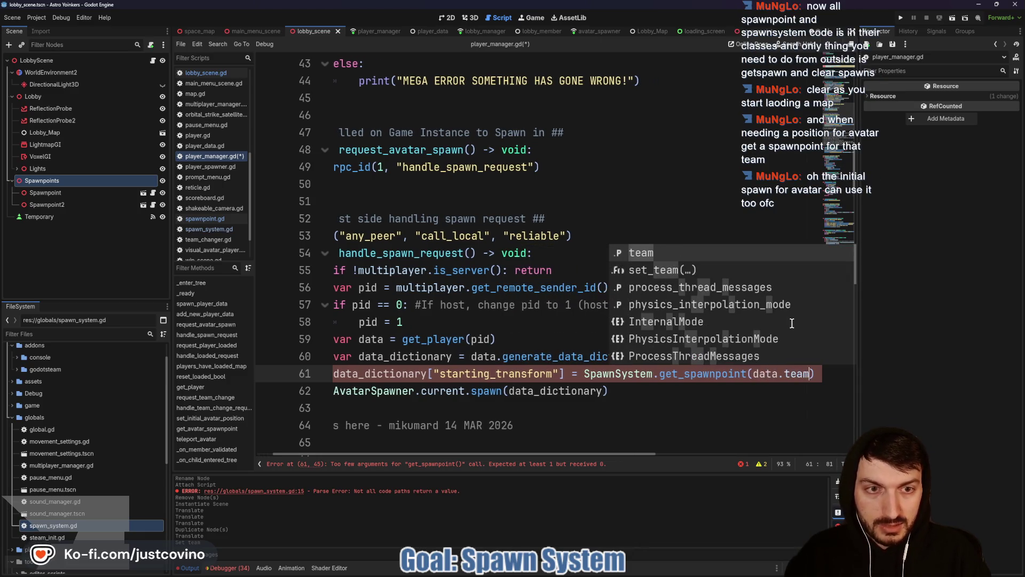
pyautogui.click(605, 372)
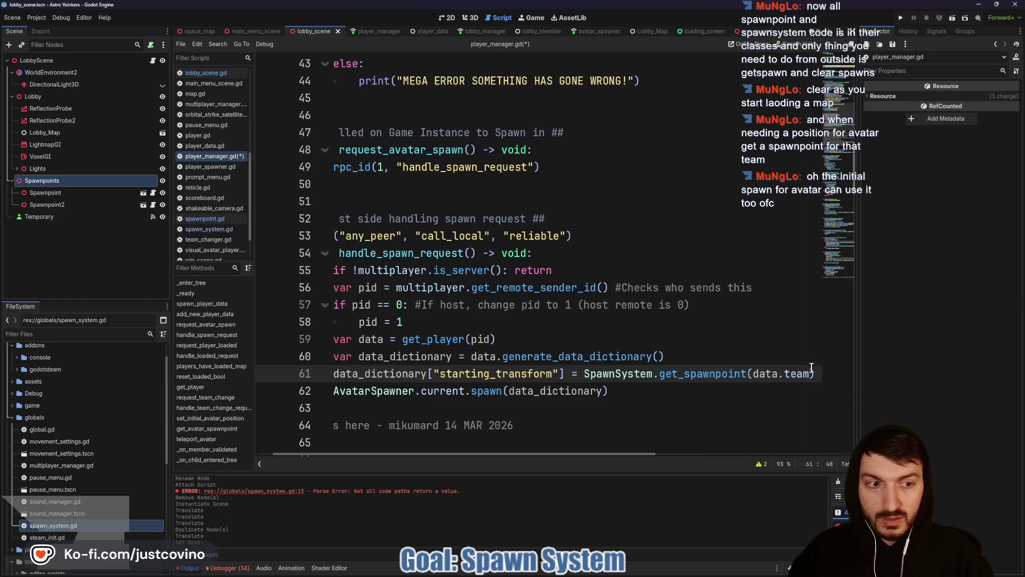
pyautogui.click(832, 370)
pyautogui.write('.gl')
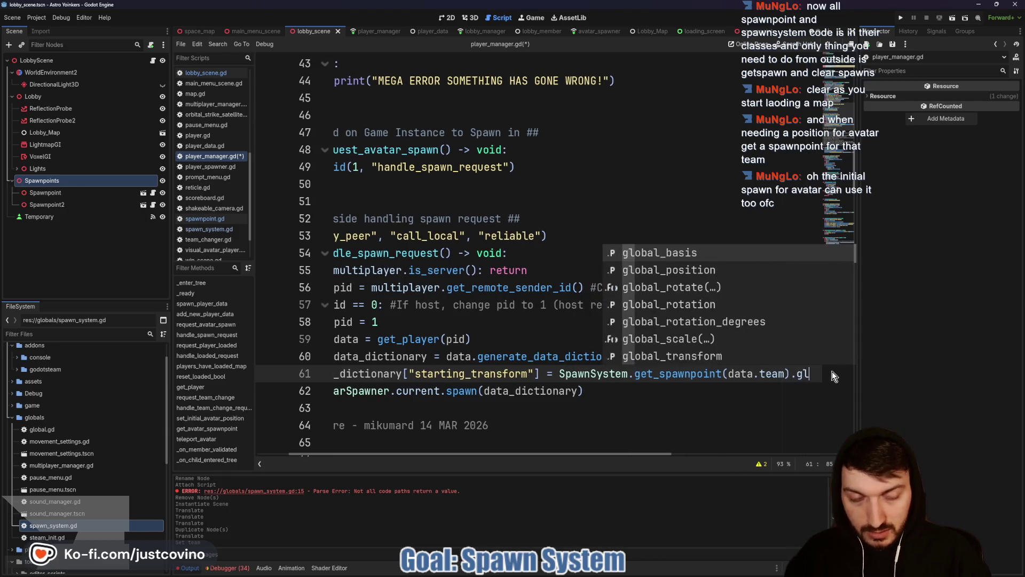
pyautogui.write('obal')
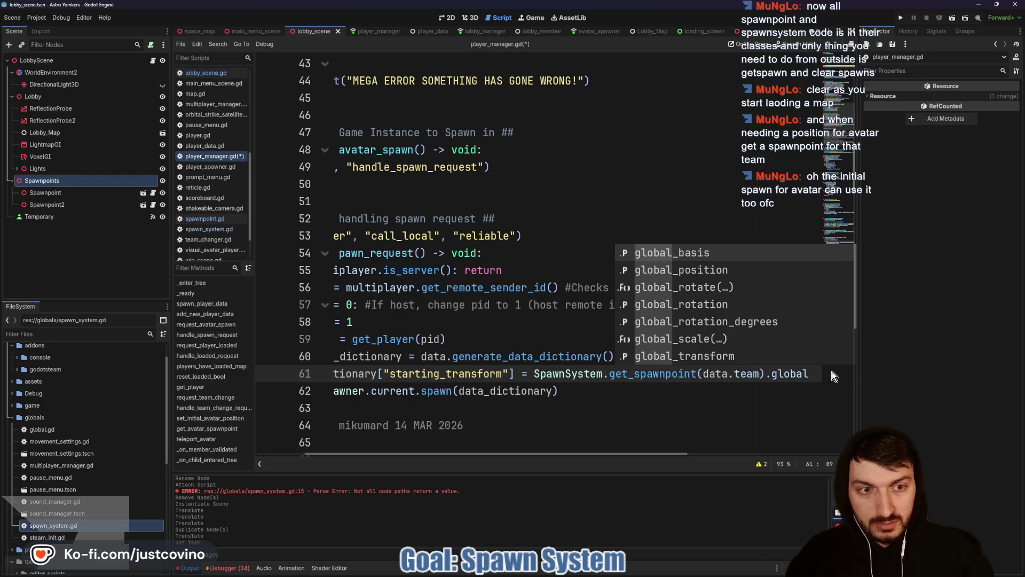
pyautogui.write('_trans')
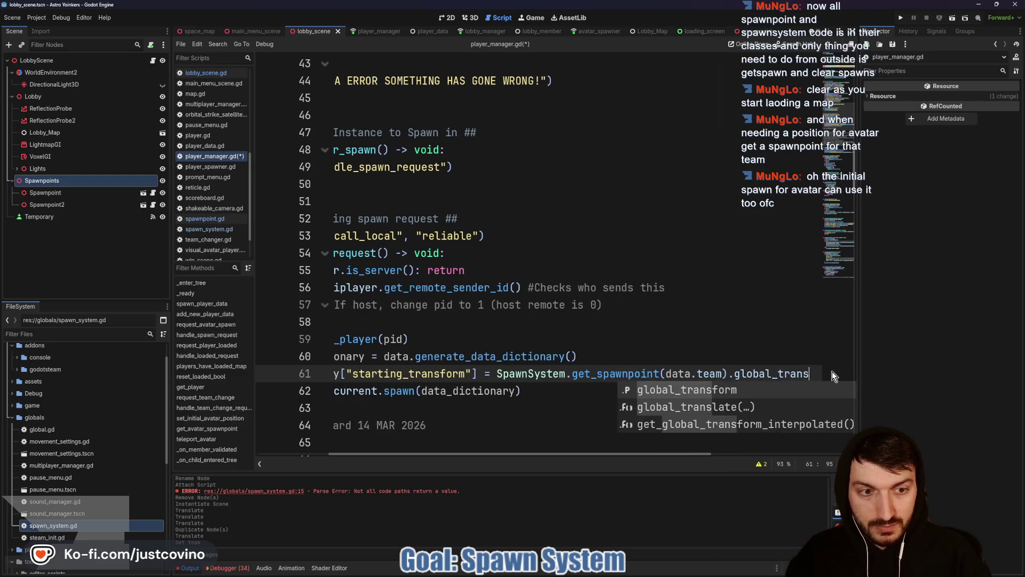
pyautogui.press('Return')
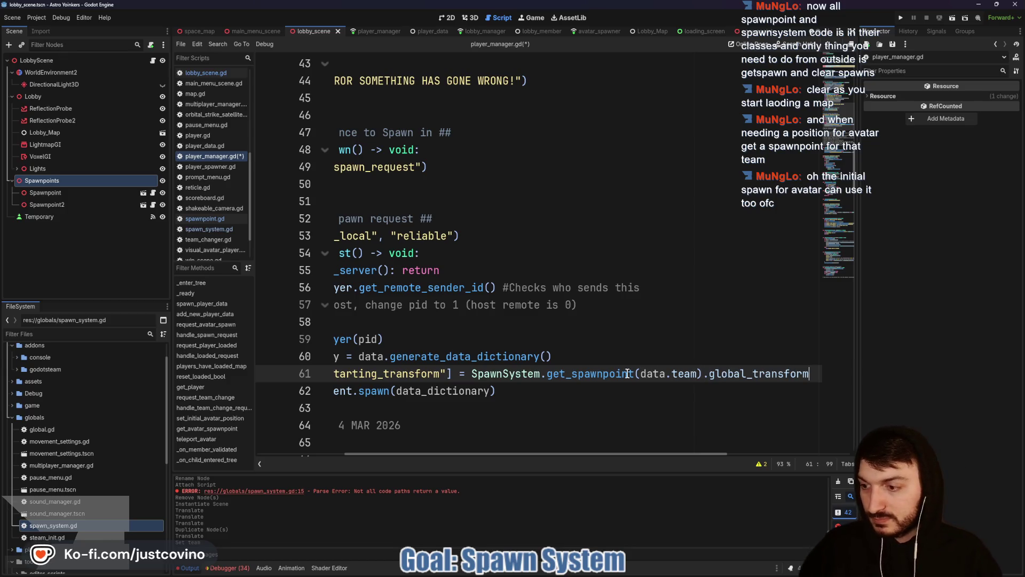
pyautogui.hscroll(-5, 507, 369)
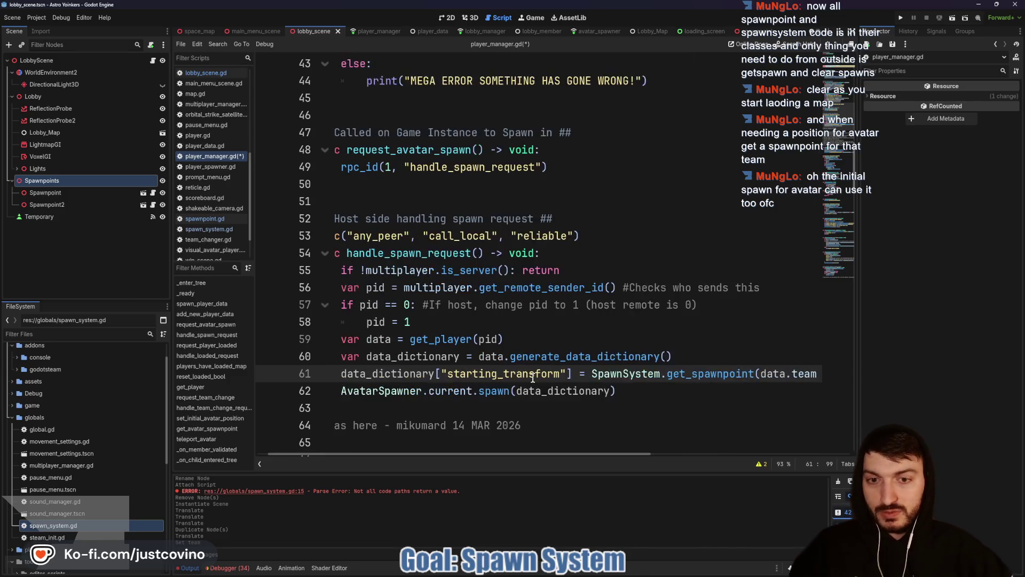
pyautogui.moveTo(439, 371)
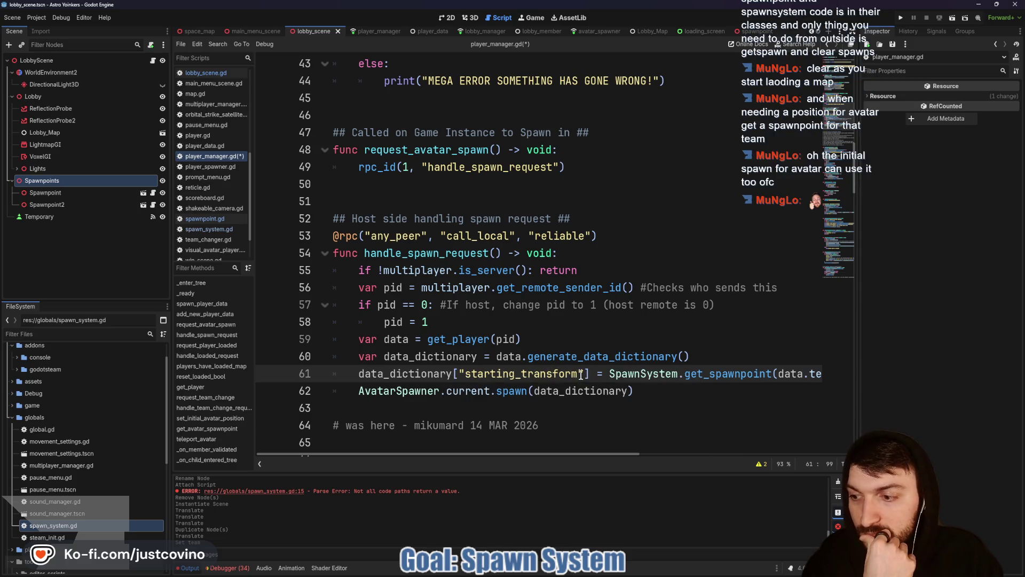
pyautogui.scroll(-2, 517, 358)
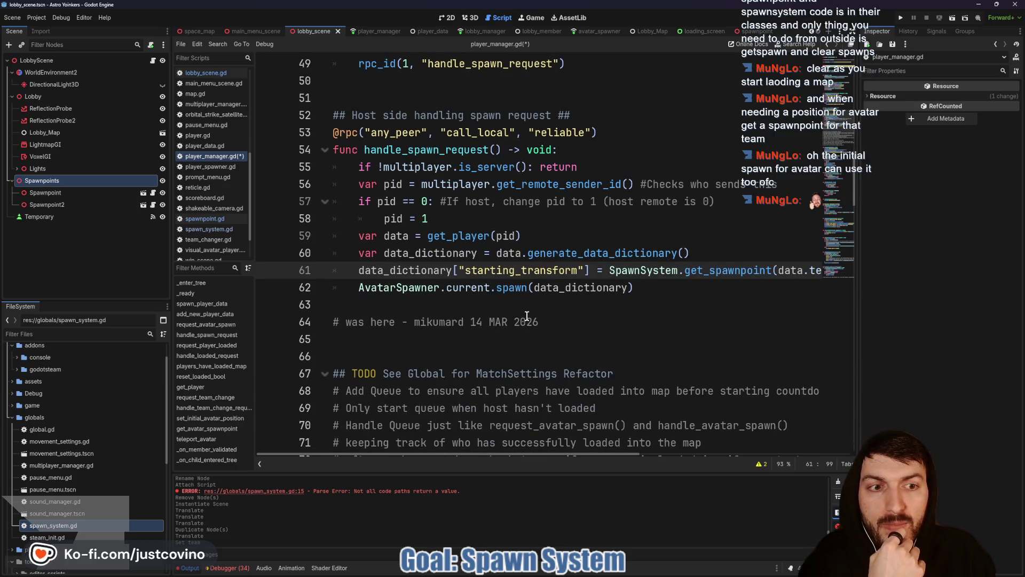
pyautogui.scroll(-5, 526, 315)
pyautogui.scroll(-5, 517, 319)
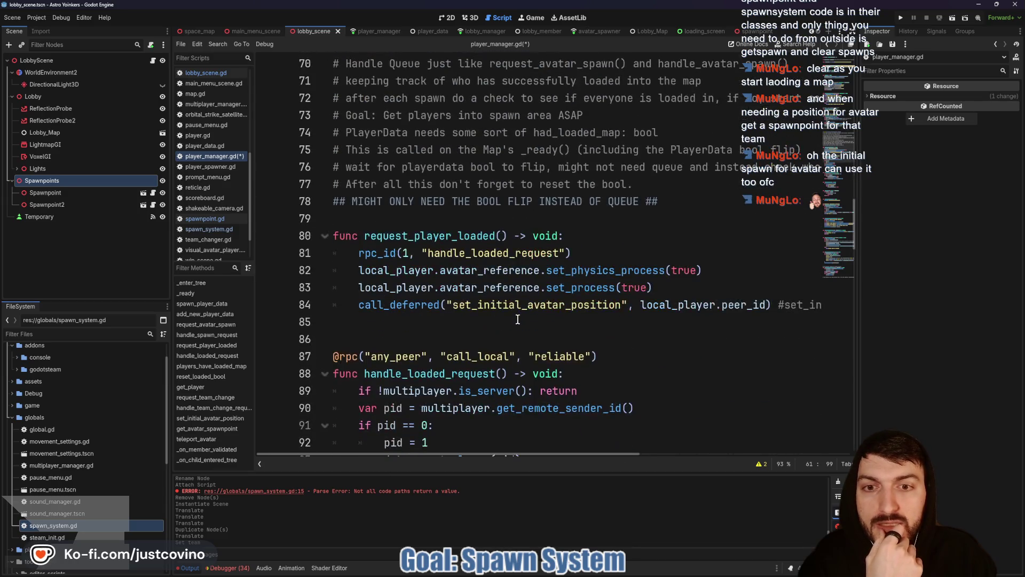
pyautogui.scroll(-8, 525, 310)
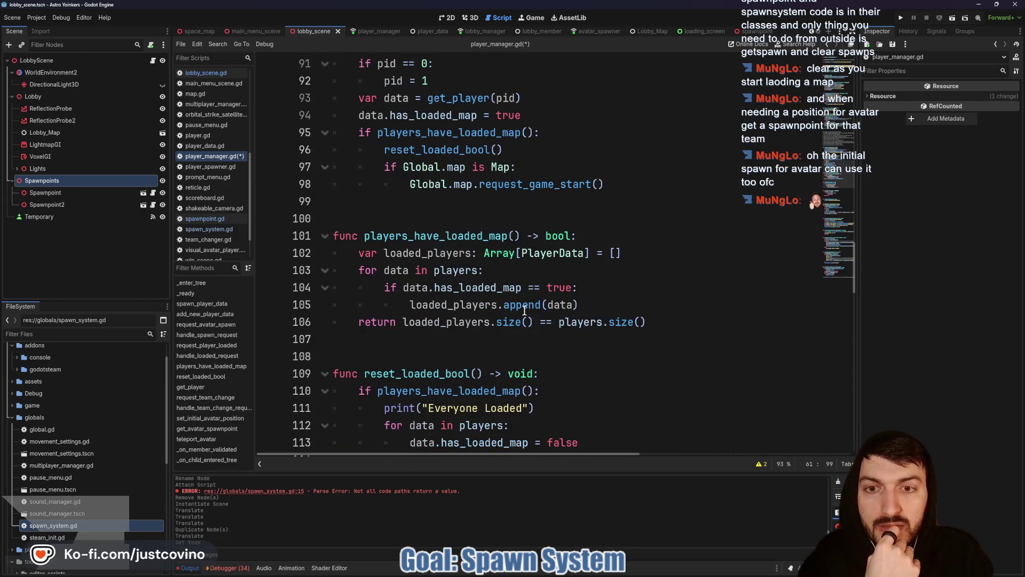
# Delete the two group-printing debug lines in set_initial_avatar_position.
pyautogui.scroll(-3, 516, 296)
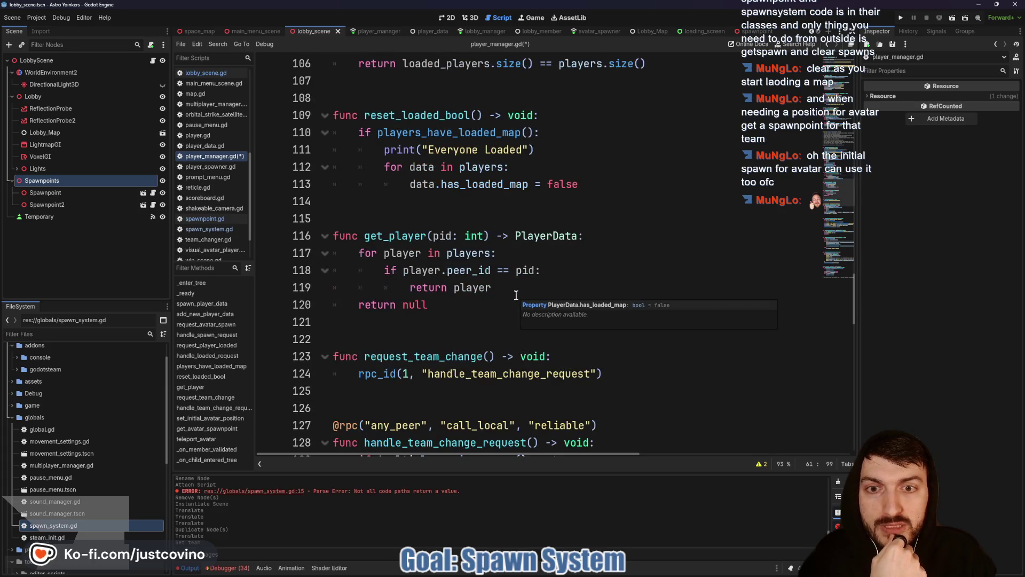
pyautogui.scroll(-3, 514, 297)
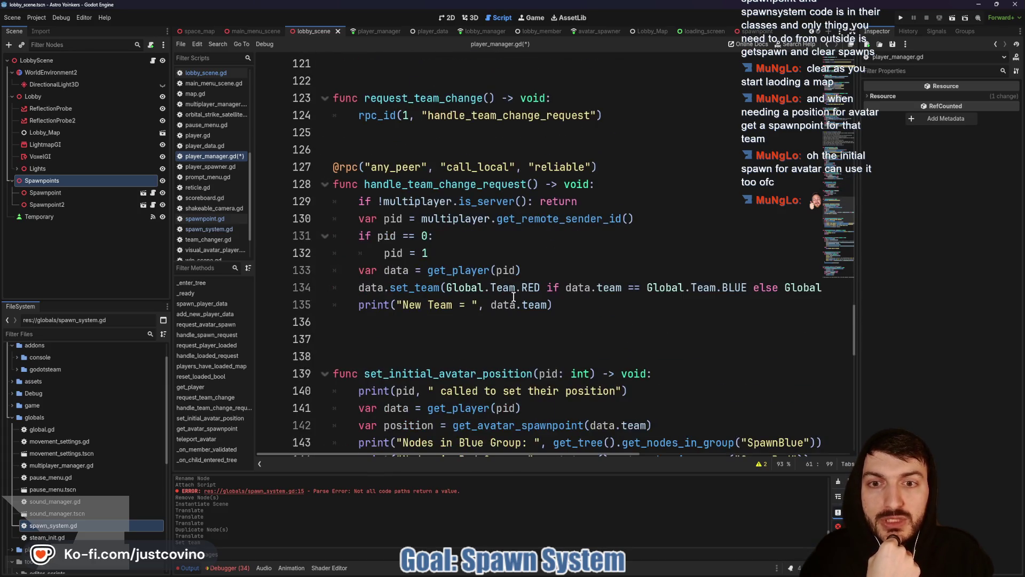
pyautogui.scroll(-4, 513, 298)
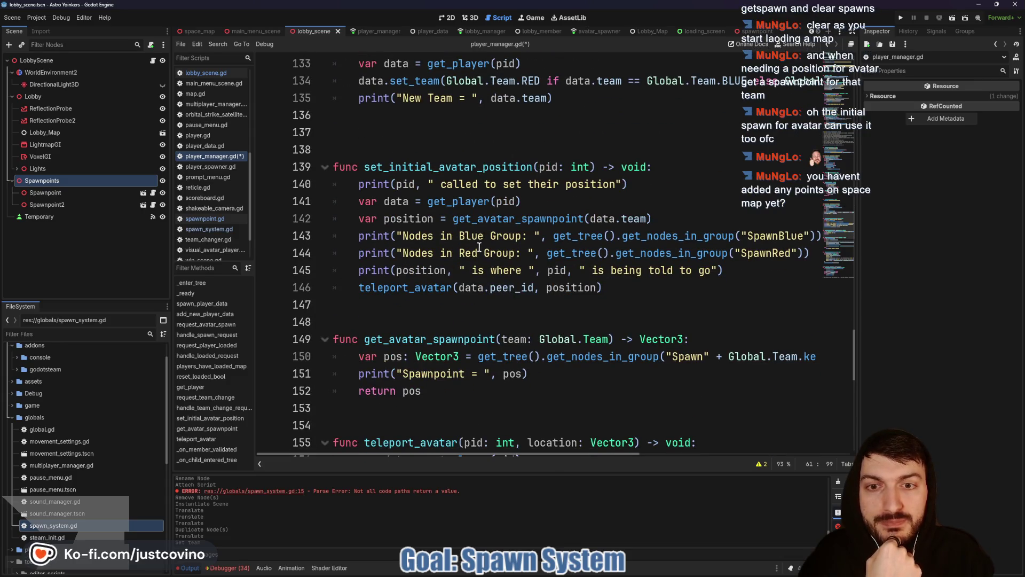
pyautogui.moveTo(358, 236)
pyautogui.mouseDown()
pyautogui.moveTo(369, 244)
pyautogui.moveTo(850, 251)
pyautogui.mouseUp()
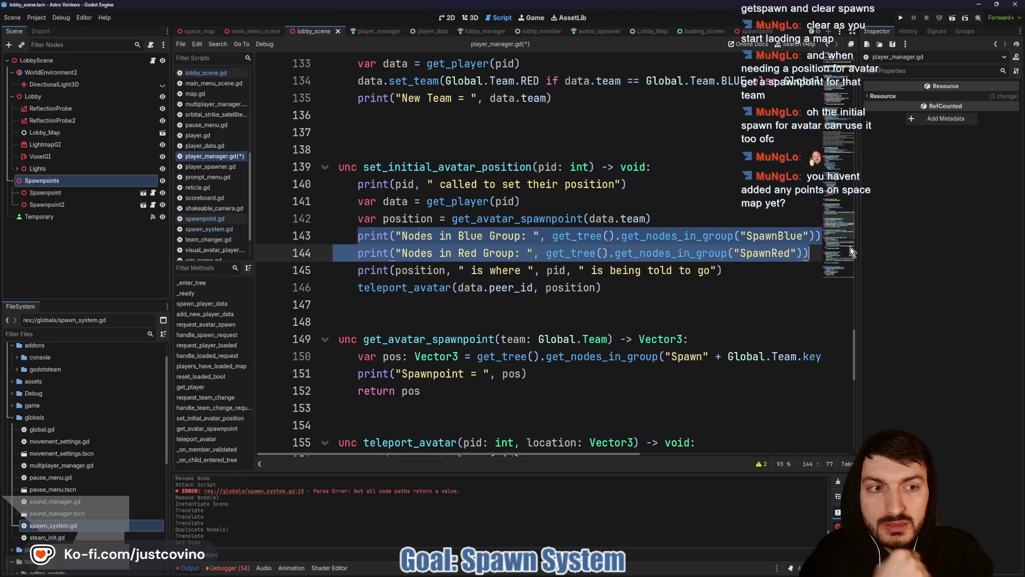
pyautogui.press('BackSpace')
pyautogui.press('BackSpace')
pyautogui.press('BackSpace')
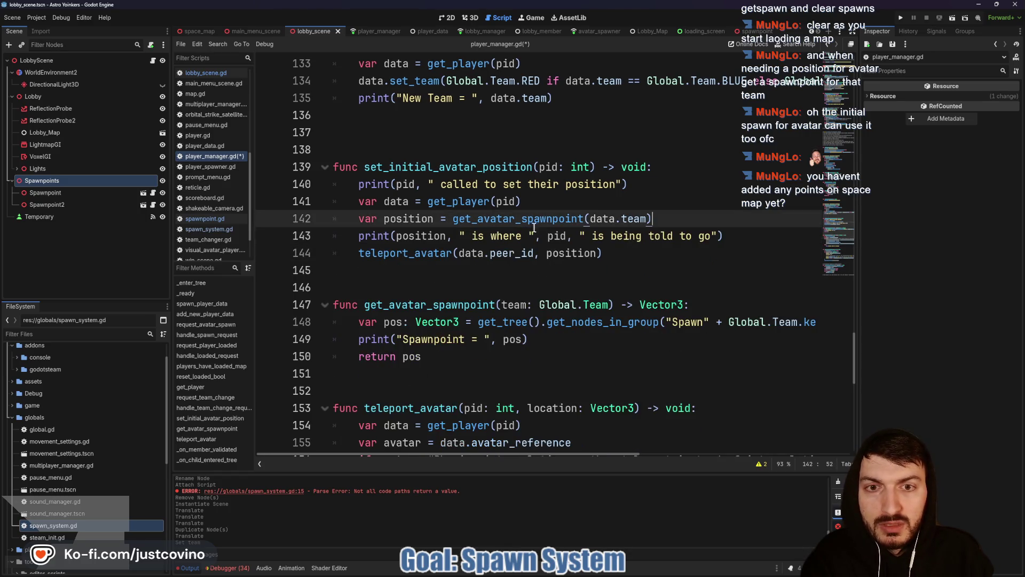
# Replace get_avatar_spawnpoint(data.team) on line 142 with SpawnSystem.get_spawnpoint(data.team).global_transform.
pyautogui.moveTo(452, 218); pyautogui.dragTo(668, 214)
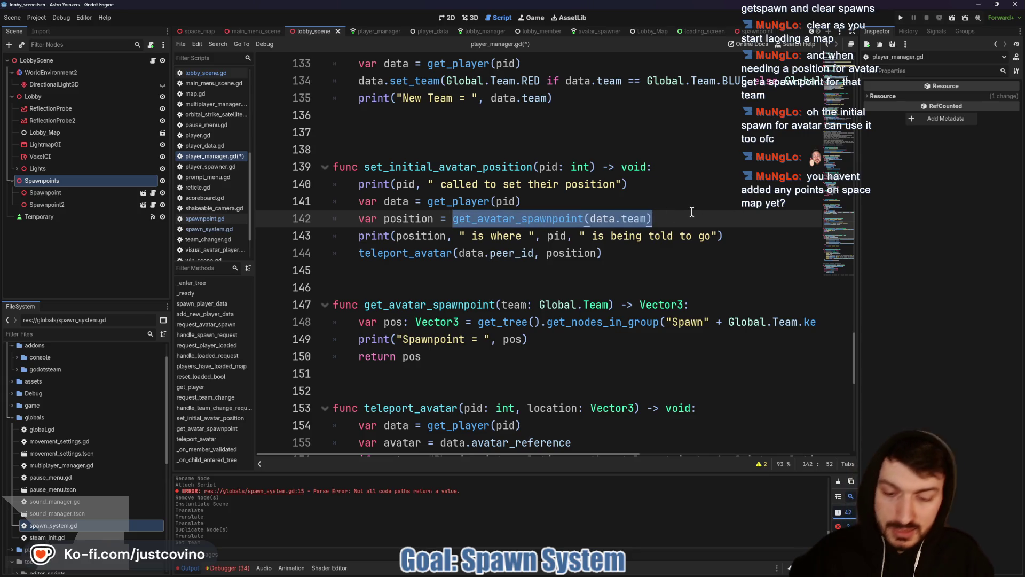
pyautogui.write('Spawn')
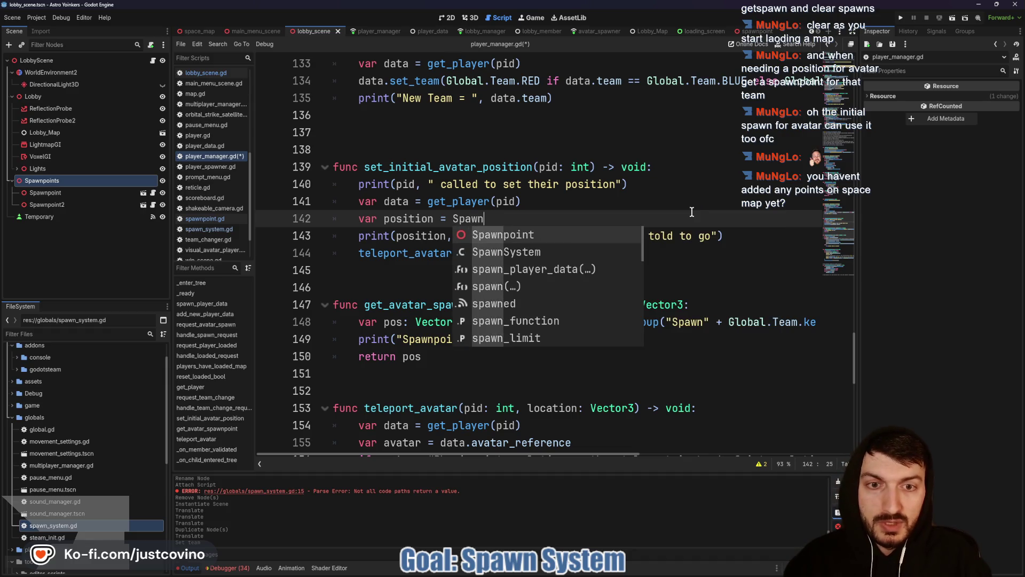
pyautogui.press('Down')
pyautogui.press('Return')
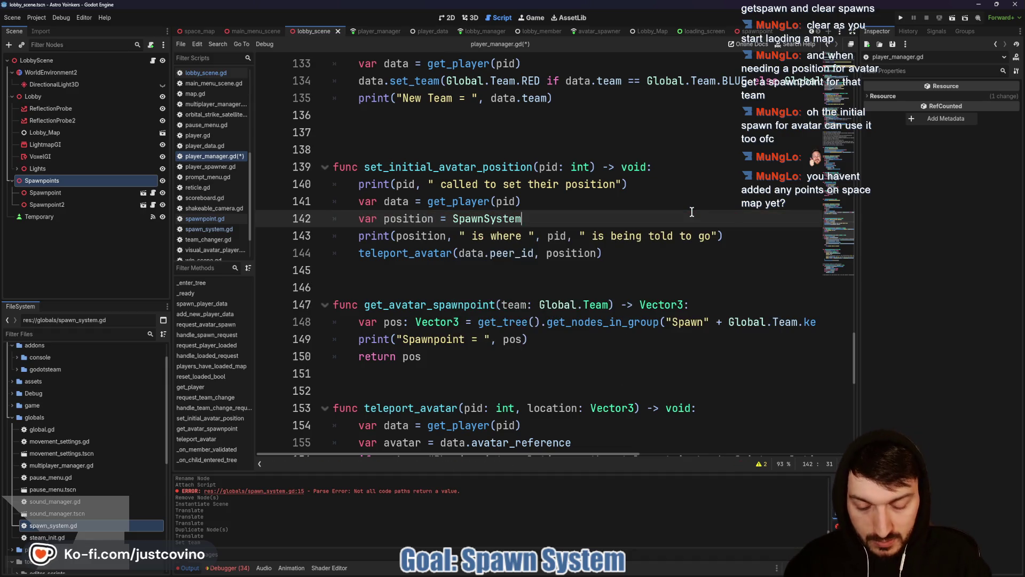
pyautogui.write('.')
pyautogui.press('Down')
pyautogui.press('Return')
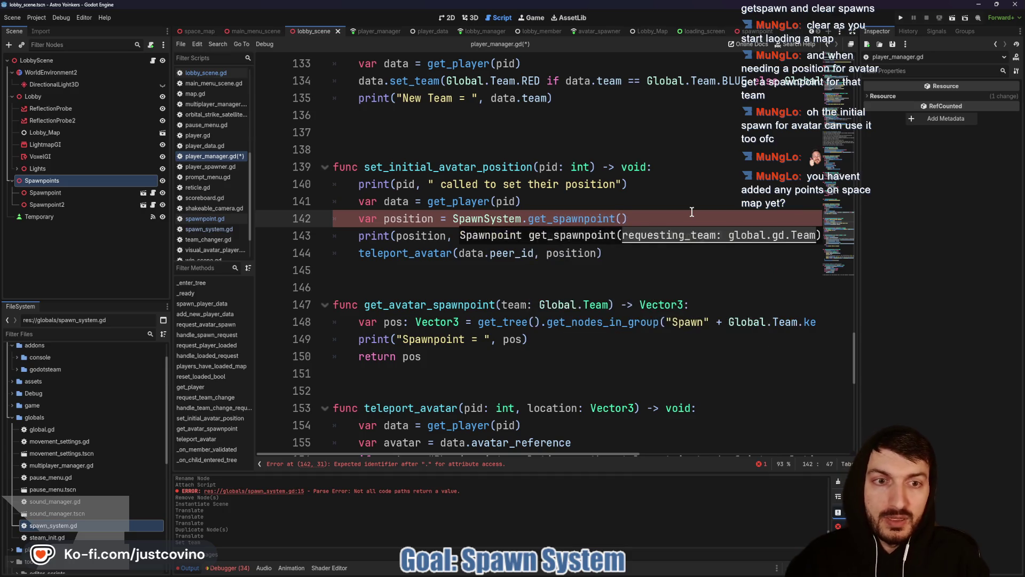
pyautogui.write('data.team')
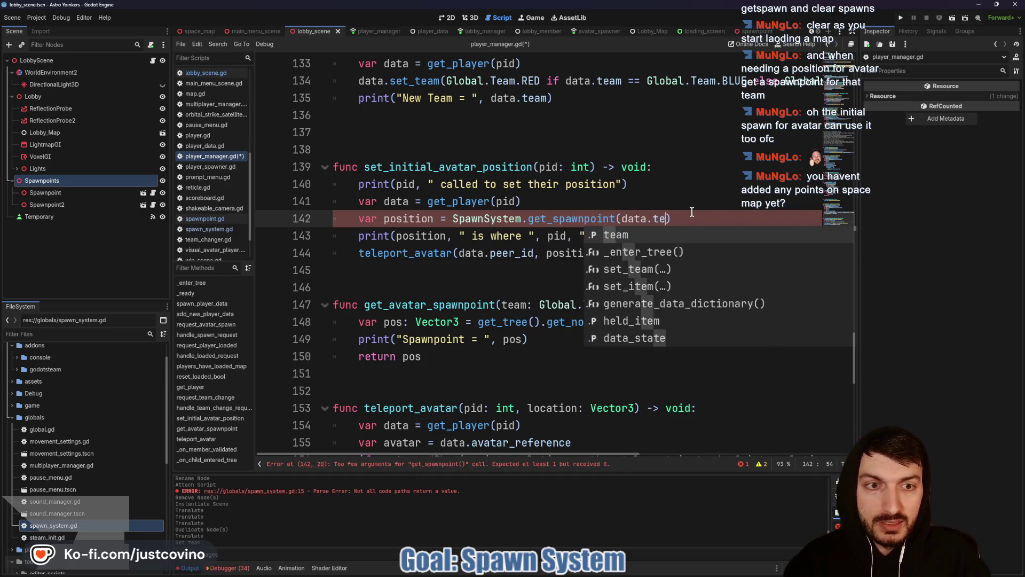
pyautogui.write(')')
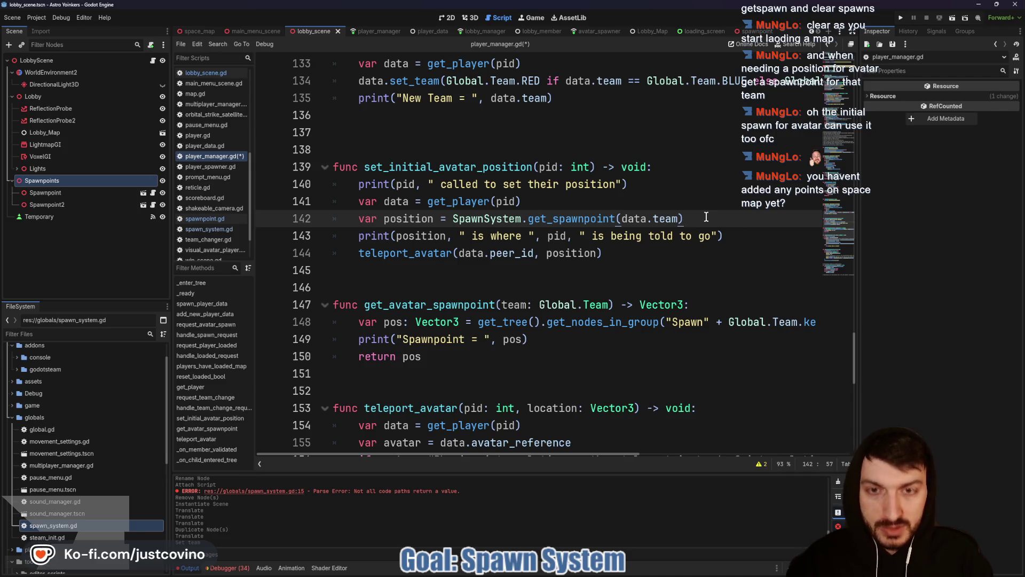
pyautogui.write('.')
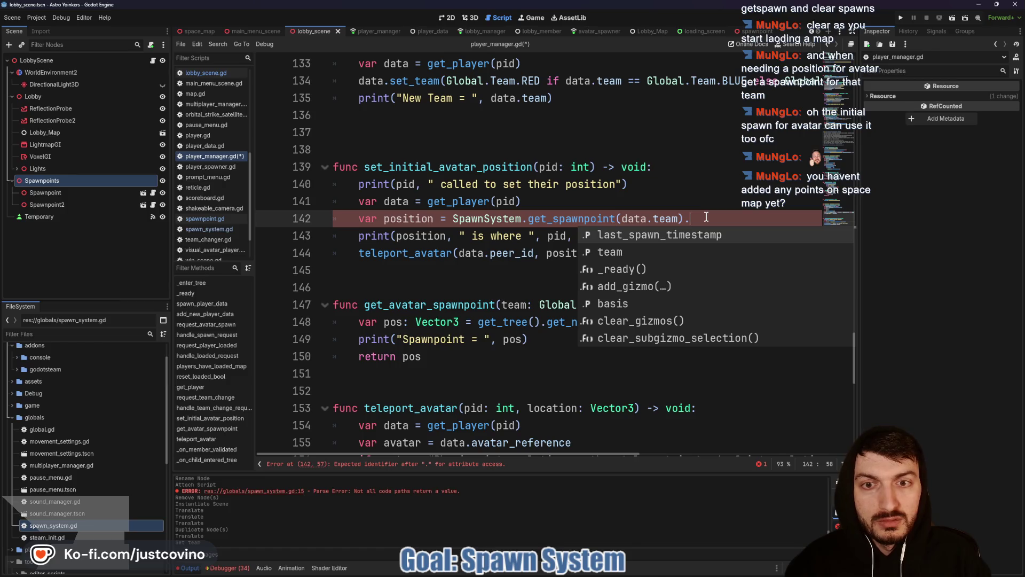
pyautogui.write('global')
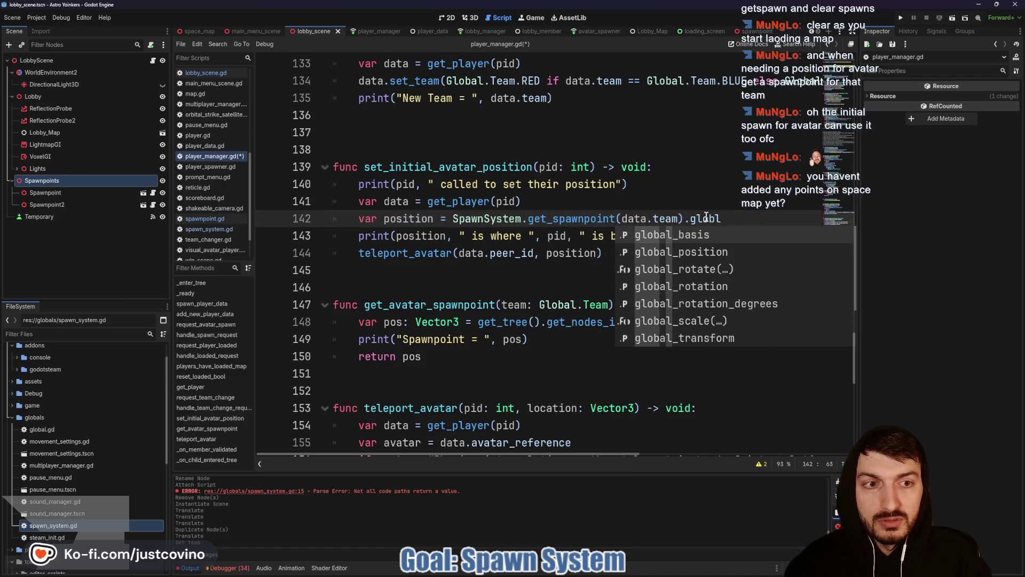
pyautogui.write('_tra')
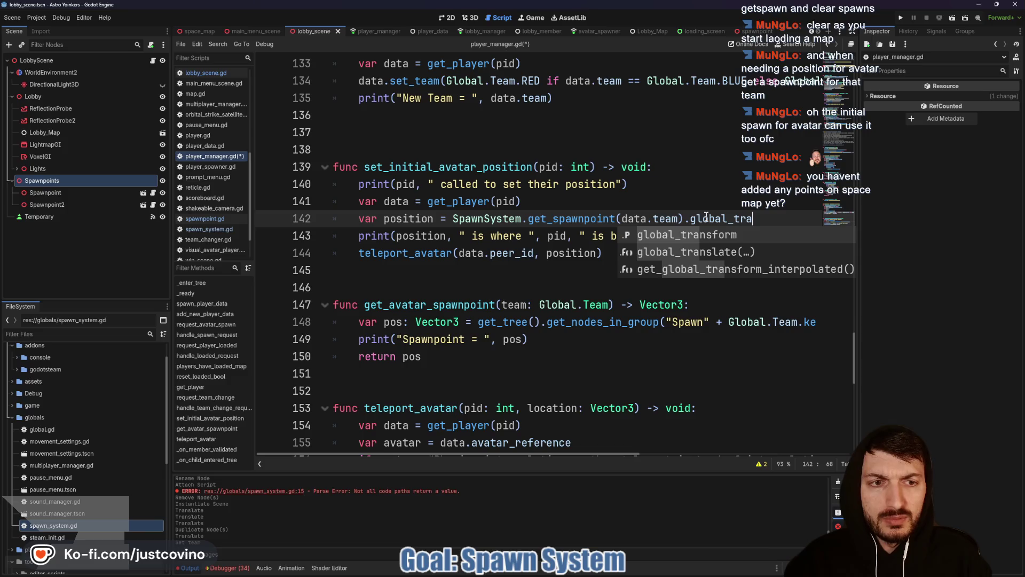
pyautogui.press('Return')
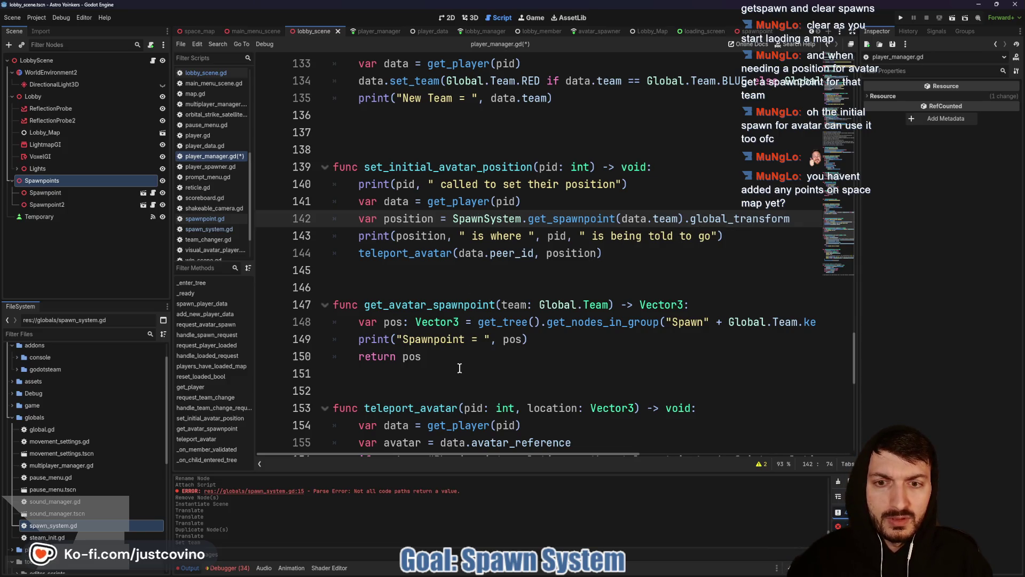
pyautogui.moveTo(460, 363); pyautogui.dragTo(325, 288)
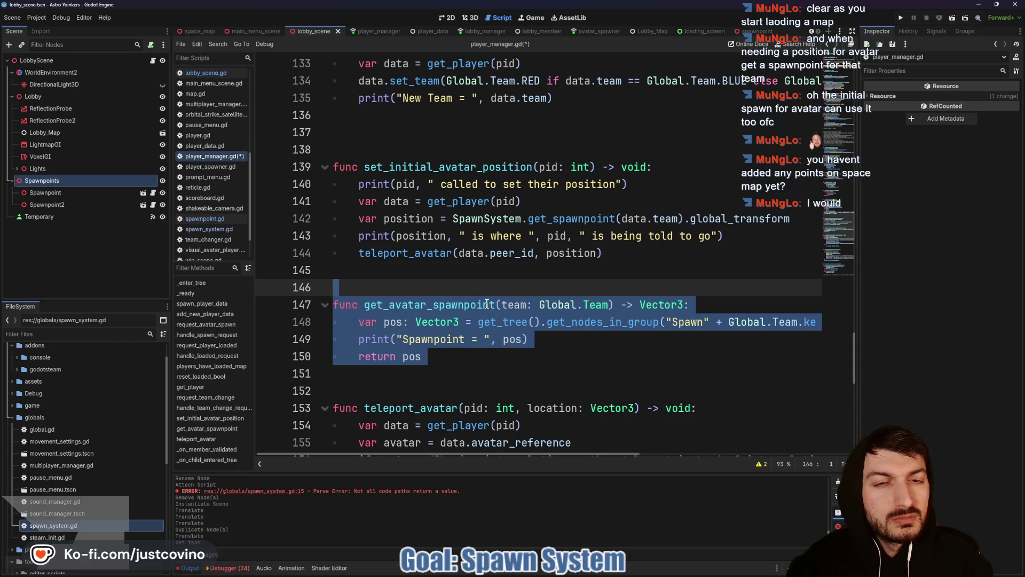
# Remove the unused get_avatar_spawnpoint function and rename the position variable to transform, then save.
pyautogui.press('BackSpace')
pyautogui.press('BackSpace')
pyautogui.press('Delete')
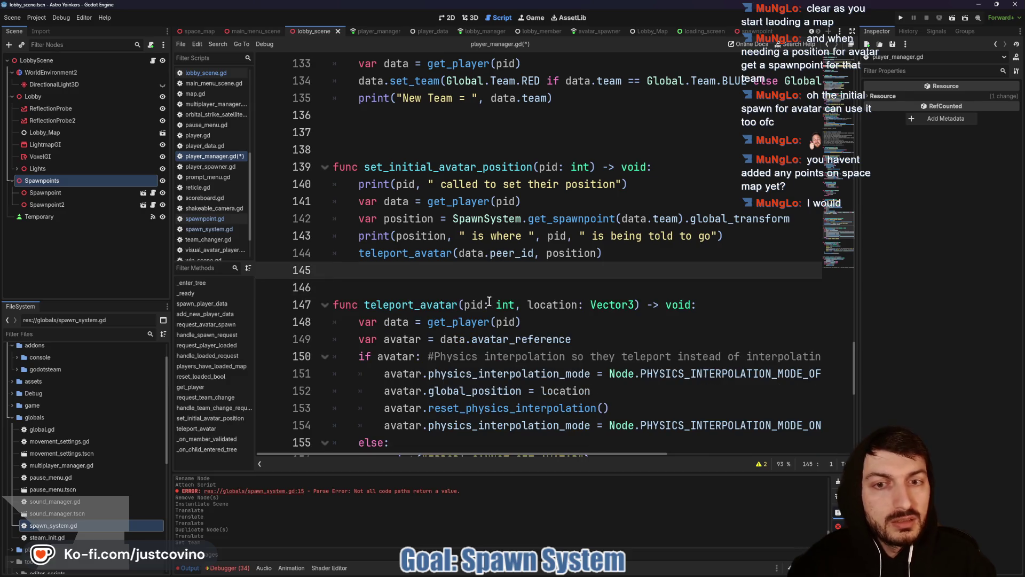
pyautogui.click(545, 253)
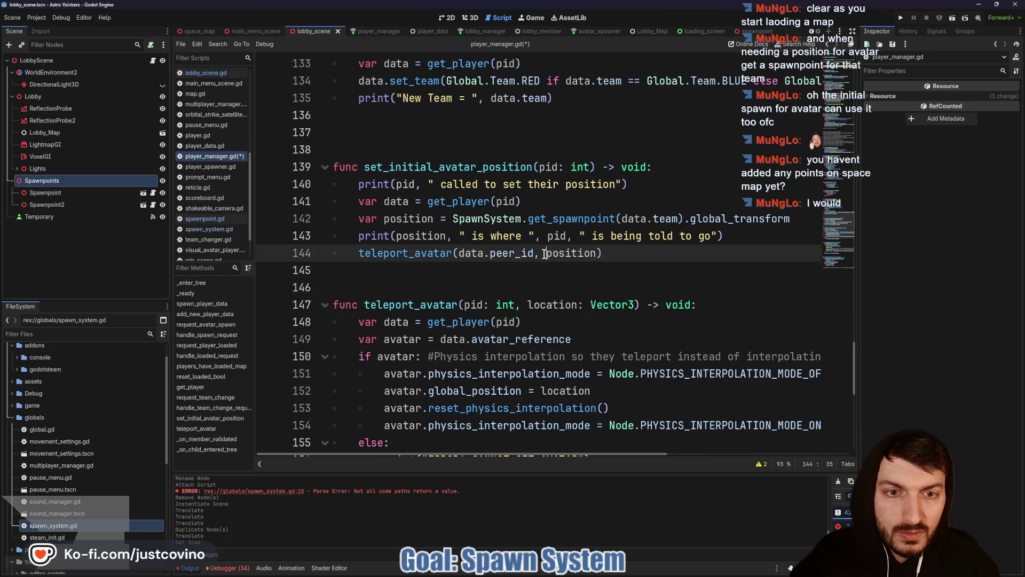
pyautogui.doubleClick(427, 219)
pyautogui.hotkey('ctrl', 'd')
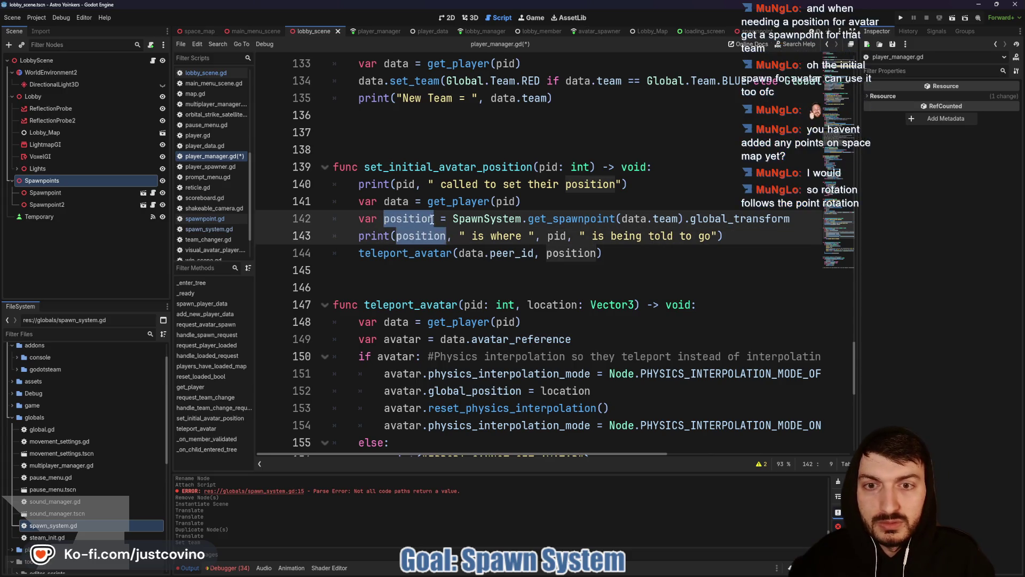
pyautogui.hotkey('ctrl', 'd')
pyautogui.write('transfo')
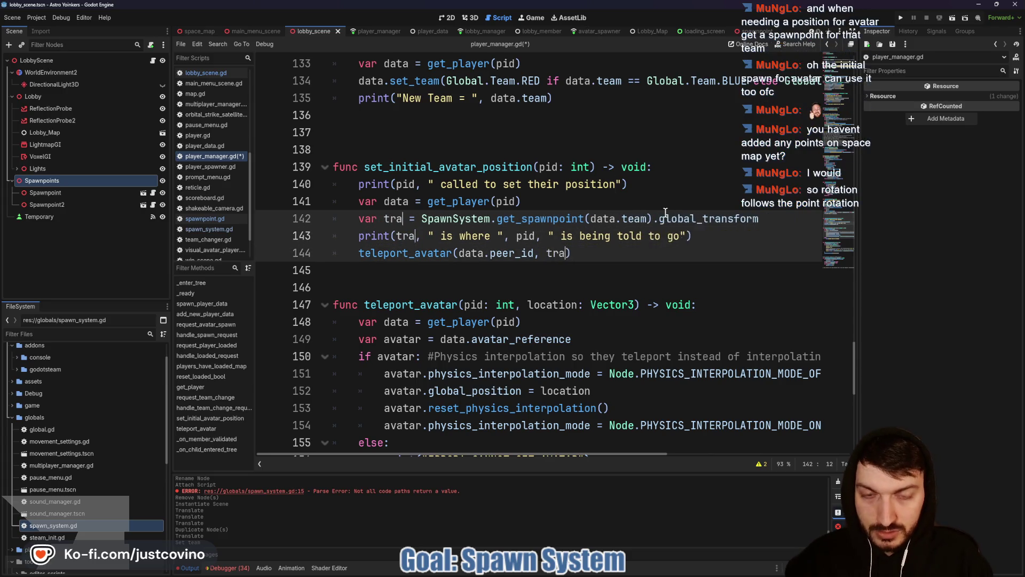
pyautogui.write('rm')
pyautogui.moveTo(452, 235); pyautogui.dragTo(396, 236)
pyautogui.write('"')
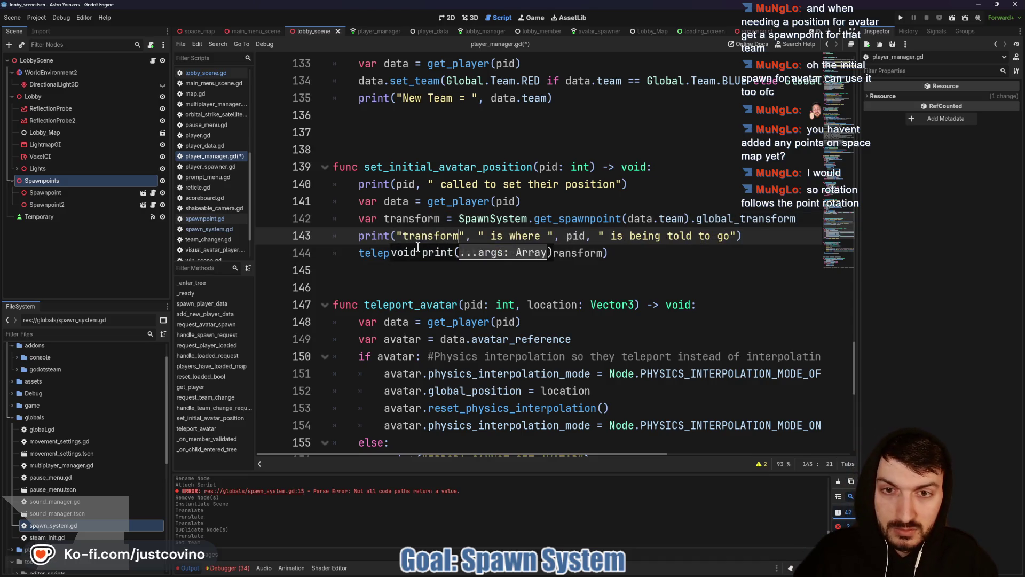
pyautogui.click(612, 288)
pyautogui.hotkey('ctrl', 's')
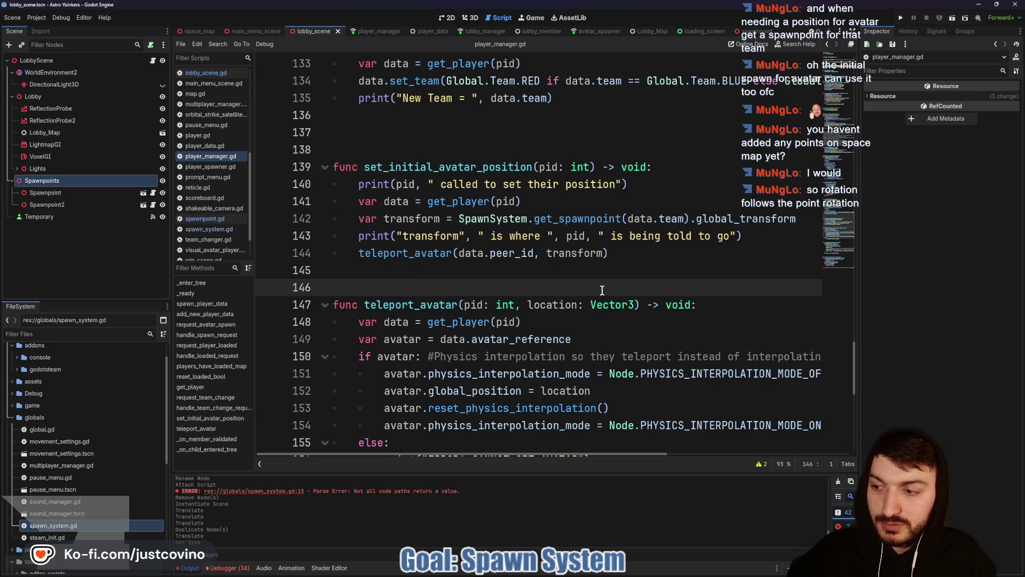
# Make teleport_avatar take transform: Transform3D and set avatar.global_transform, then save and run the project.
pyautogui.scroll(-1, 585, 271)
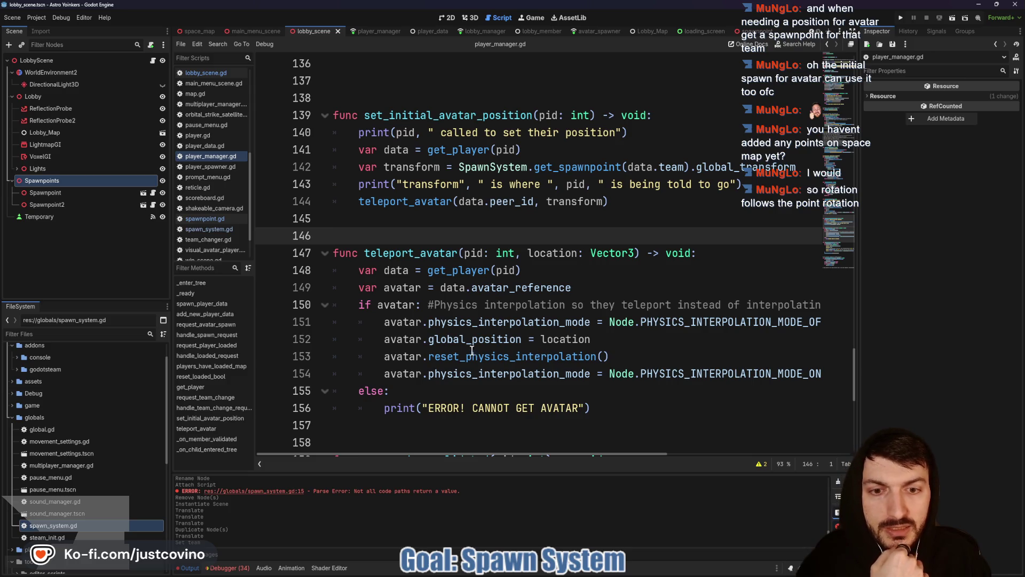
pyautogui.click(514, 339)
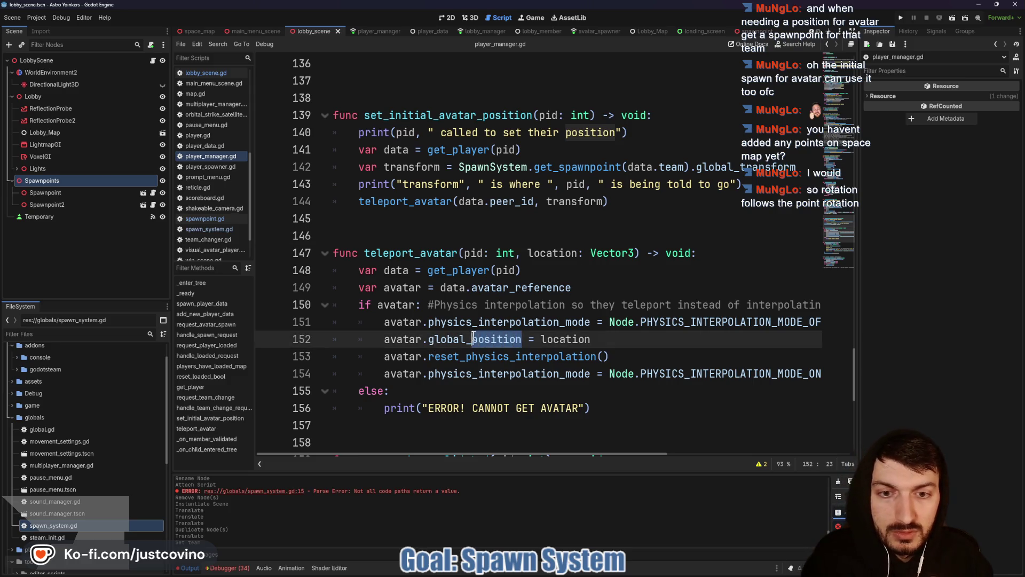
pyautogui.write('transform')
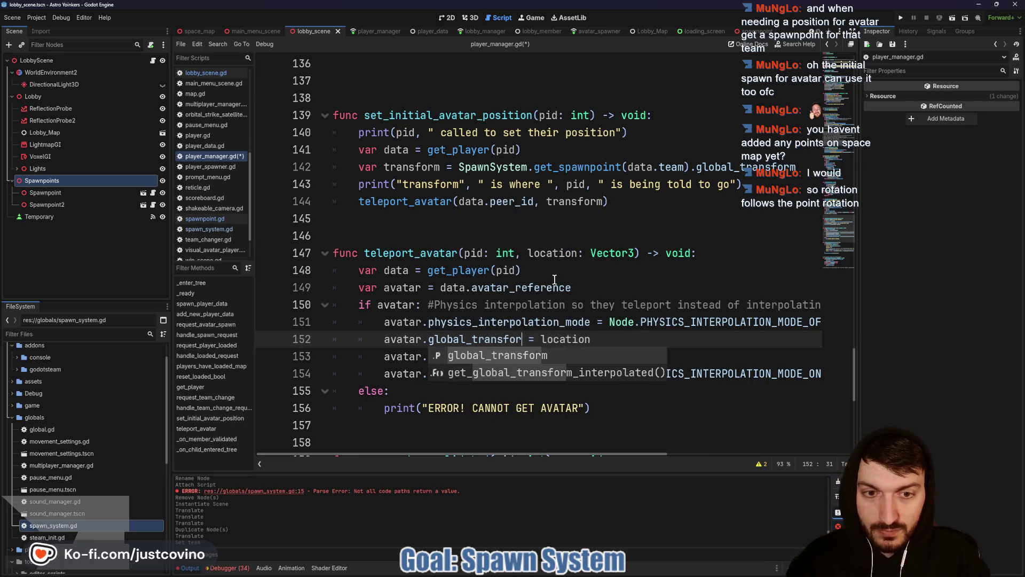
pyautogui.moveTo(528, 253); pyautogui.dragTo(635, 255)
pyautogui.write('transform: T')
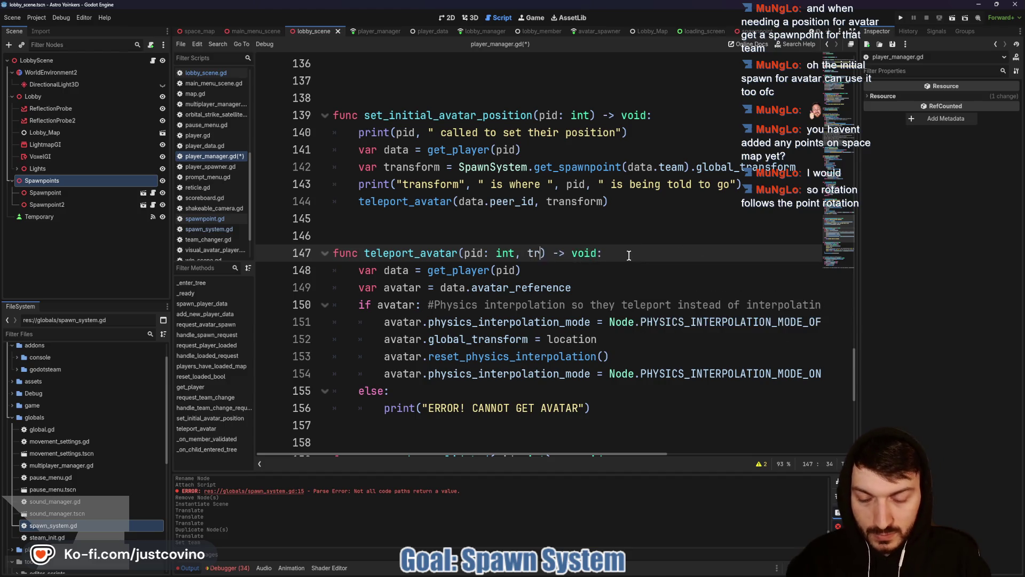
pyautogui.write('ransform3')
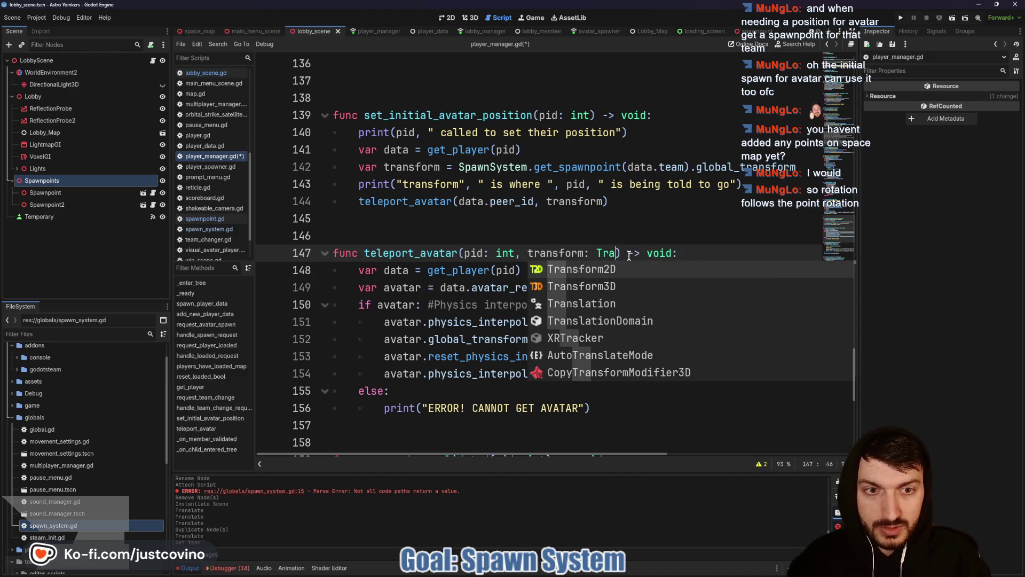
pyautogui.write('D')
pyautogui.moveTo(597, 339); pyautogui.dragTo(546, 339)
pyautogui.write('transform')
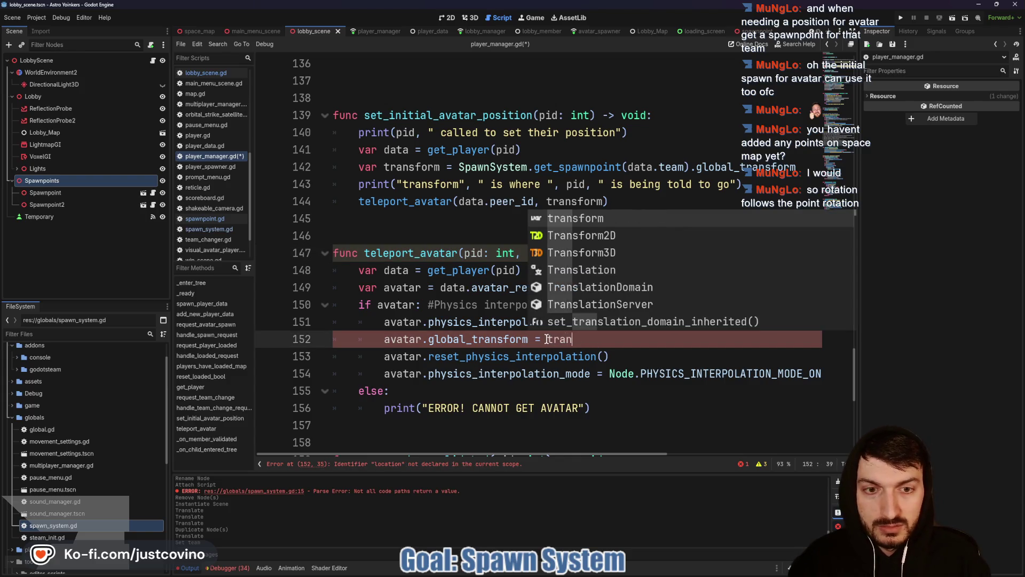
pyautogui.click(646, 354)
pyautogui.hotkey('ctrl', 's')
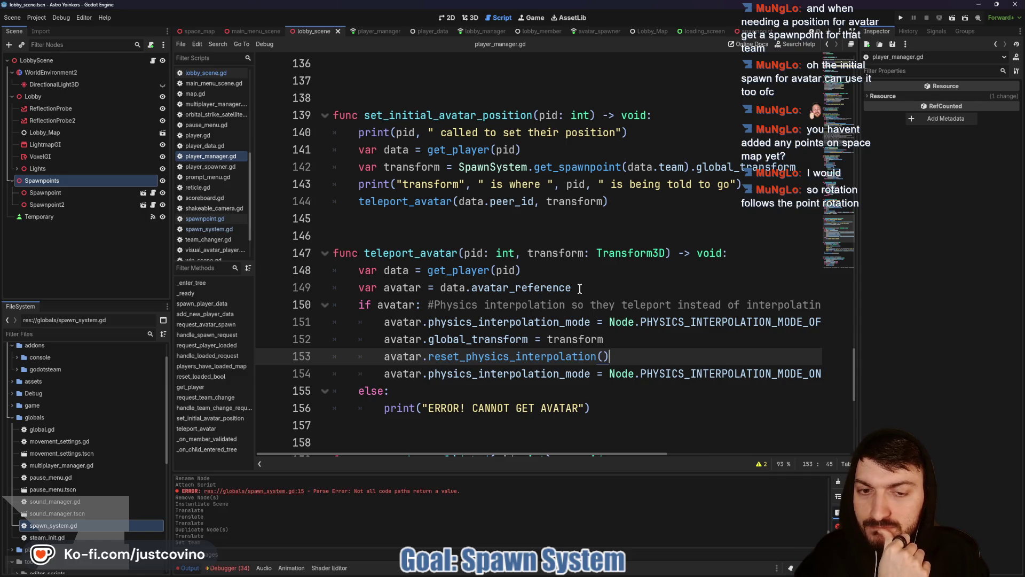
pyautogui.scroll(-3, 580, 289)
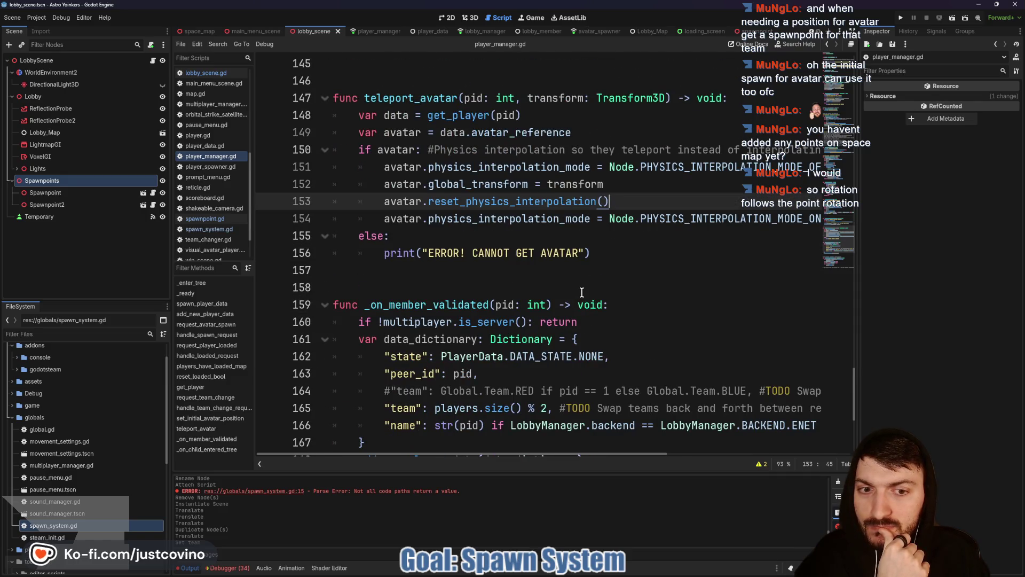
pyautogui.scroll(3, 582, 292)
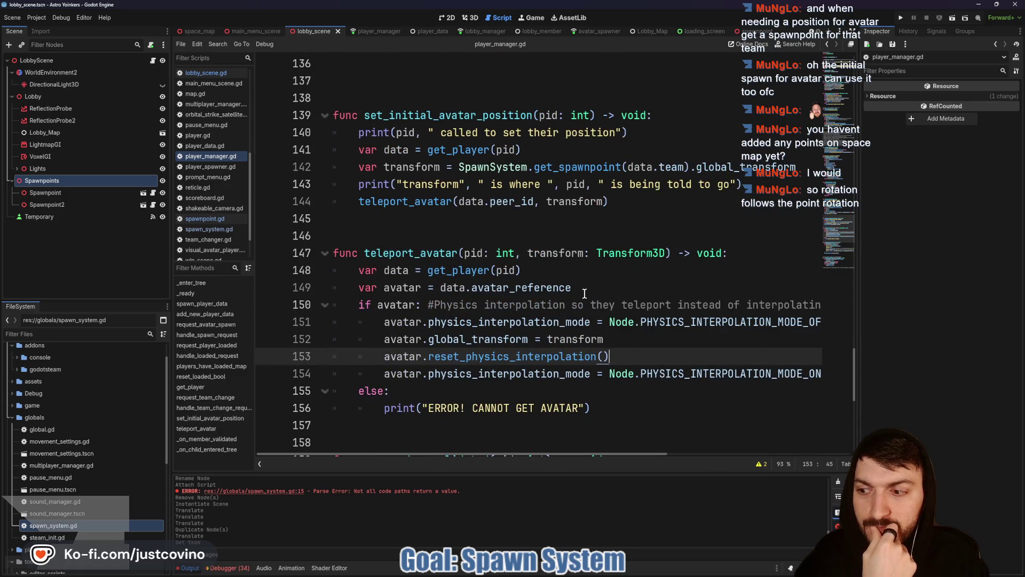
pyautogui.click(899, 17)
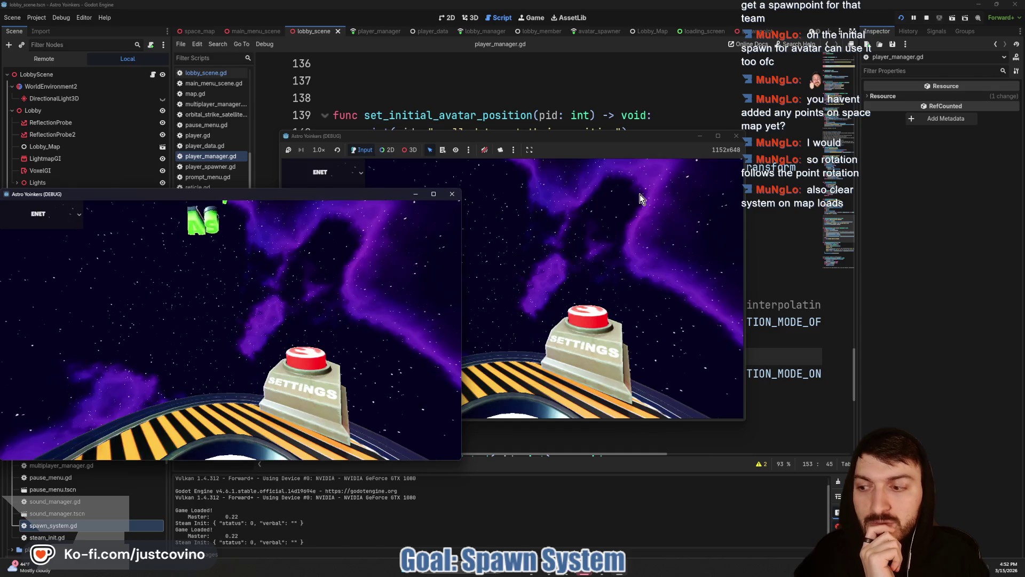
# Host a private lobby with both game windows side by side, hit the nil global_transform error, and stop.
pyautogui.moveTo(335, 199); pyautogui.dragTo(912, 165)
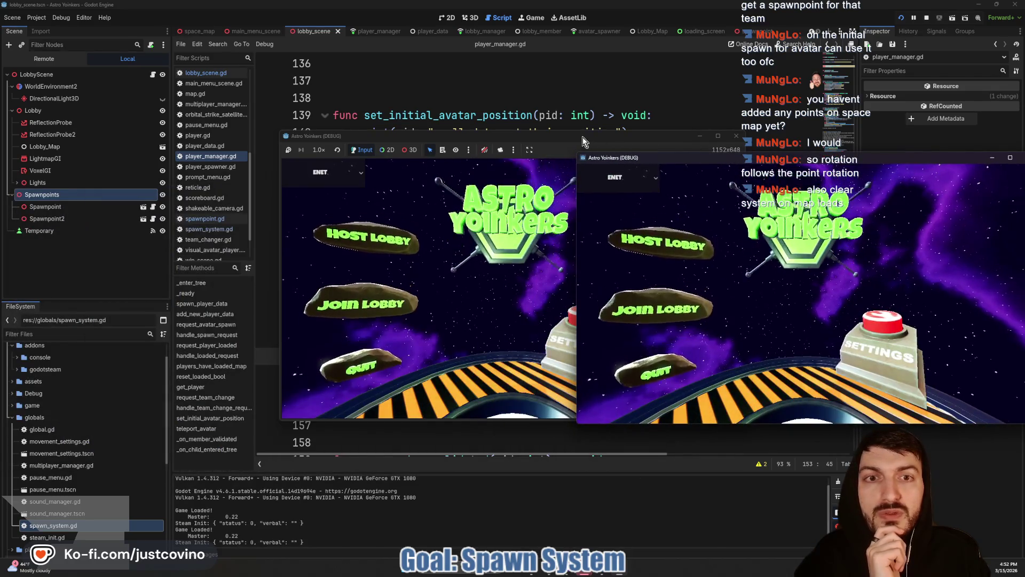
pyautogui.moveTo(582, 137); pyautogui.dragTo(318, 150)
pyautogui.click(104, 244)
pyautogui.click(249, 274)
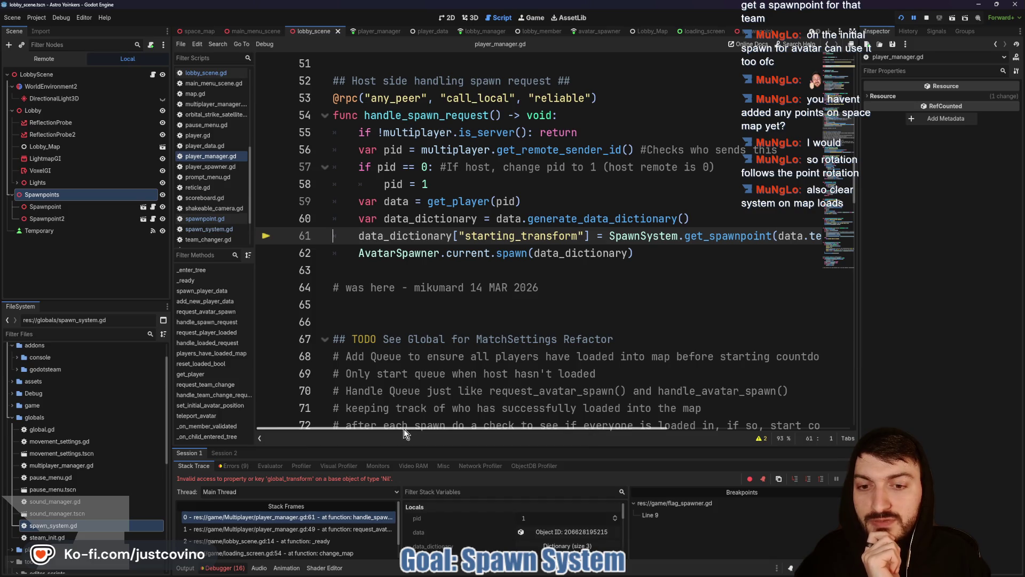
pyautogui.moveTo(402, 428)
pyautogui.mouseDown()
pyautogui.moveTo(550, 427)
pyautogui.moveTo(427, 422)
pyautogui.mouseUp()
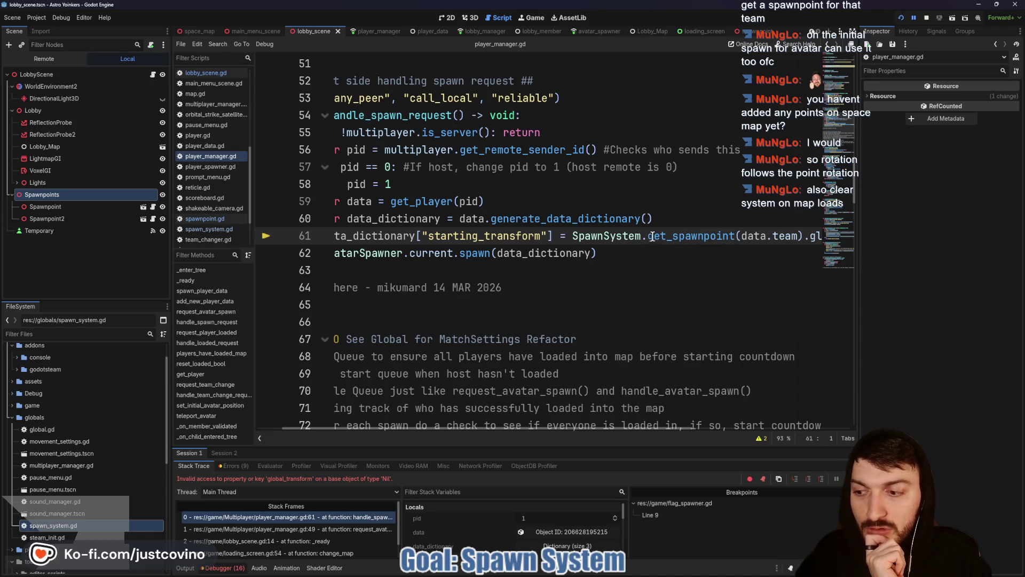
pyautogui.click(926, 20)
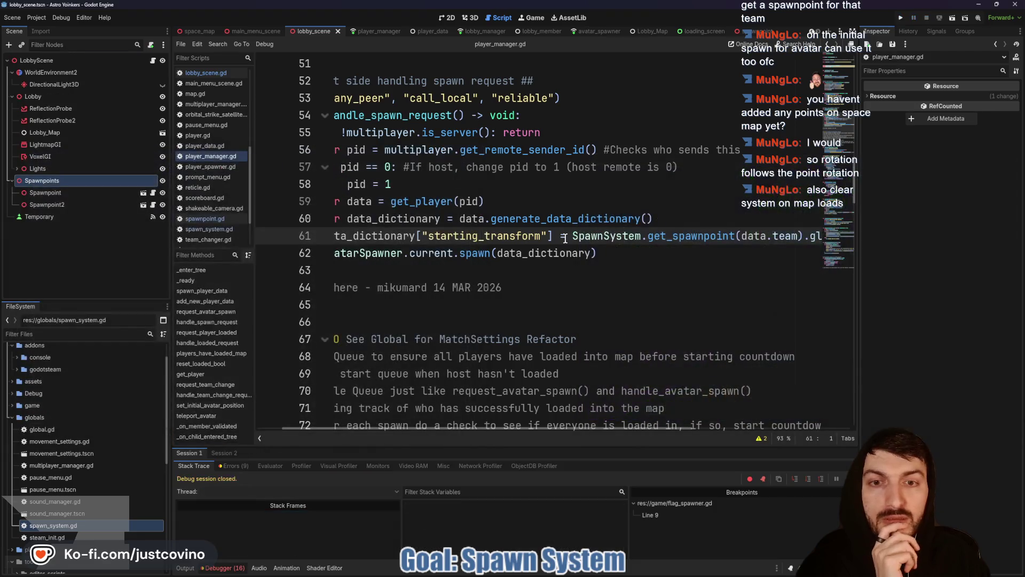
pyautogui.click(262, 31)
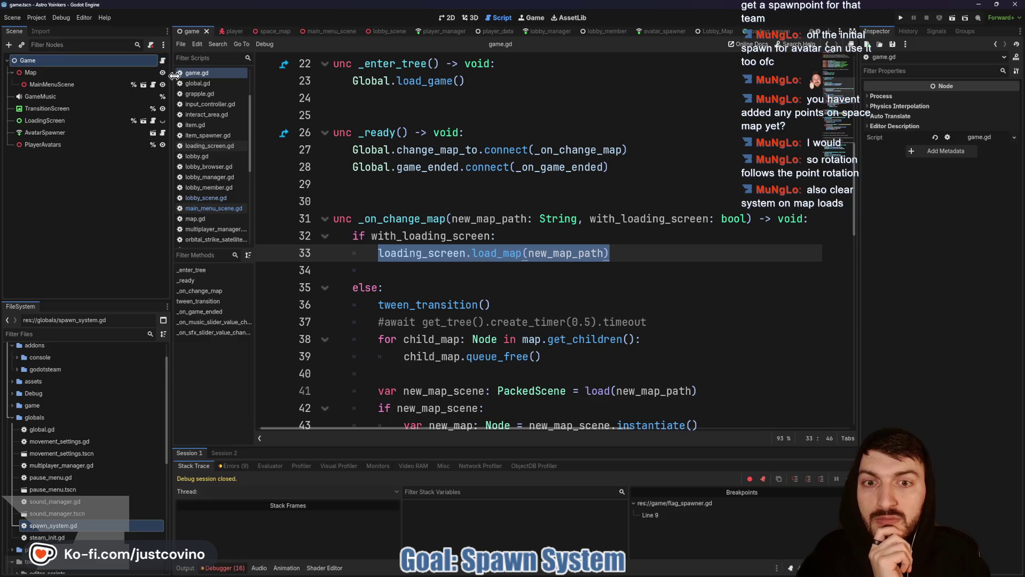
# Add SpawnSystem.clear_spawnpoints() above the loading-screen check in game.gd's _on_change_map and save.
pyautogui.scroll(-1, 405, 231)
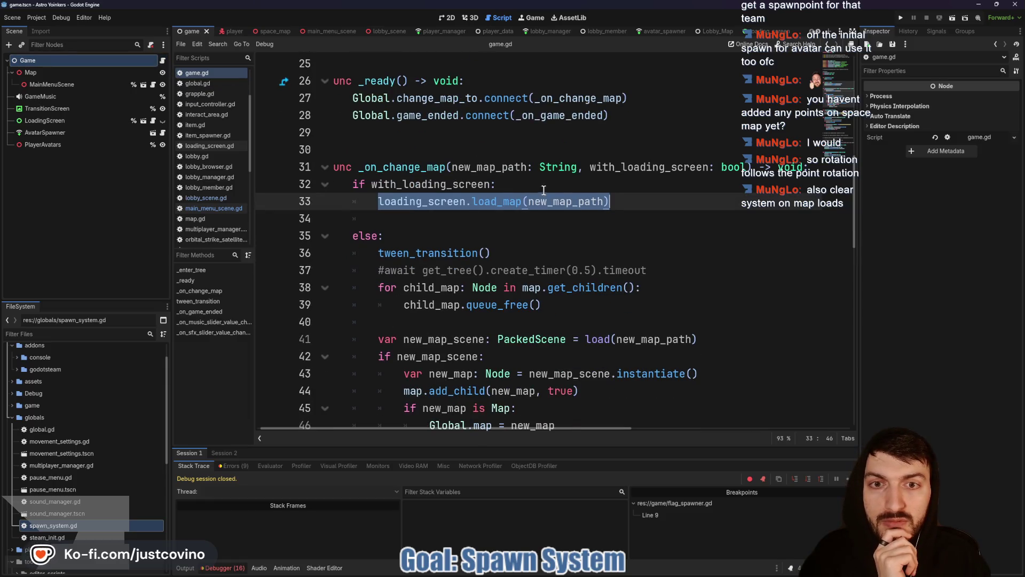
pyautogui.click(351, 181)
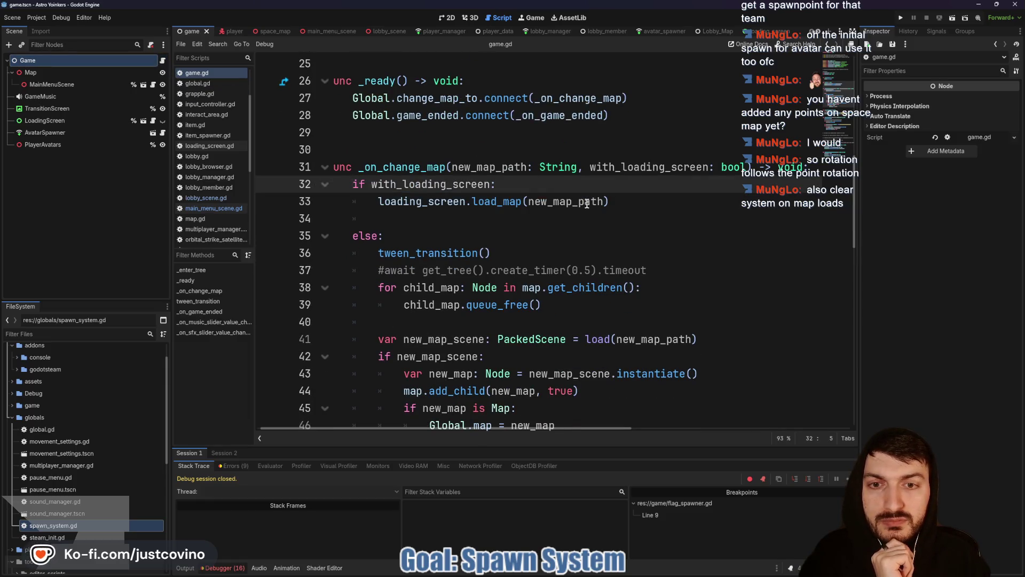
pyautogui.press('Return')
pyautogui.press('Up')
pyautogui.write('Spawn')
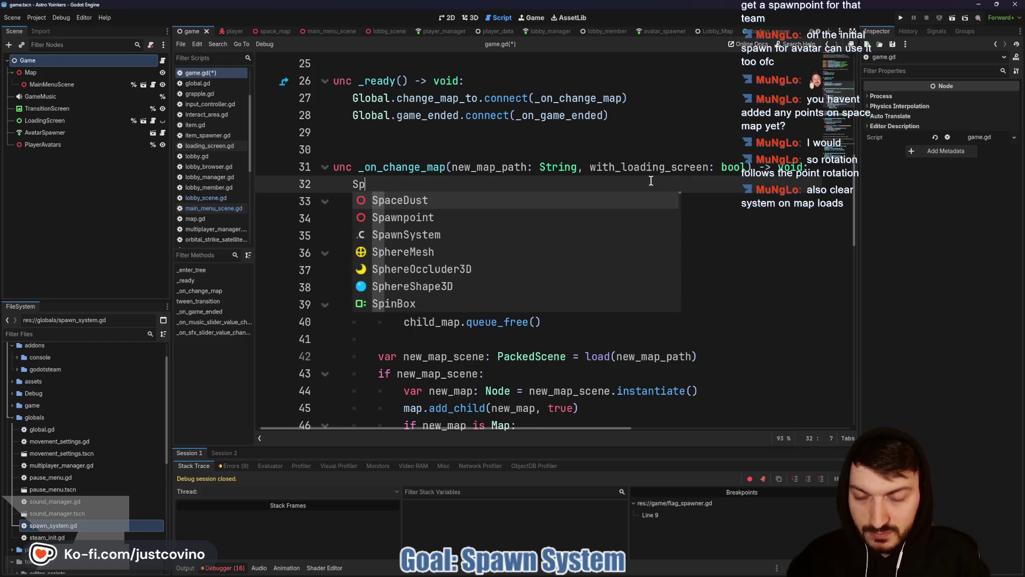
pyautogui.press('Down')
pyautogui.press('Return')
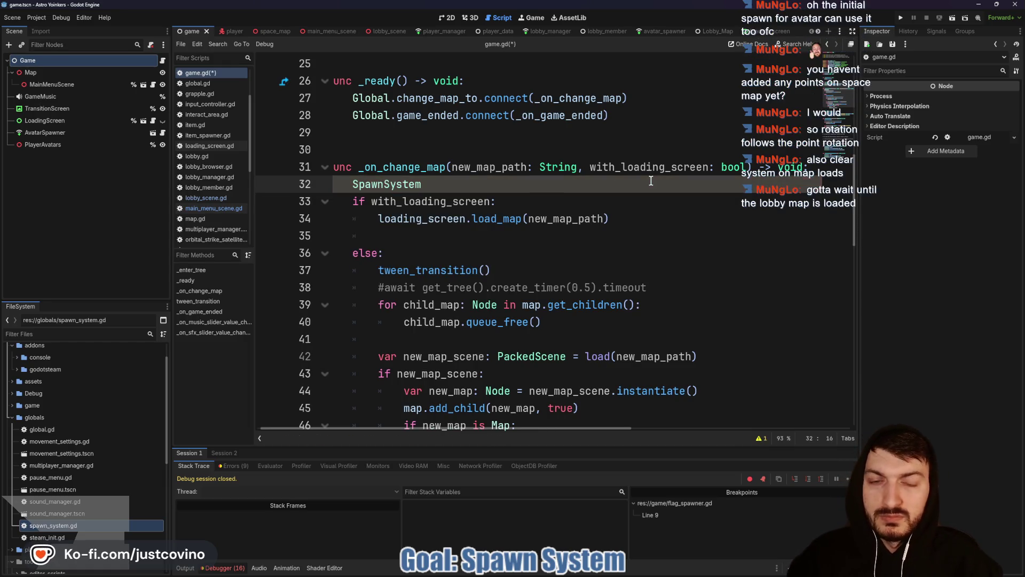
pyautogui.write('.')
pyautogui.press('Return')
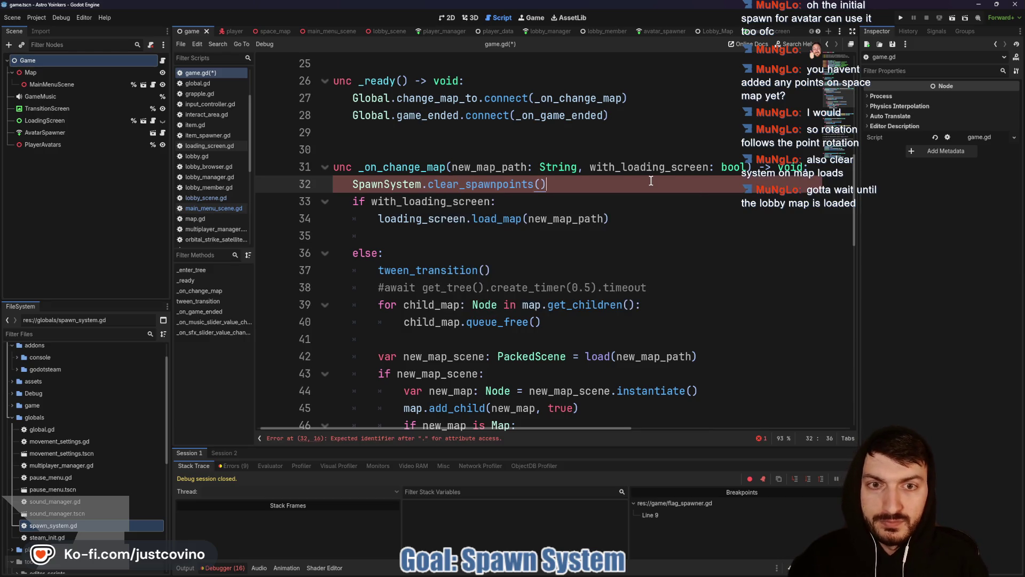
pyautogui.hotkey('ctrl', 's')
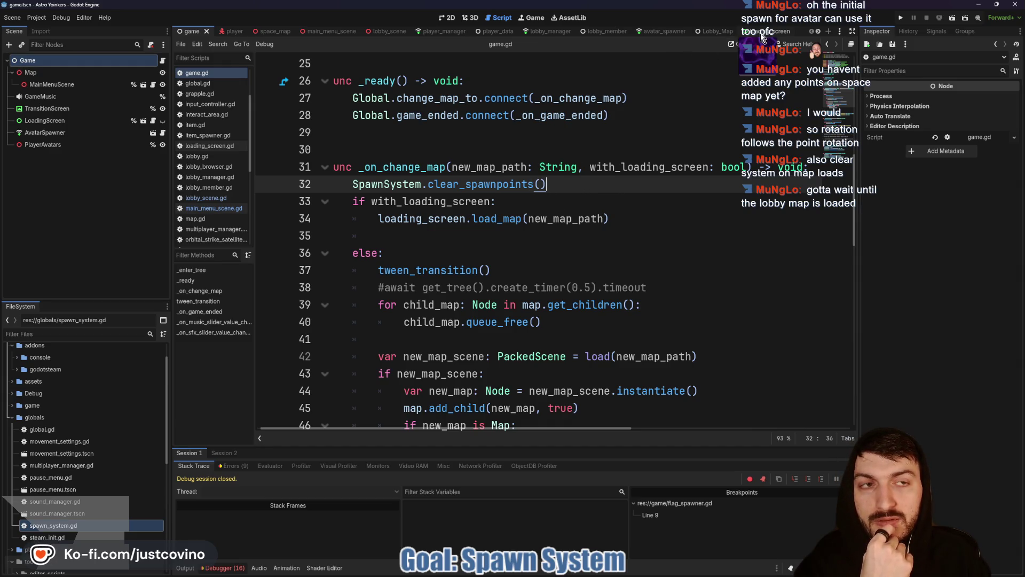
# Delete SpawnSystem.clear_spawnpoints() from line 13 of lobby_scene.gd and run the project again.
pyautogui.click(390, 32)
pyautogui.moveTo(588, 271); pyautogui.dragTo(351, 272)
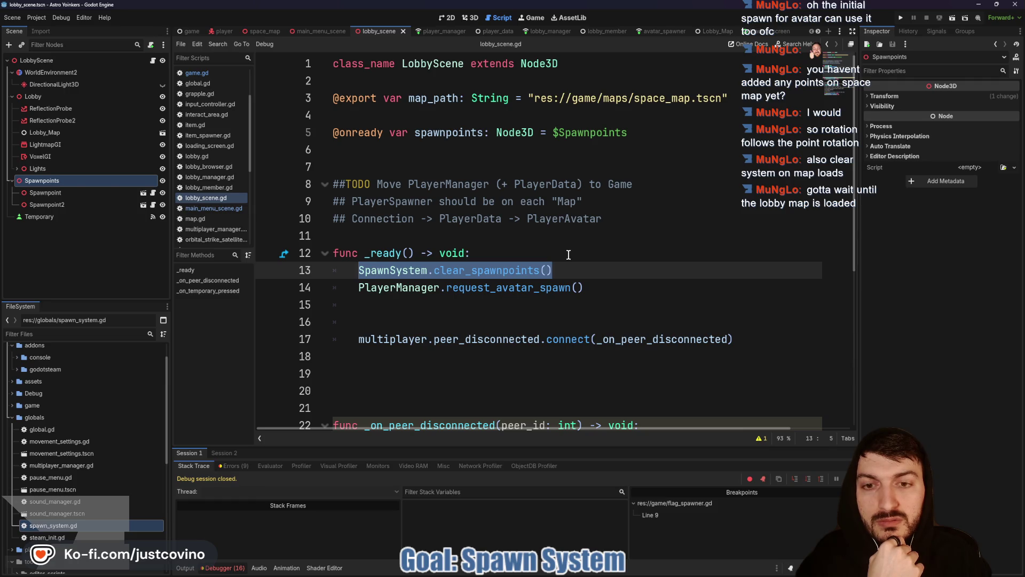
pyautogui.scroll(-1, 574, 277)
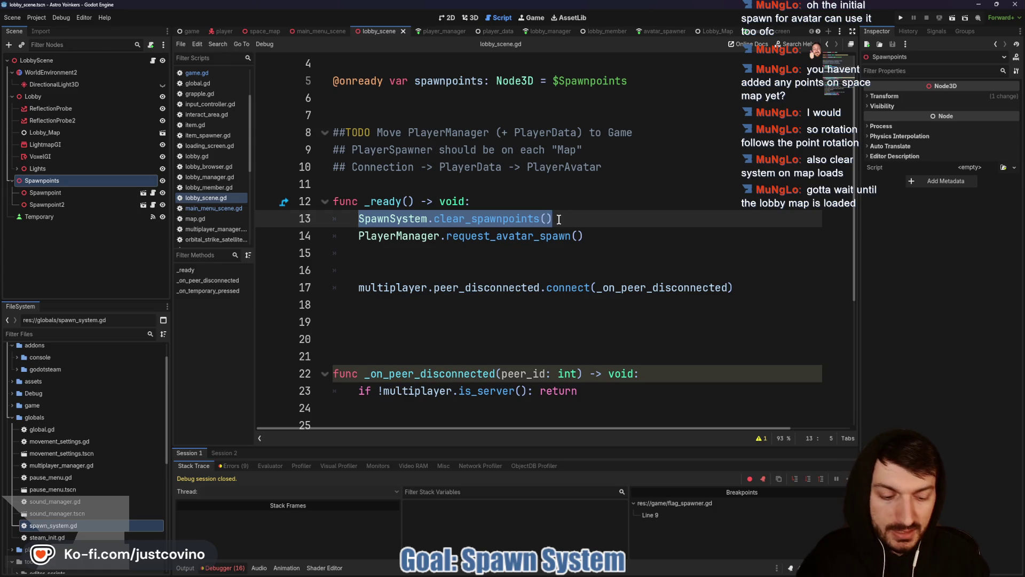
pyautogui.press('BackSpace')
pyautogui.press('BackSpace')
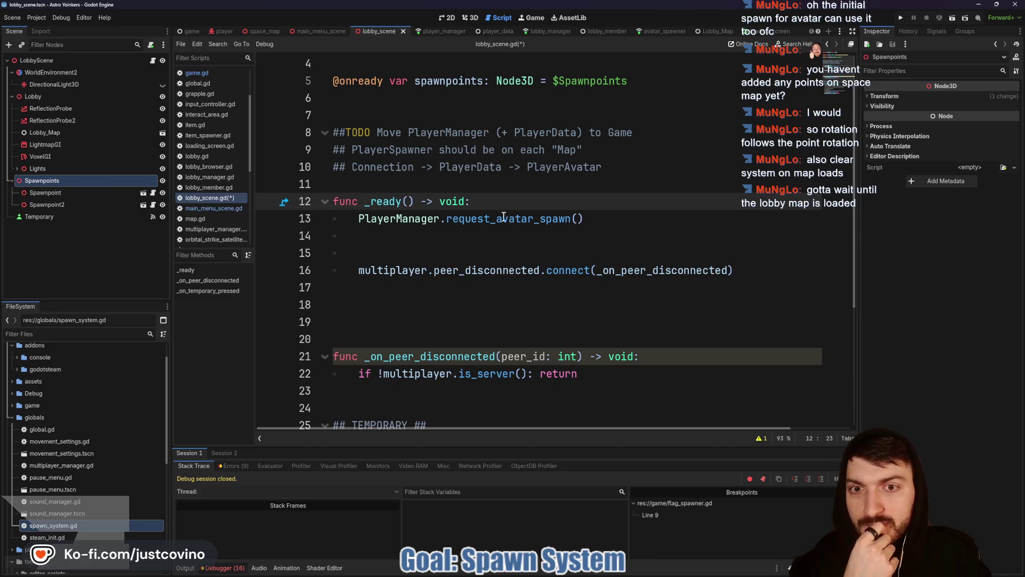
pyautogui.click(900, 17)
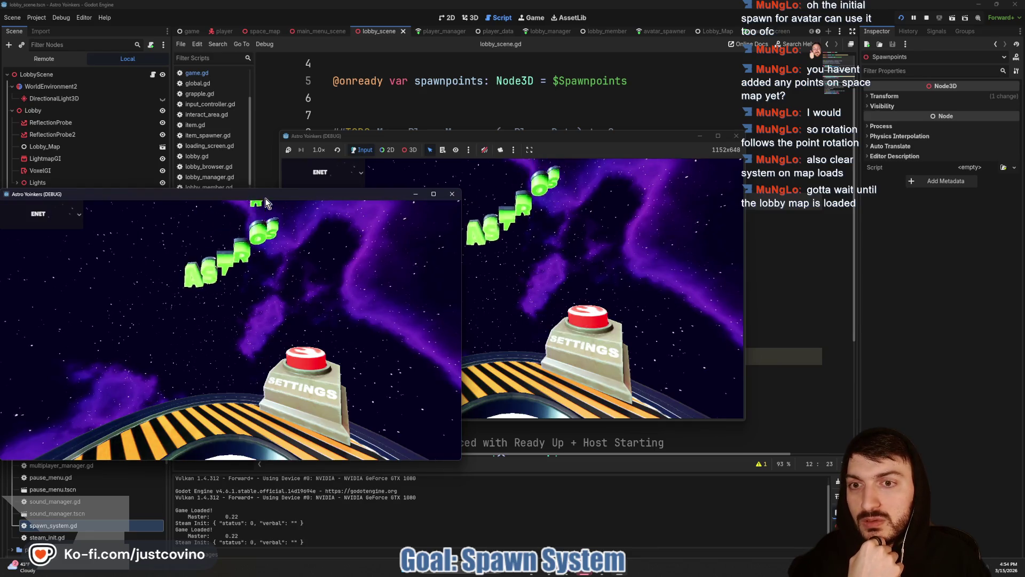
# Host a lobby in the left game window and walk the red avatar around the lobby.
pyautogui.moveTo(265, 197)
pyautogui.mouseDown()
pyautogui.moveTo(425, 201)
pyautogui.moveTo(717, 181)
pyautogui.mouseUp()
pyautogui.moveTo(387, 138); pyautogui.dragTo(124, 153)
pyautogui.click(130, 288)
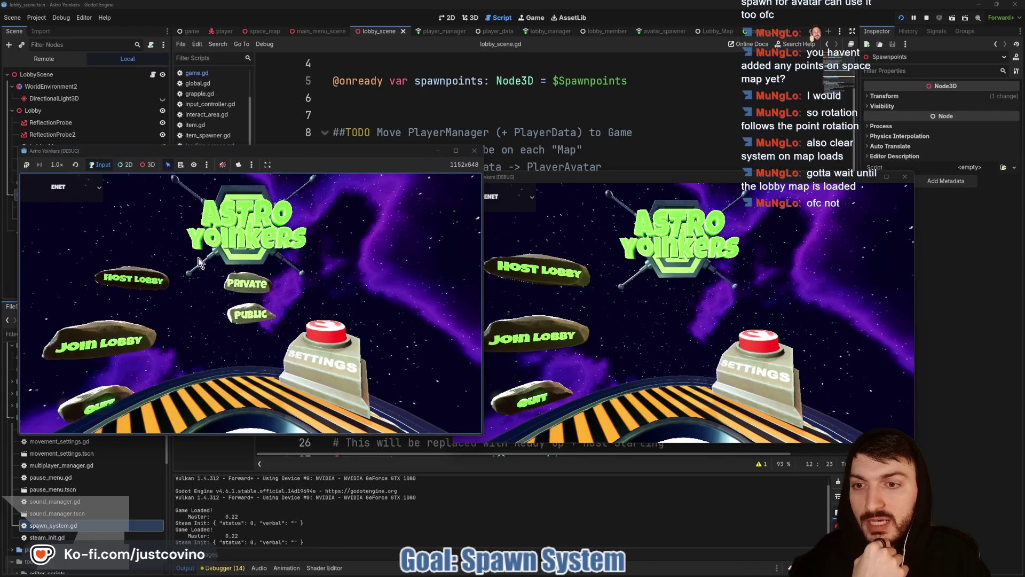
pyautogui.click(233, 262)
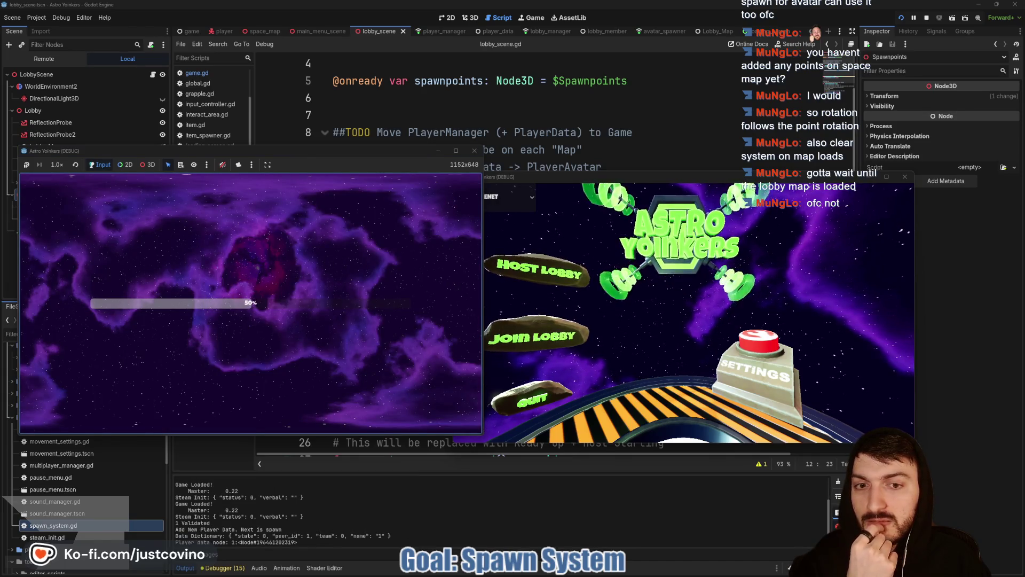
pyautogui.press('w')
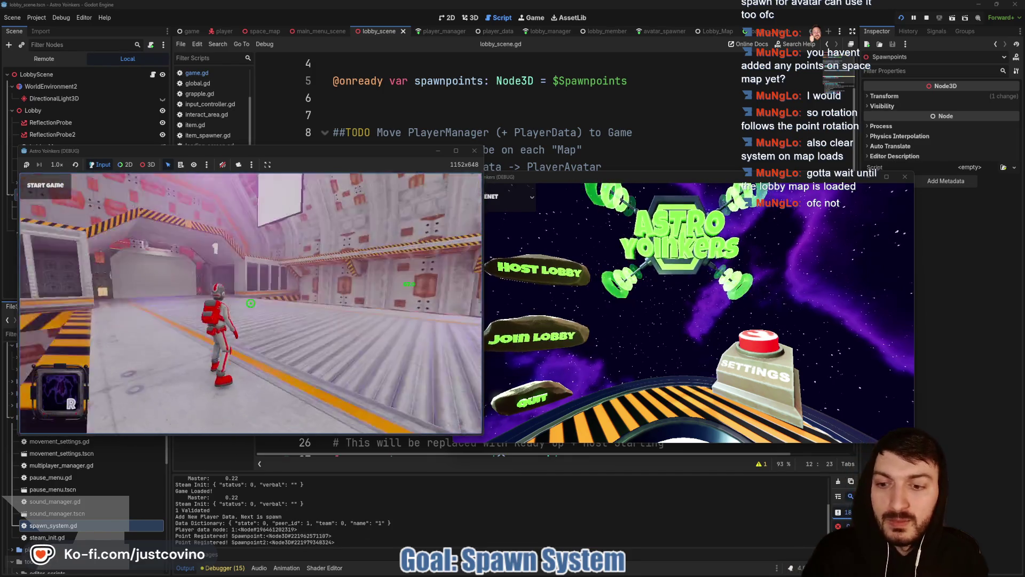
pyautogui.press('w')
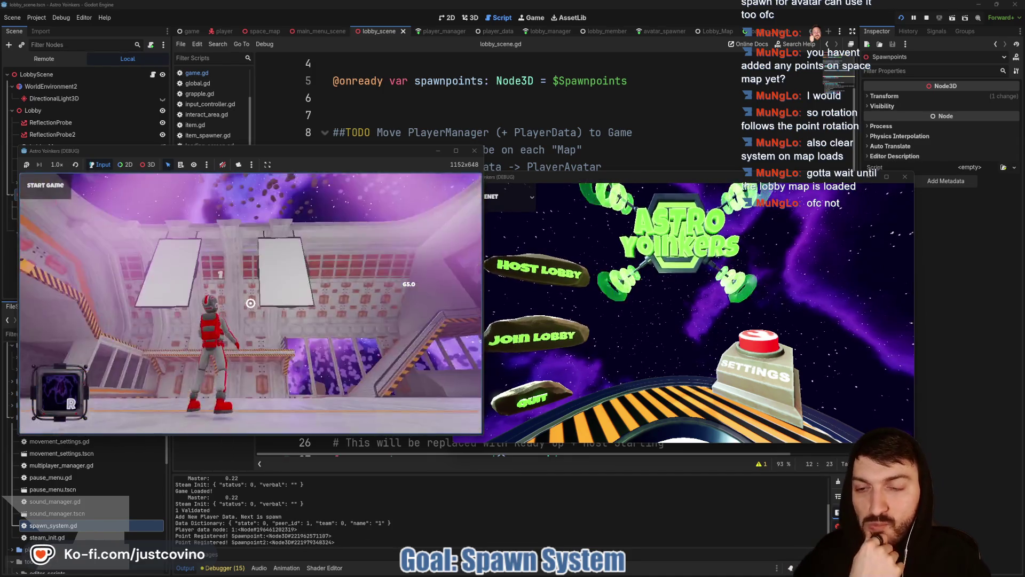
pyautogui.press('w')
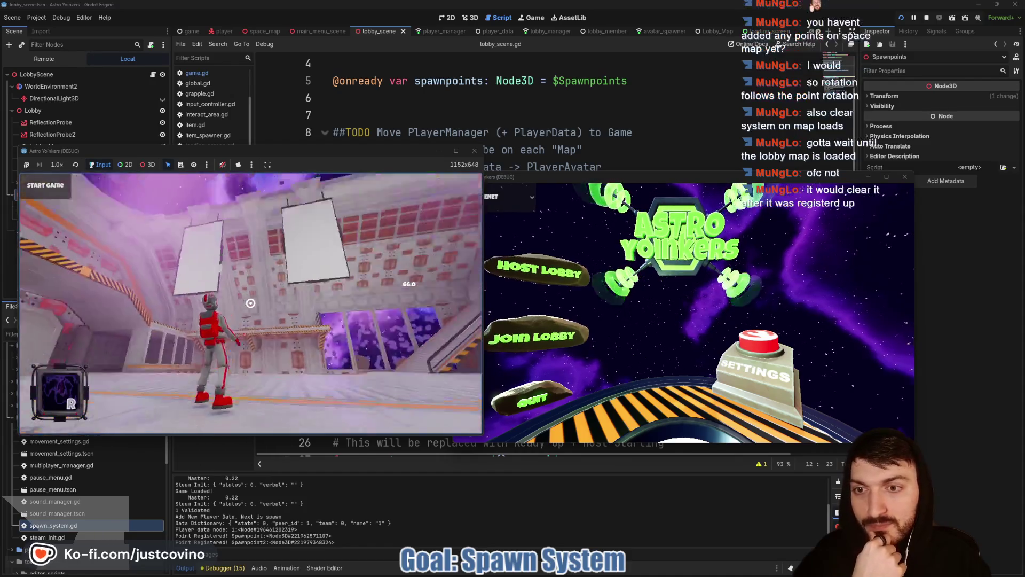
pyautogui.press('w')
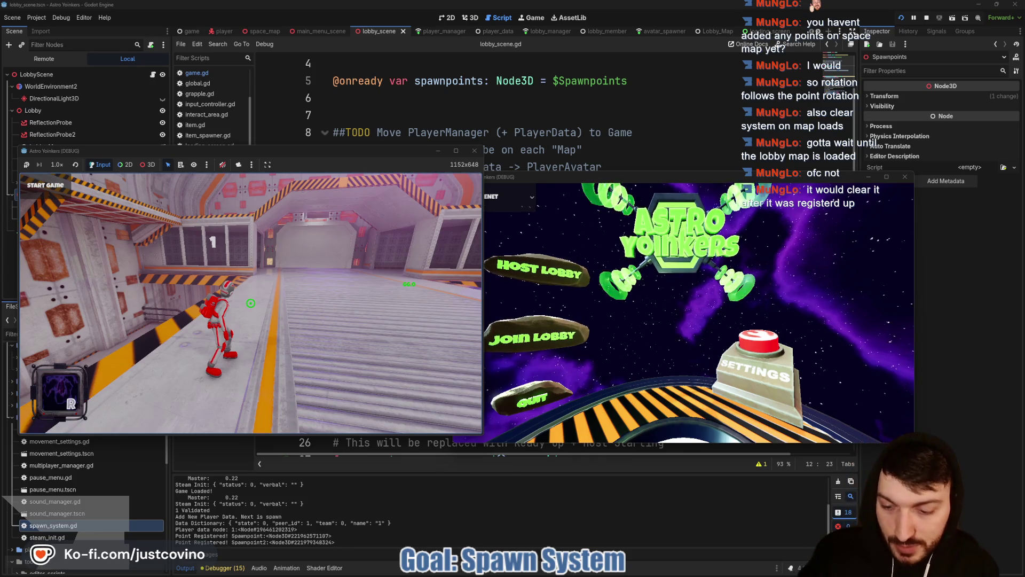
# Join the lobby from the second game window and walk the blue avatar toward the red player.
pyautogui.click(550, 341)
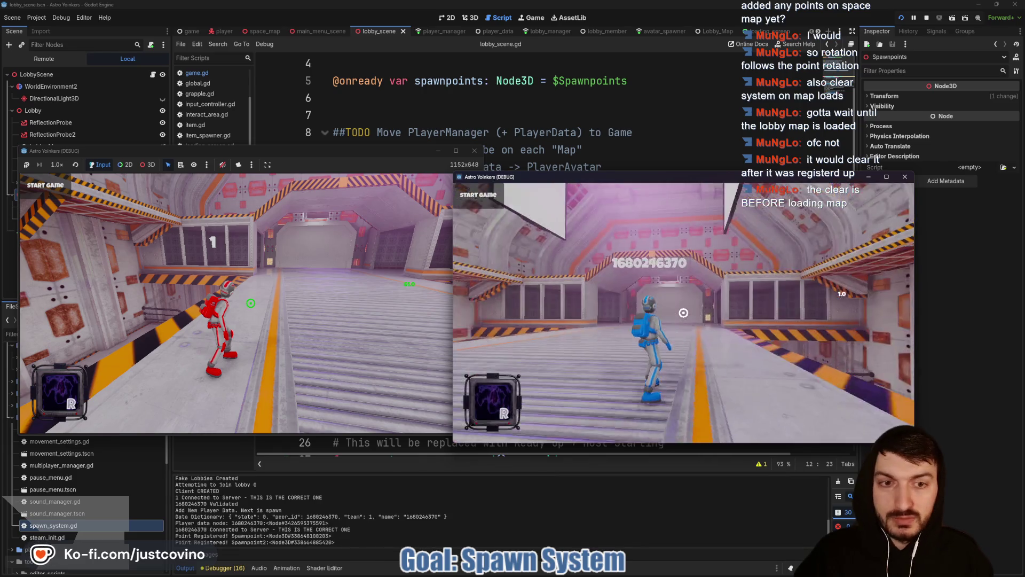
pyautogui.press('w')
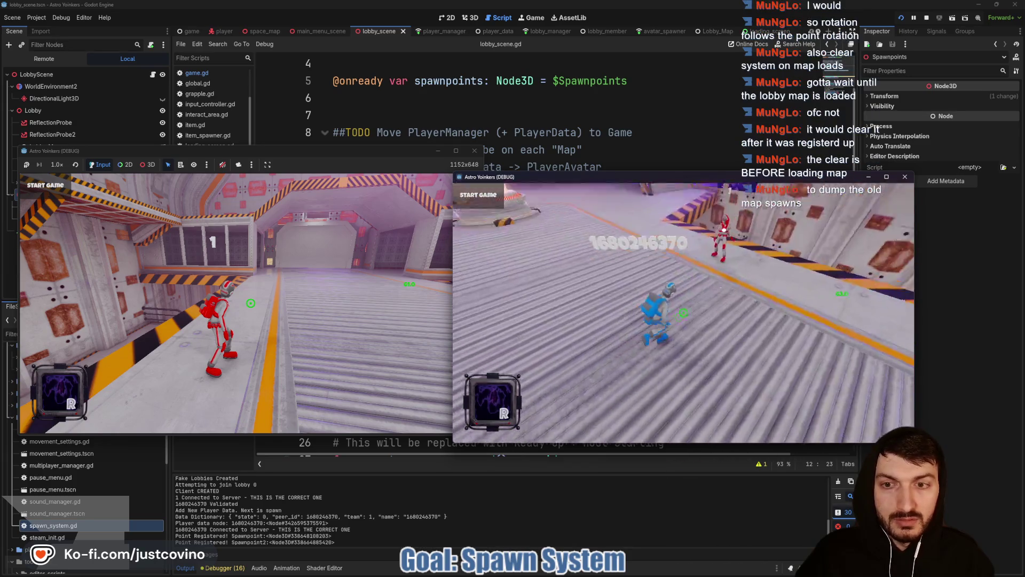
pyautogui.press('w')
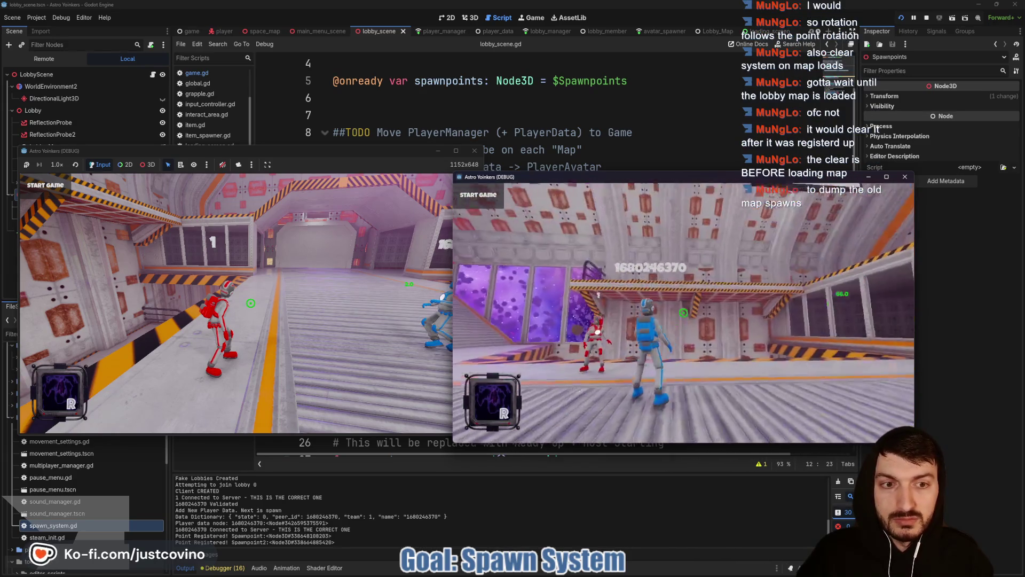
pyautogui.press('w')
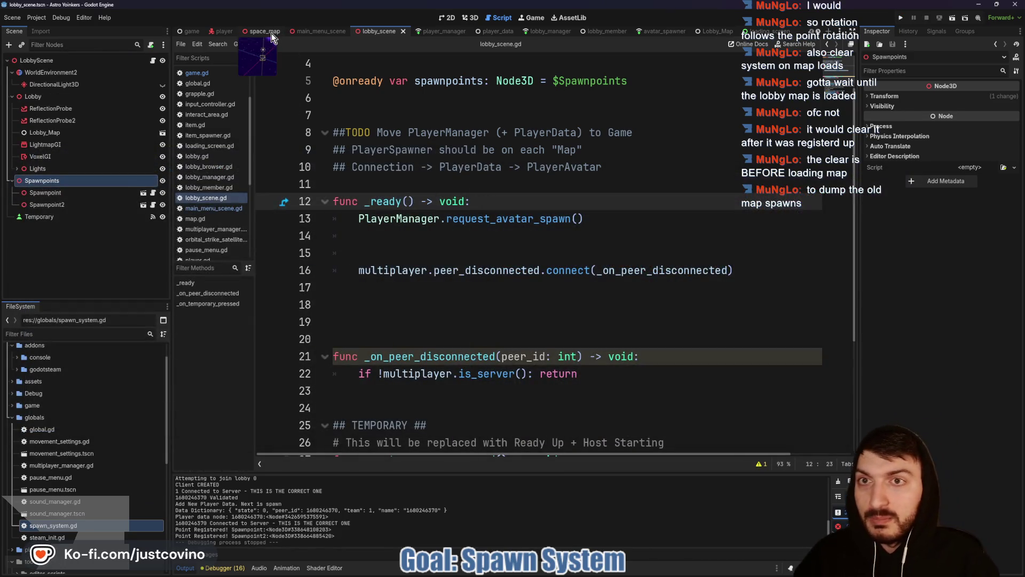
# Stop the game, open space_map, and inspect the BlueSpawn, RedBase and BlueSpawn position properties.
pyautogui.click(267, 31)
pyautogui.keyDown('ctrl'); pyautogui.click(57, 170); pyautogui.keyUp('ctrl')
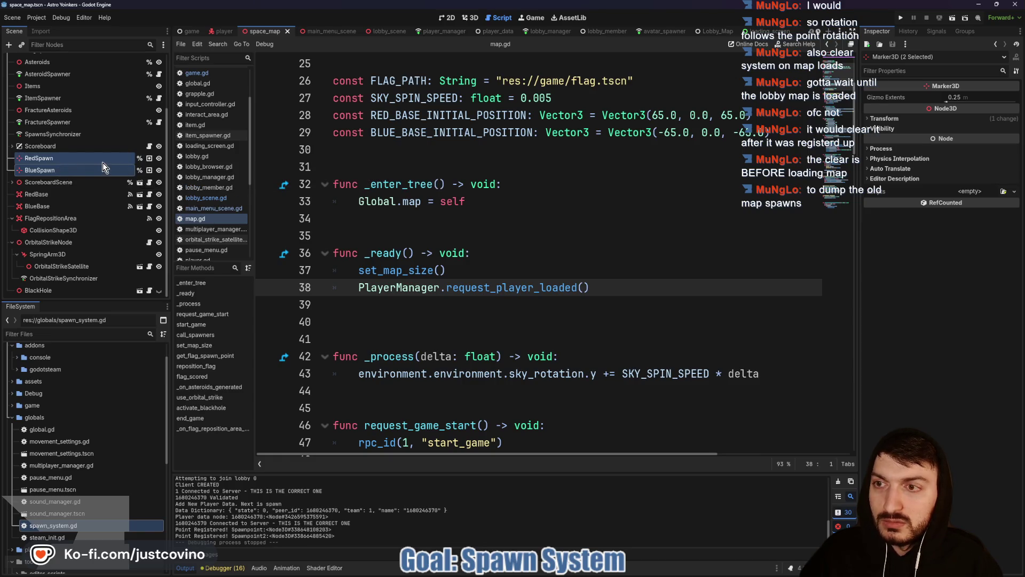
pyautogui.scroll(3, 103, 162)
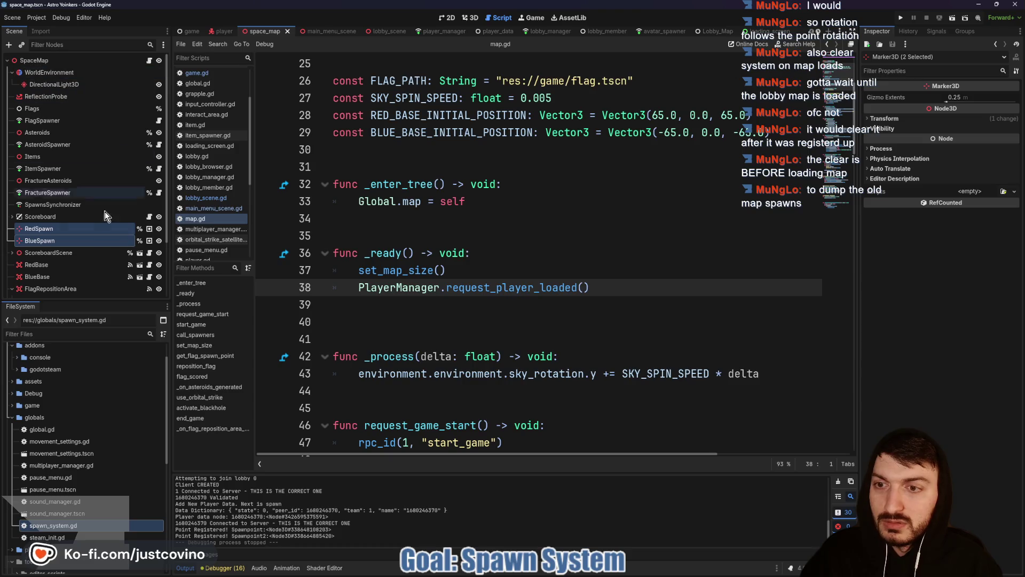
pyautogui.click(53, 267)
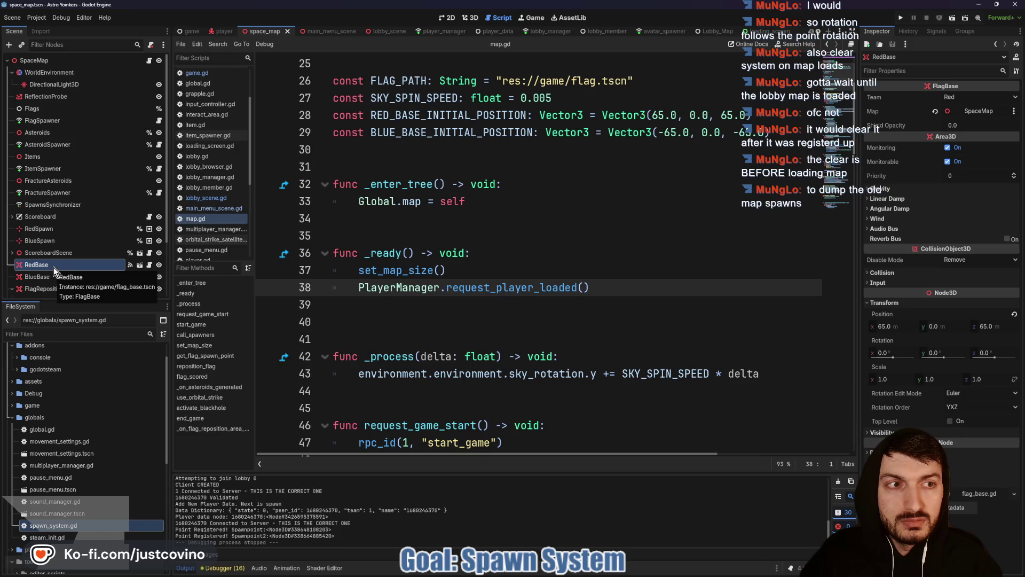
pyautogui.click(42, 240)
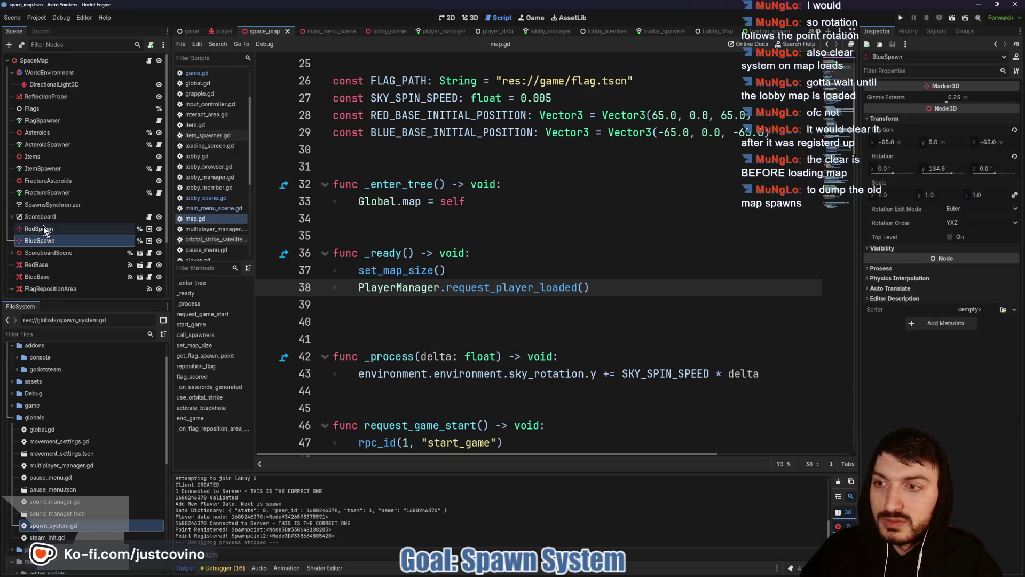
# Select RedSpawn and BlueSpawn, attempt deletion, then cancel so both markers stay.
pyautogui.keyDown('ctrl'); pyautogui.click(44, 229); pyautogui.keyUp('ctrl')
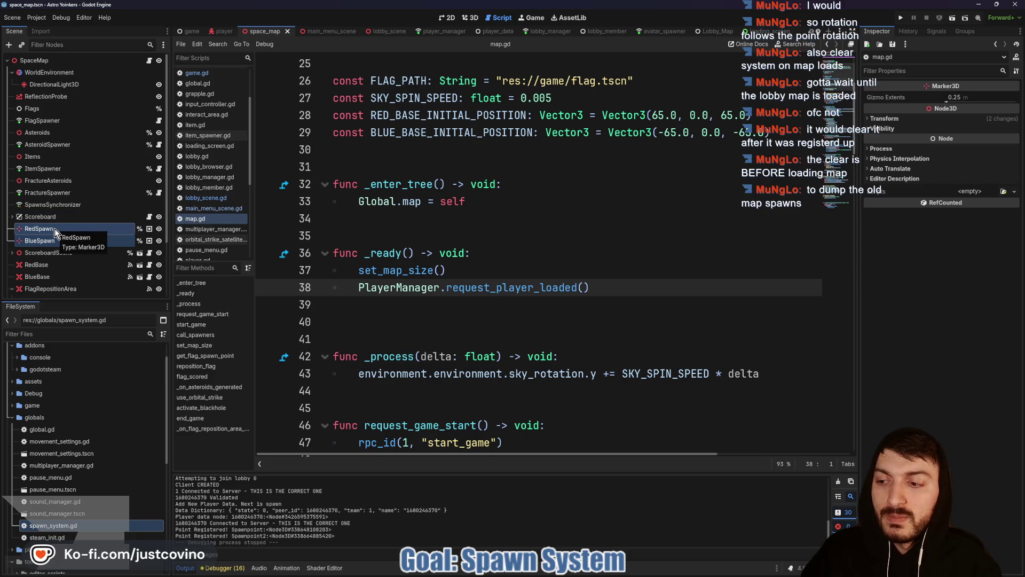
pyautogui.keyDown('shift'); pyautogui.click(47, 241); pyautogui.keyUp('shift')
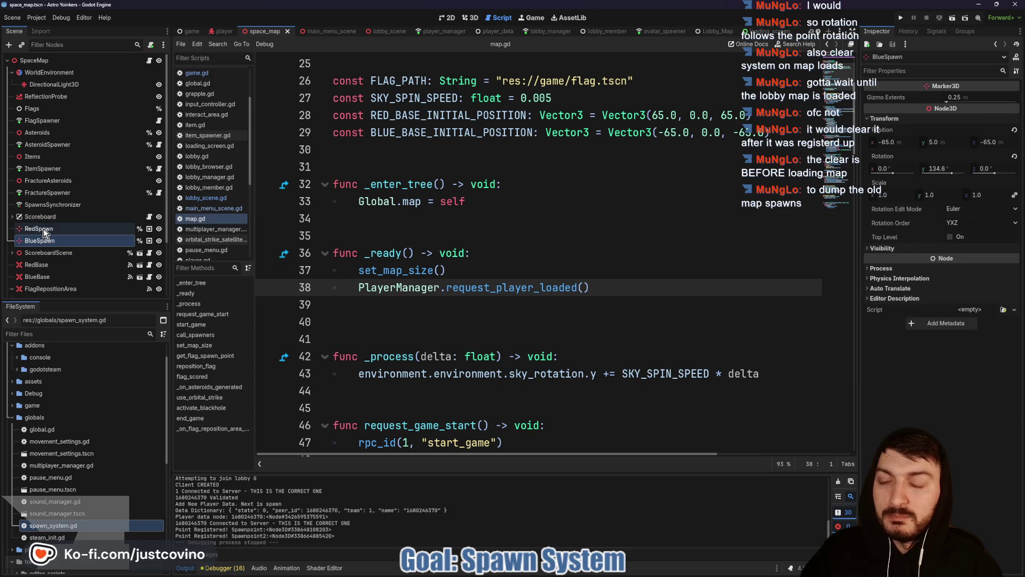
pyautogui.press('Delete')
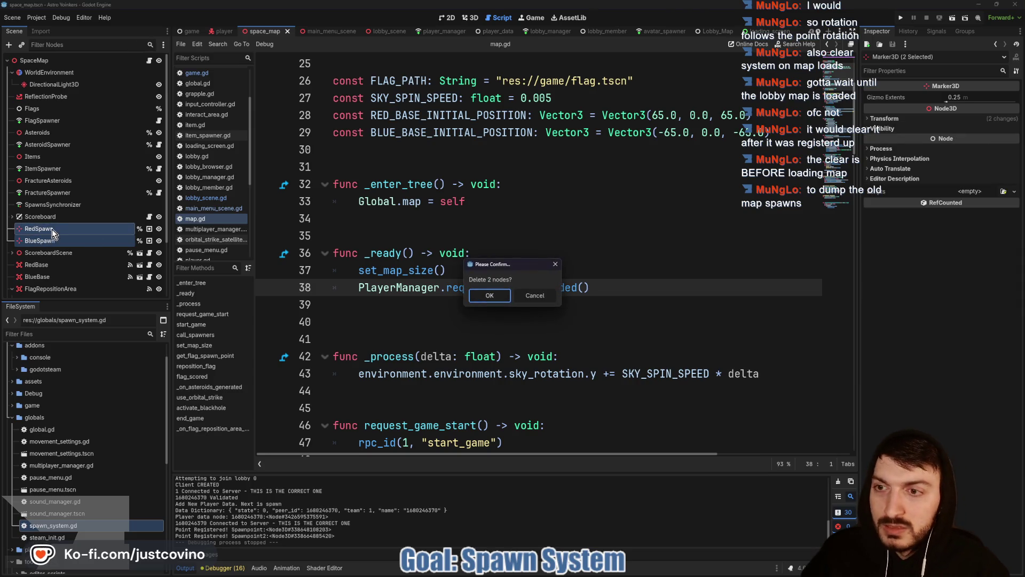
pyautogui.click(489, 300)
pyautogui.click(44, 59)
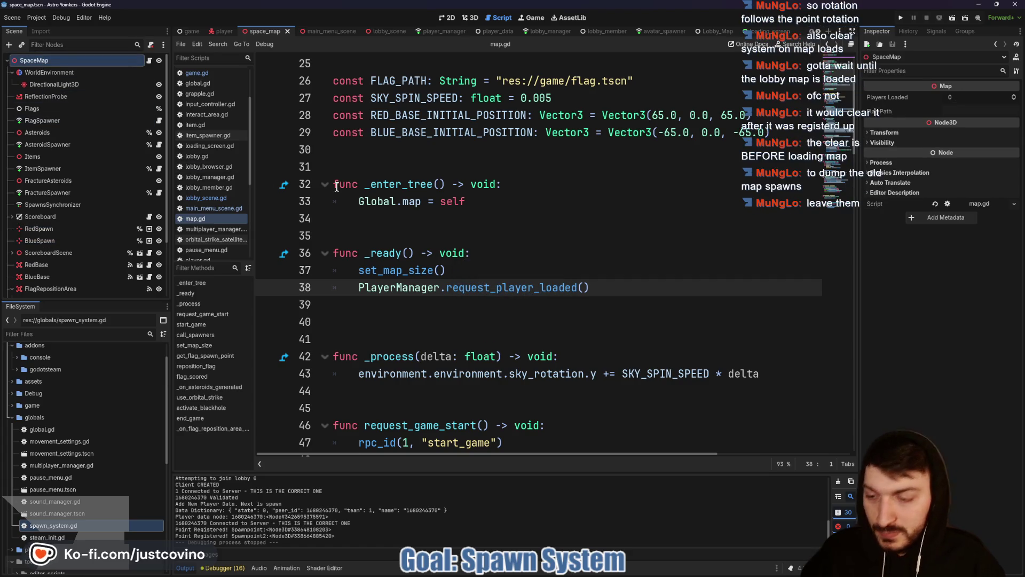
pyautogui.hotkey('ctrl', 'a')
# Add a Node3D child under SpaceMap and rename it RedSpawns.
pyautogui.write('node3d')
pyautogui.press('Return')
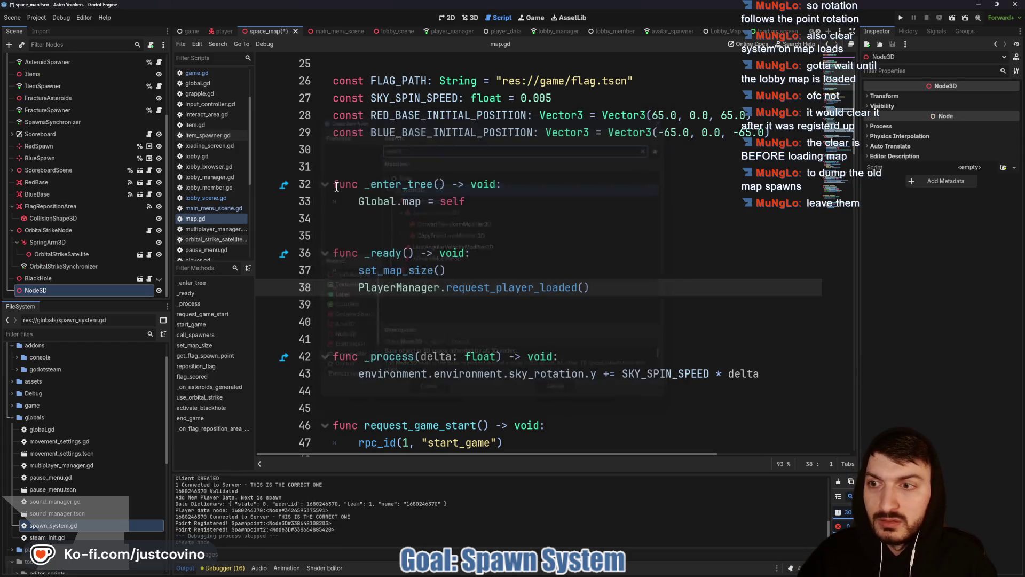
pyautogui.doubleClick(52, 288)
pyautogui.write('RedSpawns')
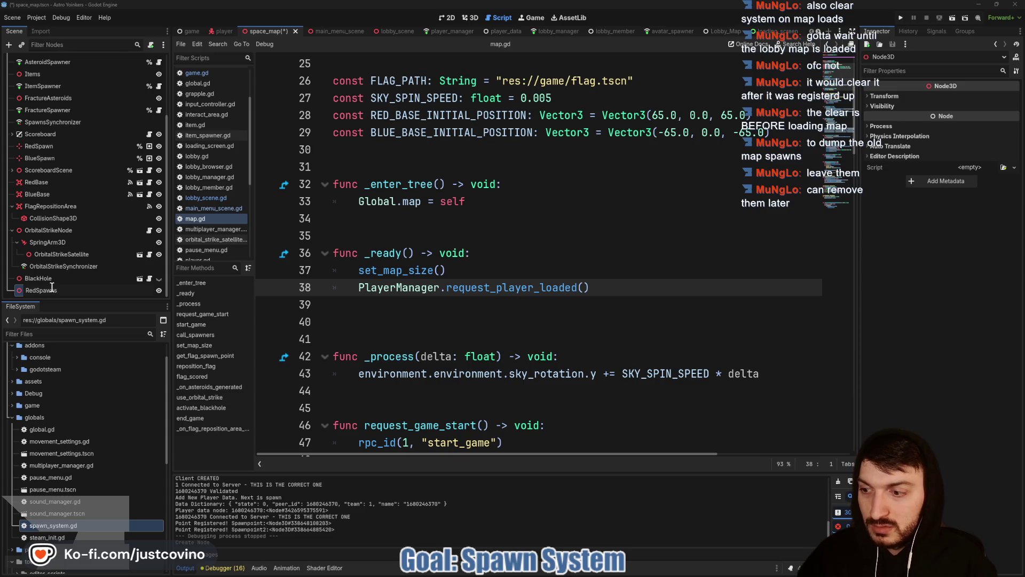
pyautogui.press('Return')
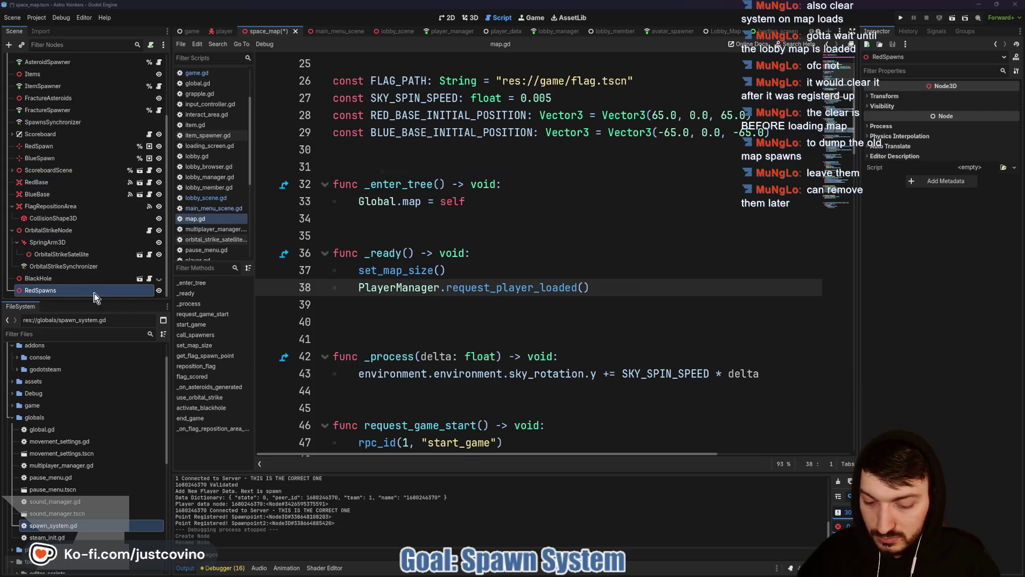
# Instance spawnpoint.tscn as a child of RedSpawns.
pyautogui.hotkey('ctrl', 'shift', 'a')
pyautogui.write('spawnpoint')
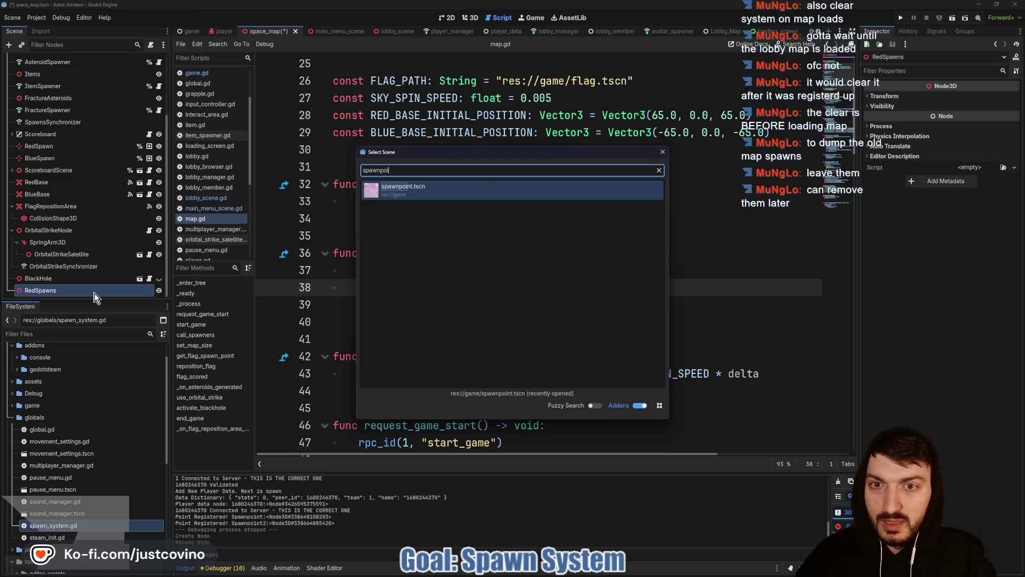
pyautogui.press('Return')
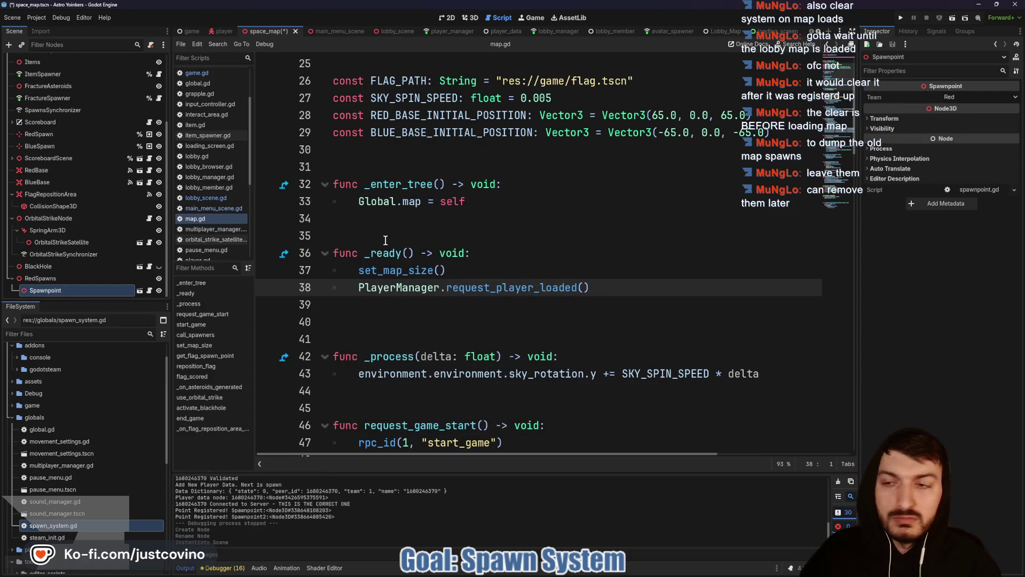
# In the 3D view, enter 65 for the Spawnpoint's X and Z positions.
pyautogui.click(470, 18)
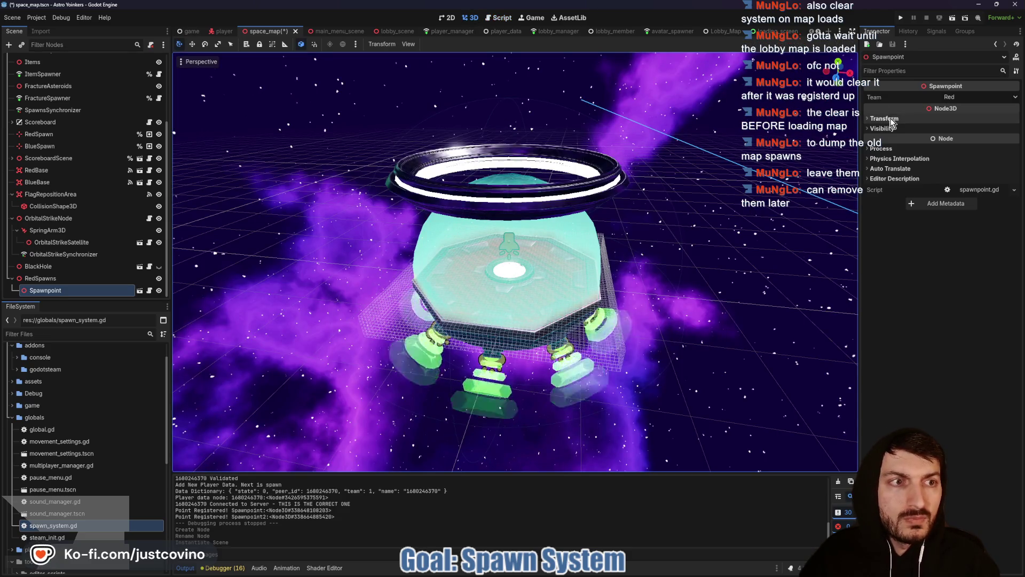
pyautogui.click(940, 118)
pyautogui.click(898, 142)
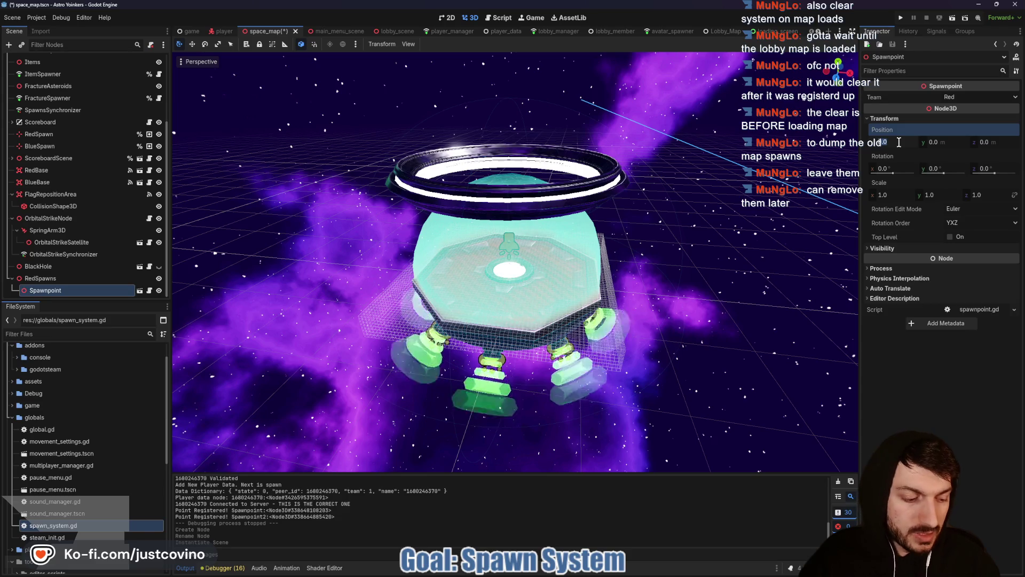
pyautogui.write('65')
pyautogui.press('Tab')
pyautogui.press('Tab')
pyautogui.write('65')
pyautogui.press('Return')
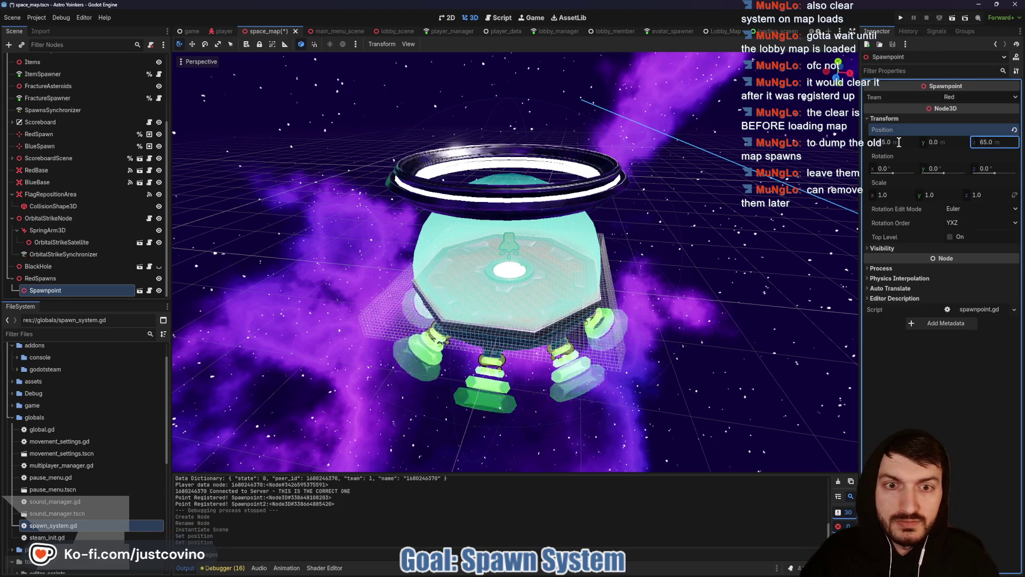
# Correct the Spawnpoint's Z position to -65 and its Y position to 5.
pyautogui.scroll(-10, 776, 195)
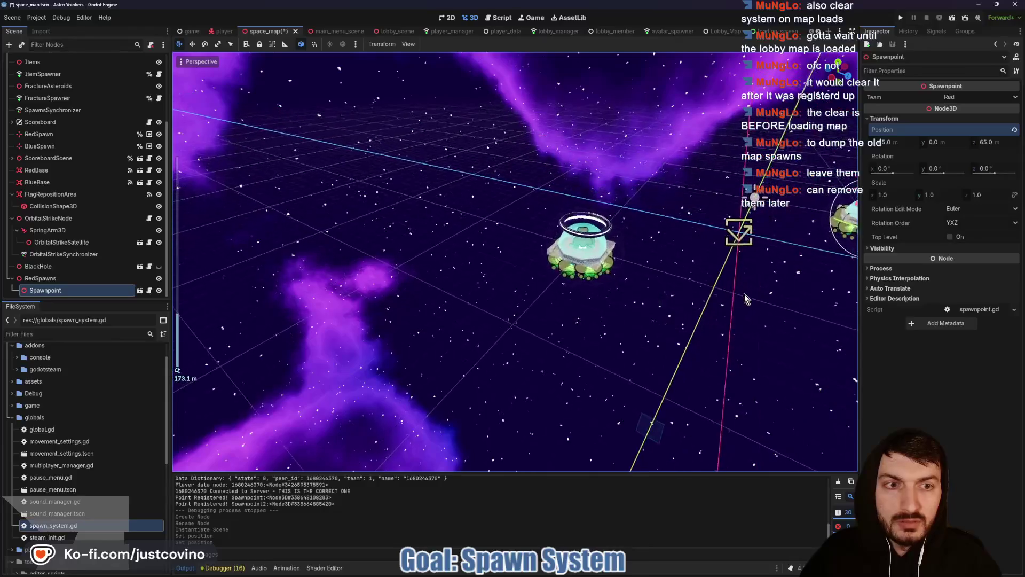
pyautogui.moveTo(690, 316); pyautogui.dragTo(641, 320)
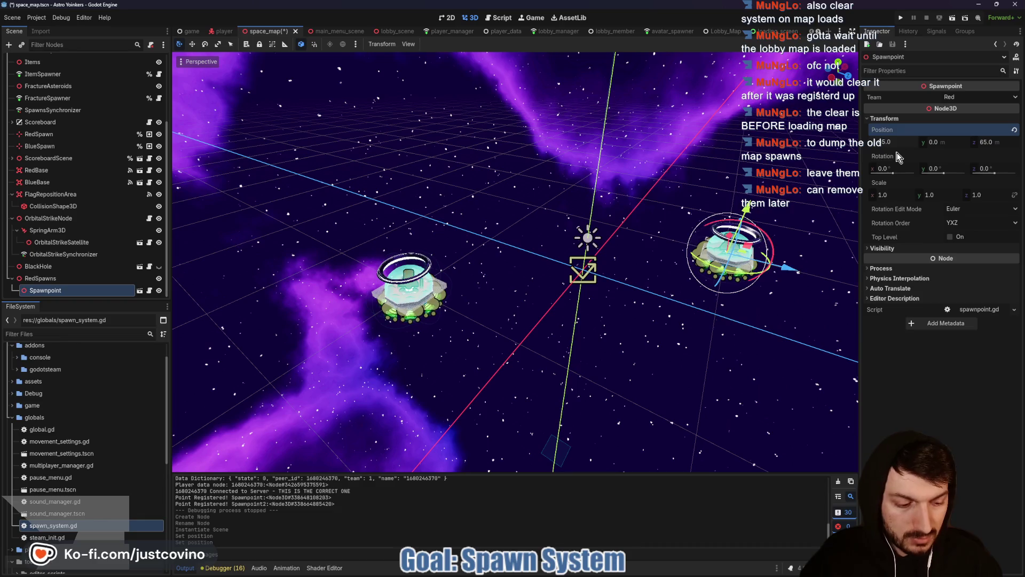
pyautogui.click(981, 144)
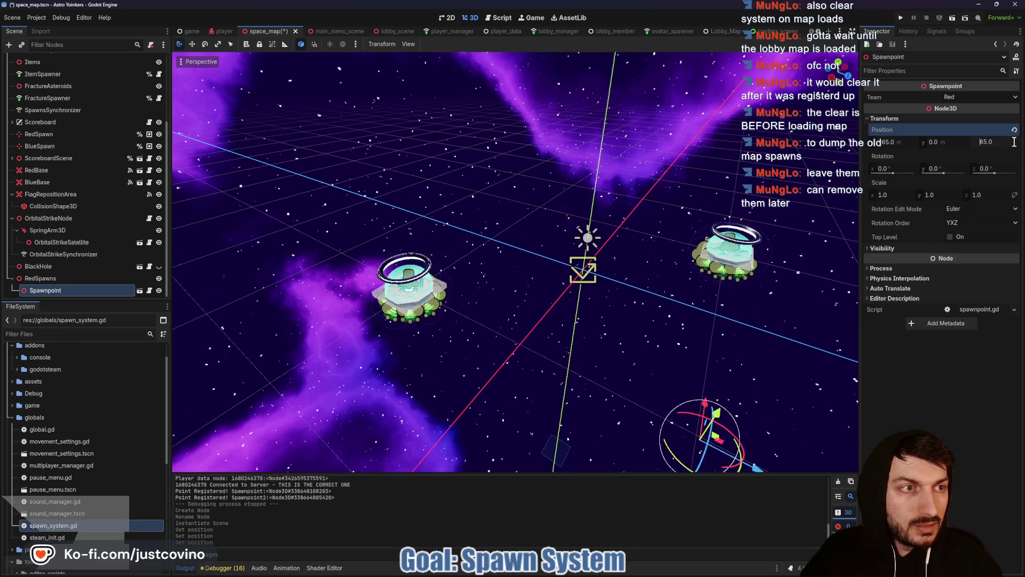
pyautogui.write('-65')
pyautogui.press('Return')
pyautogui.click(942, 143)
pyautogui.press('Return')
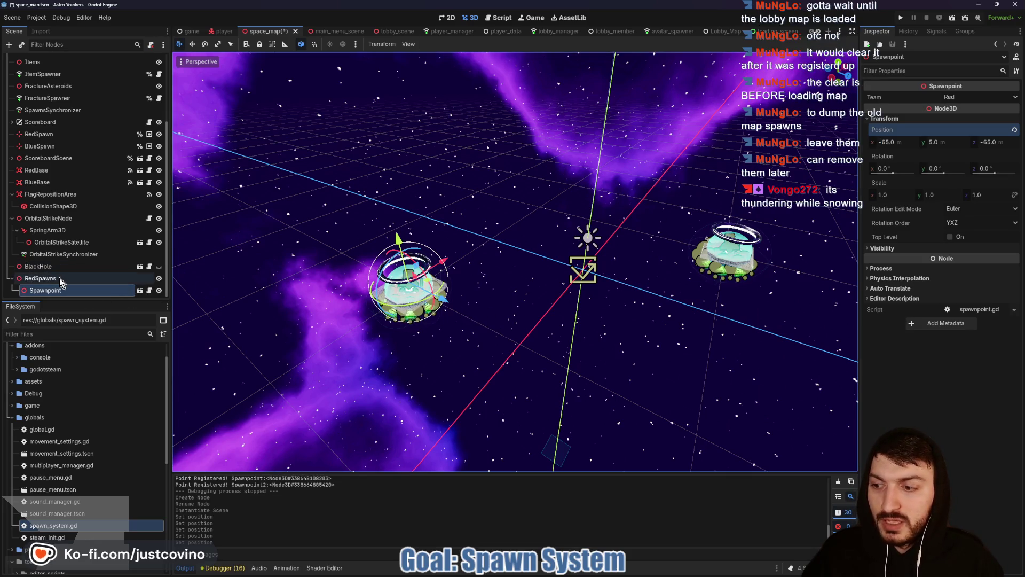
pyautogui.scroll(5, 88, 178)
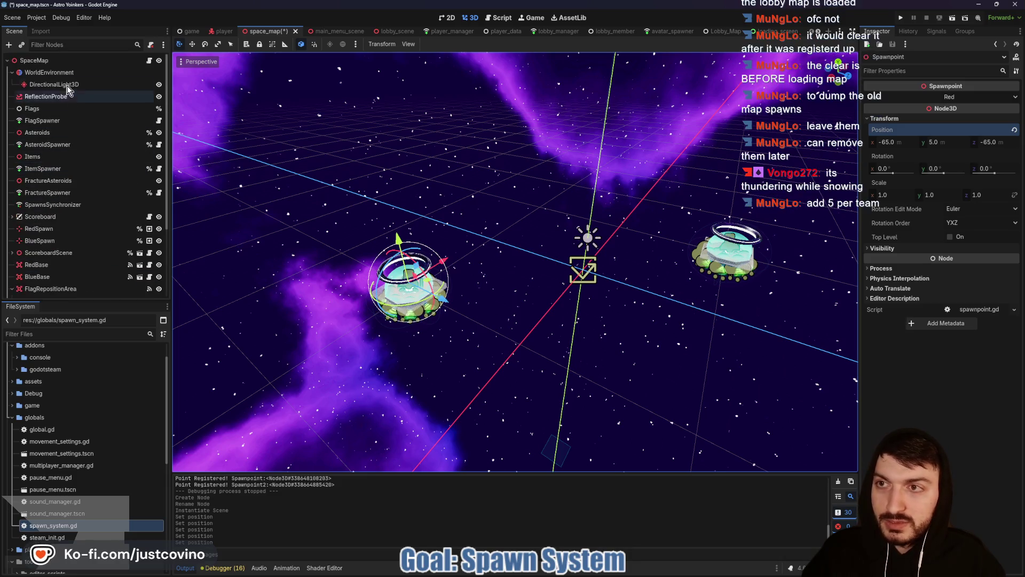
# Add a Node3D under SpaceMap named BlueSpawns.
pyautogui.click(34, 61)
pyautogui.scroll(-4, 92, 277)
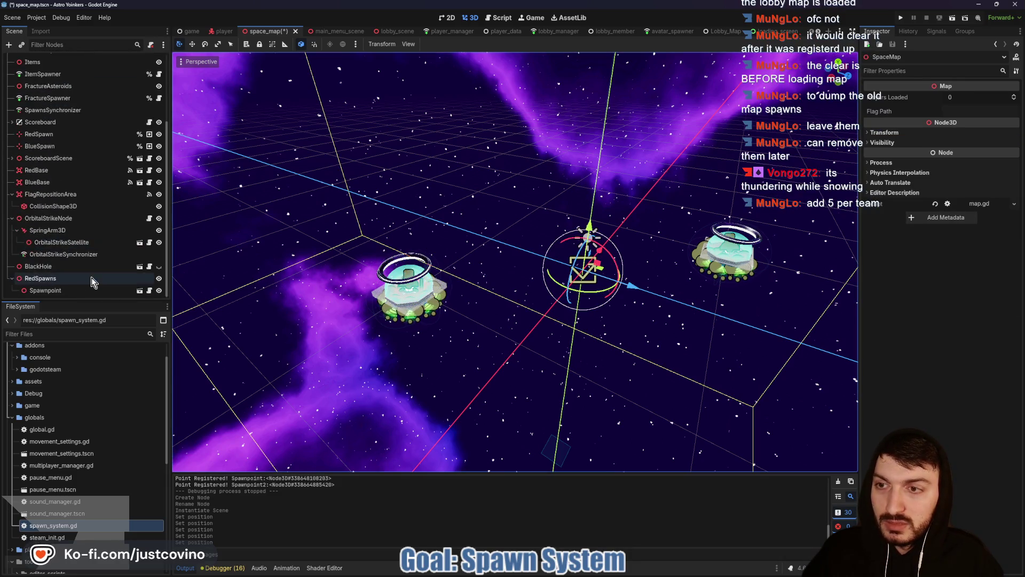
pyautogui.hotkey('ctrl', 'a')
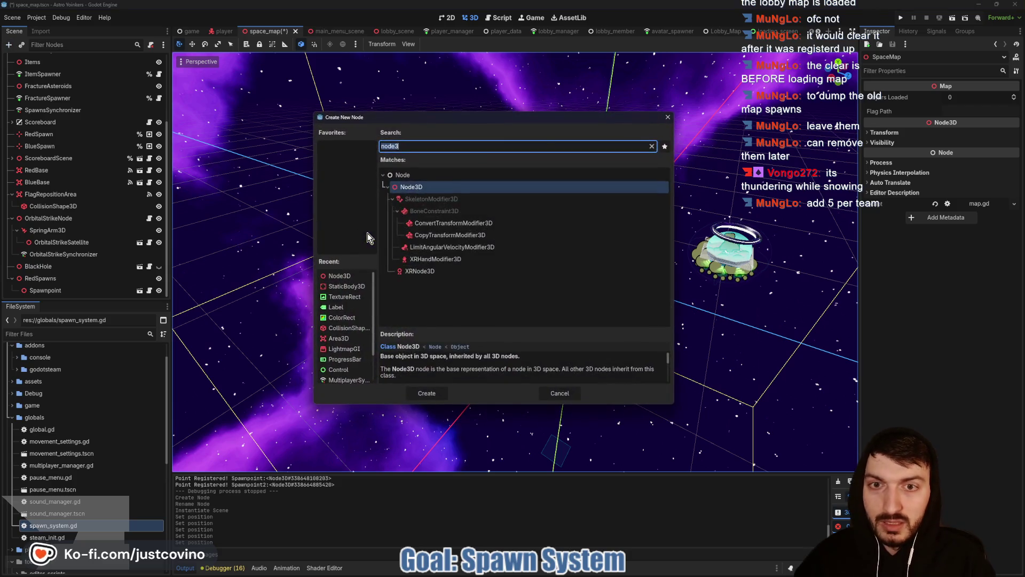
pyautogui.press('Return')
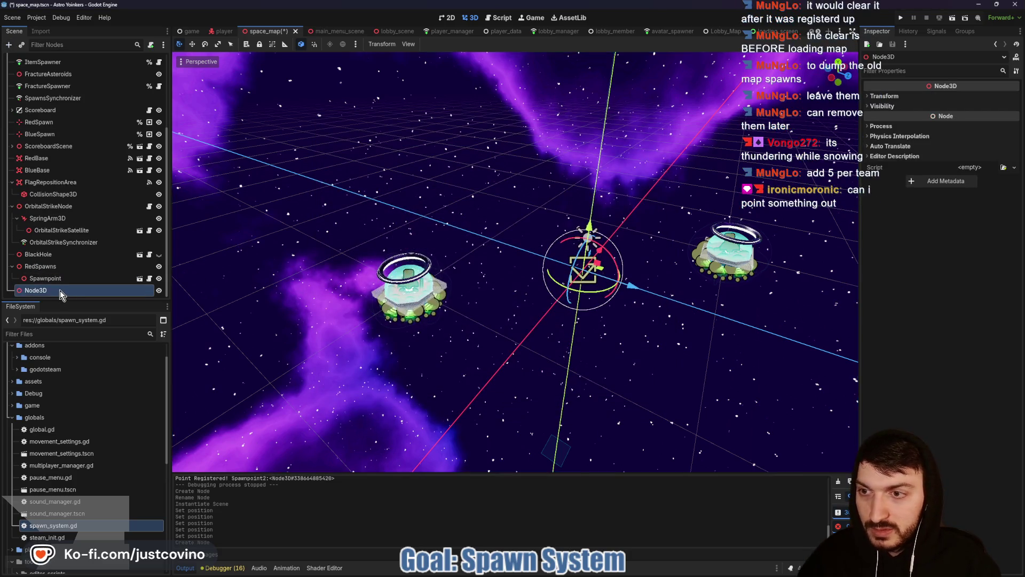
pyautogui.doubleClick(60, 290)
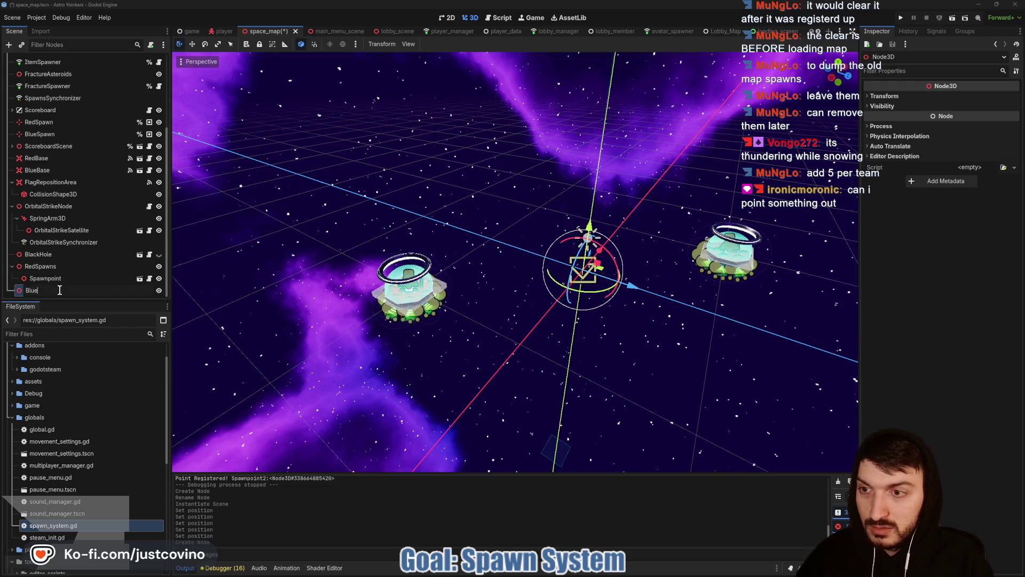
pyautogui.press('Return')
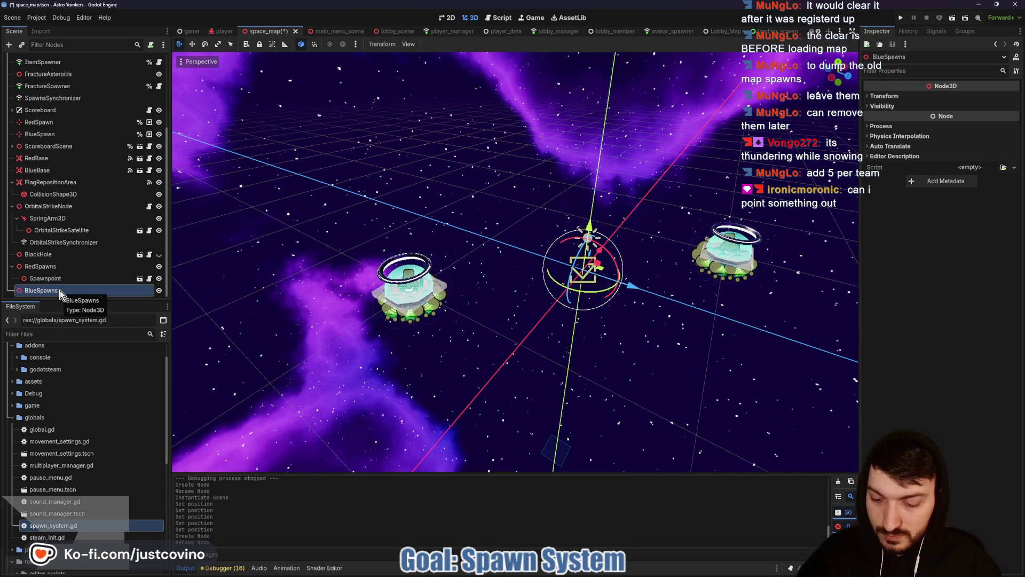
# Instance spawnpoint.tscn under BlueSpawns with Team Blue and Position (65, 0, 65).
pyautogui.hotkey('ctrl', 'shift', 'a')
pyautogui.write('spawnpoint')
pyautogui.press('Return')
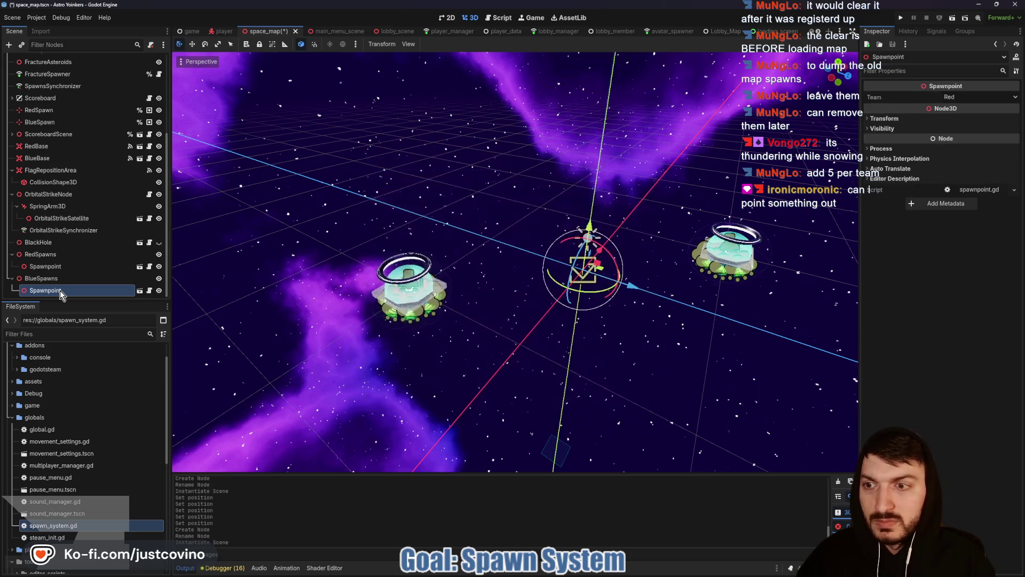
pyautogui.click(960, 97)
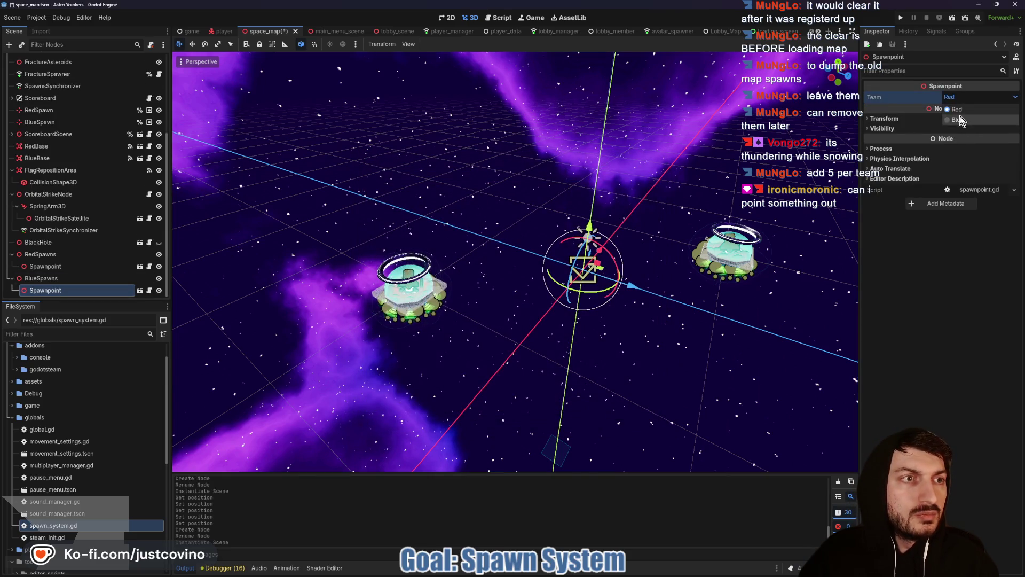
pyautogui.click(956, 121)
pyautogui.click(943, 118)
pyautogui.click(889, 141)
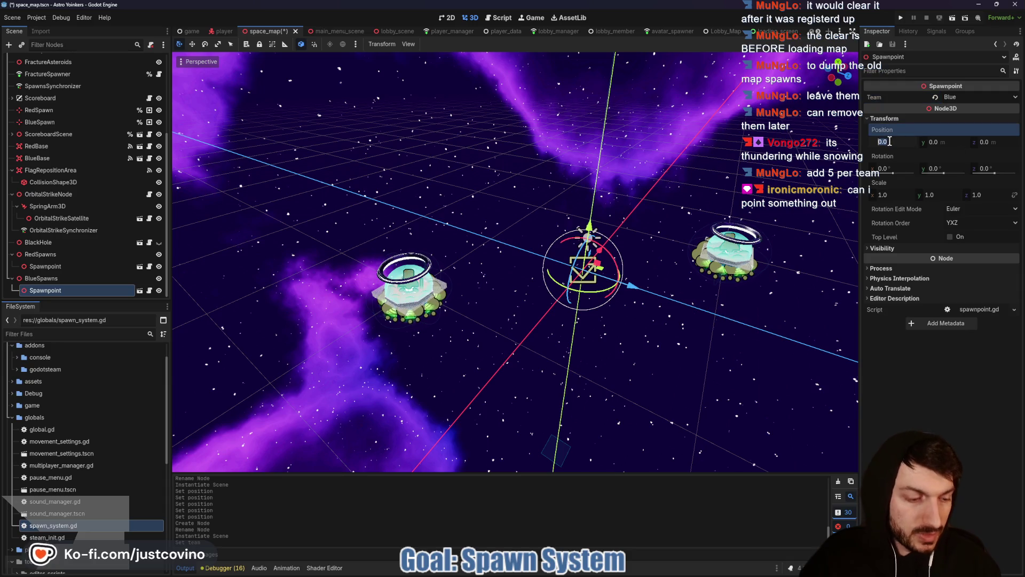
pyautogui.write('65')
pyautogui.press('Tab')
pyautogui.press('Tab')
pyautogui.write('65')
pyautogui.press('Return')
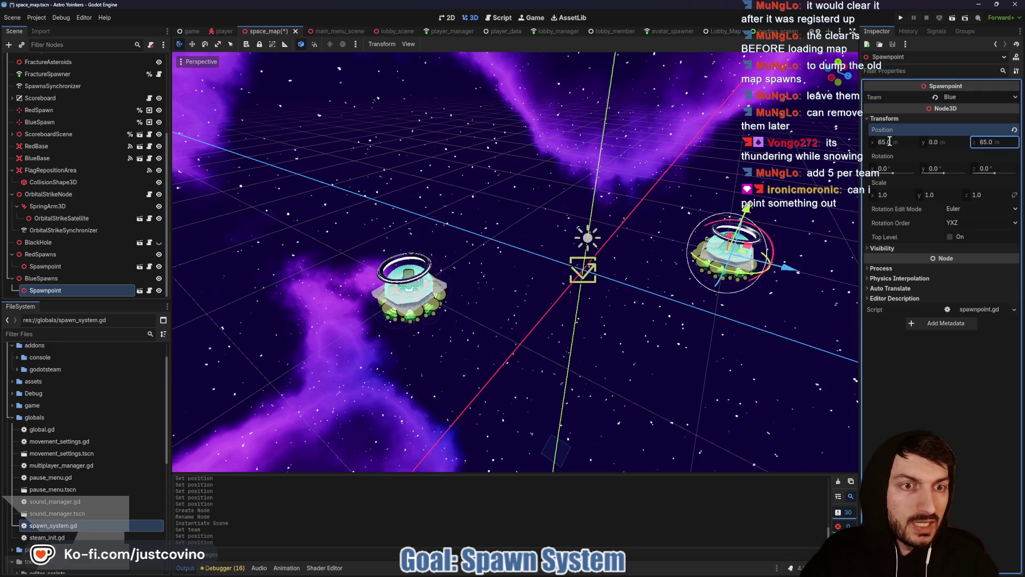
# Give BlueSpawns a scene-unique name, save space_map, and open map.gd.
pyautogui.rightClick(59, 278)
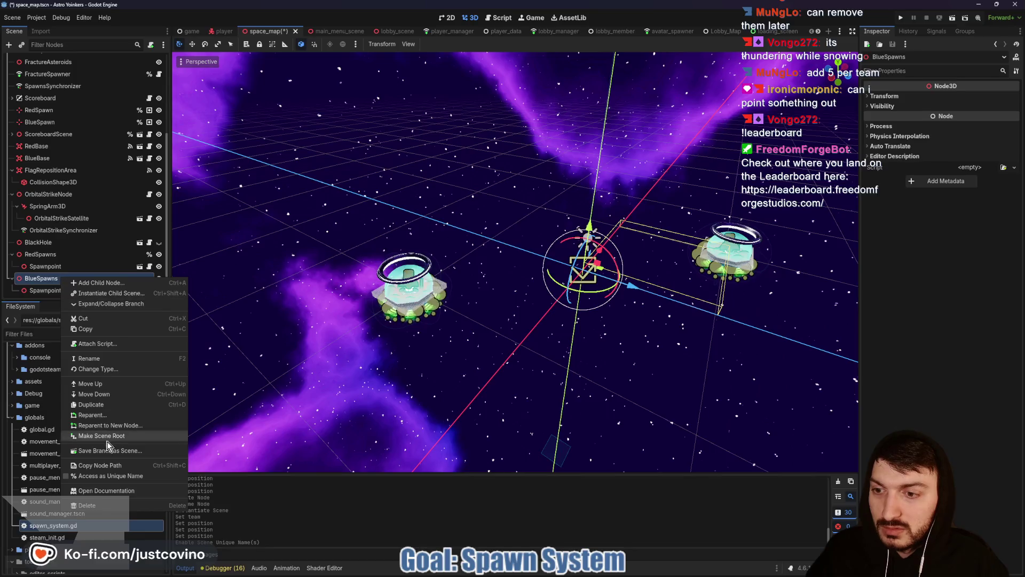
pyautogui.click(104, 473)
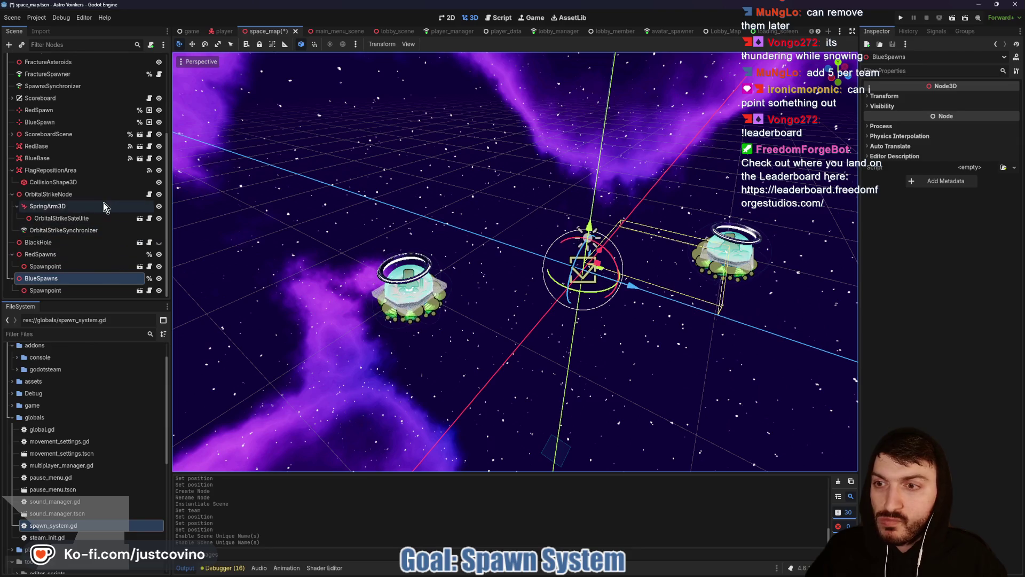
pyautogui.hotkey('ctrl', 's')
pyautogui.scroll(5, 134, 212)
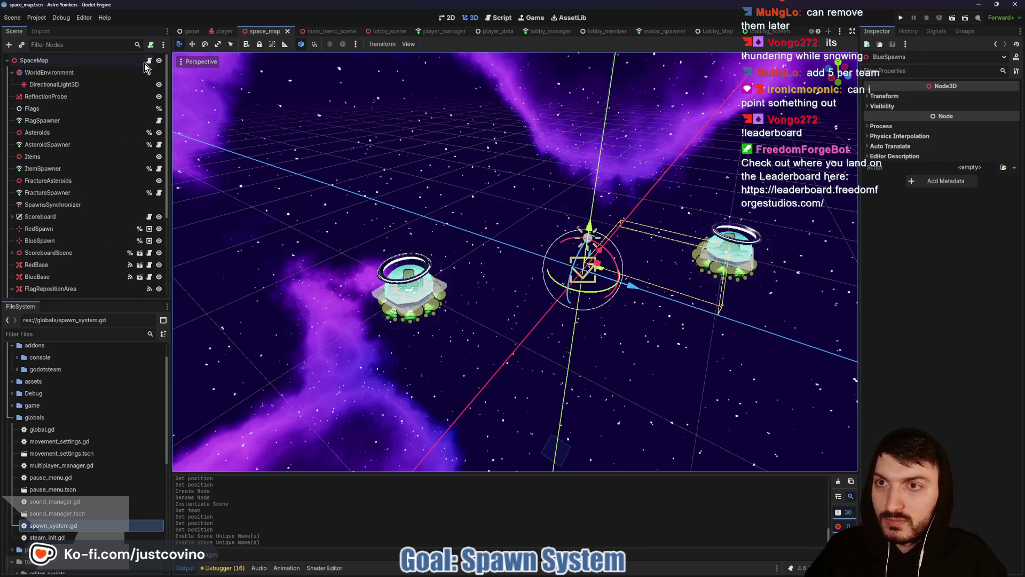
pyautogui.click(149, 60)
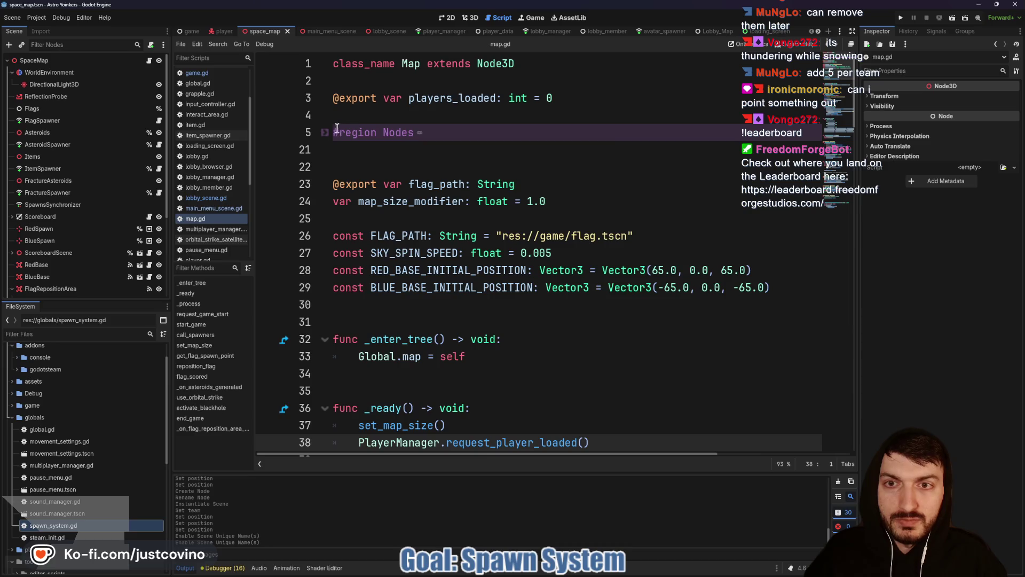
# Unfold #region Nodes in map.gd and add a blank line after the blue_spawn reference.
pyautogui.click(325, 132)
pyautogui.scroll(-2, 493, 282)
pyautogui.click(446, 250)
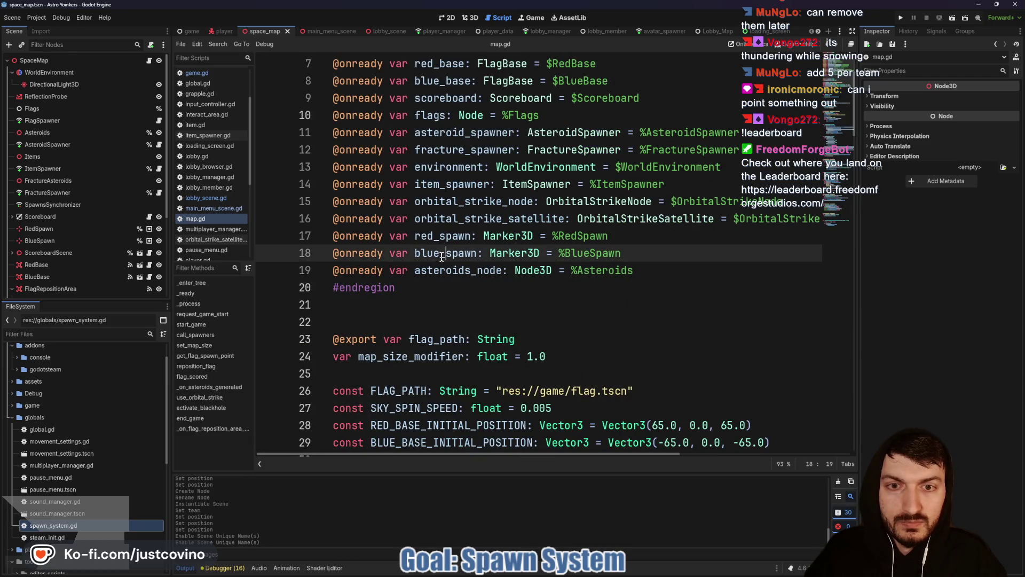
pyautogui.moveTo(651, 249); pyautogui.dragTo(334, 236)
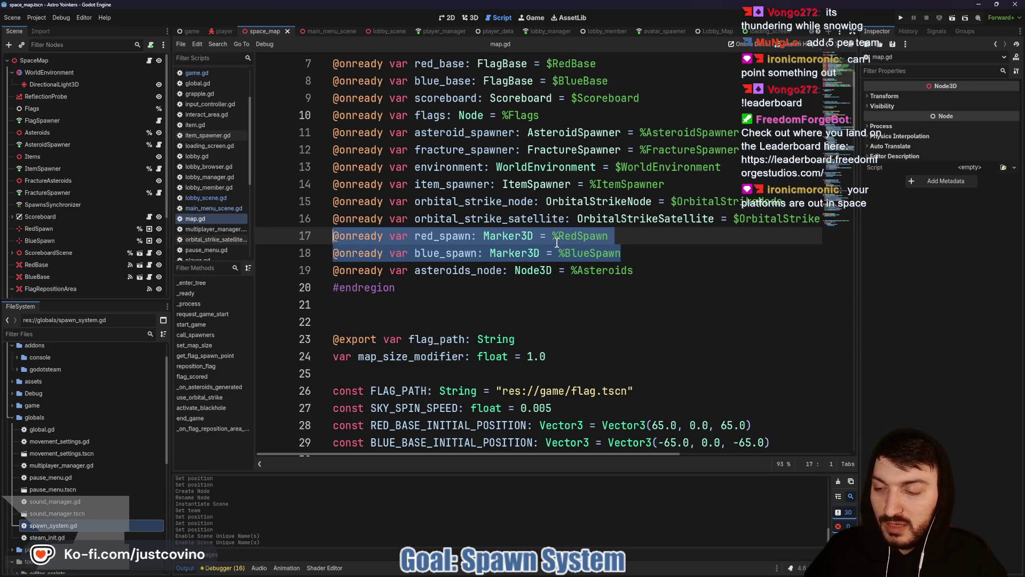
pyautogui.click(636, 253)
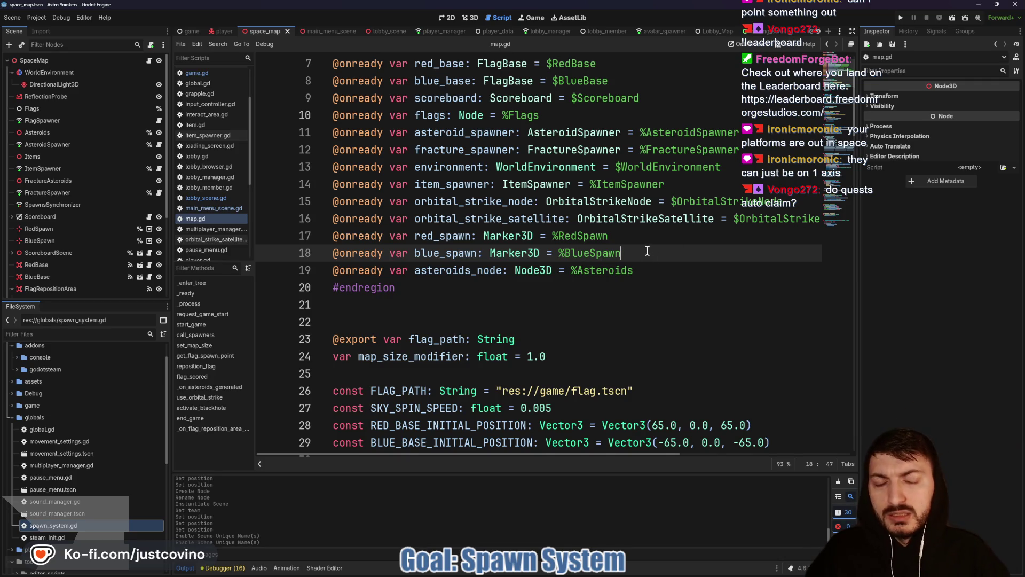
pyautogui.press('Return')
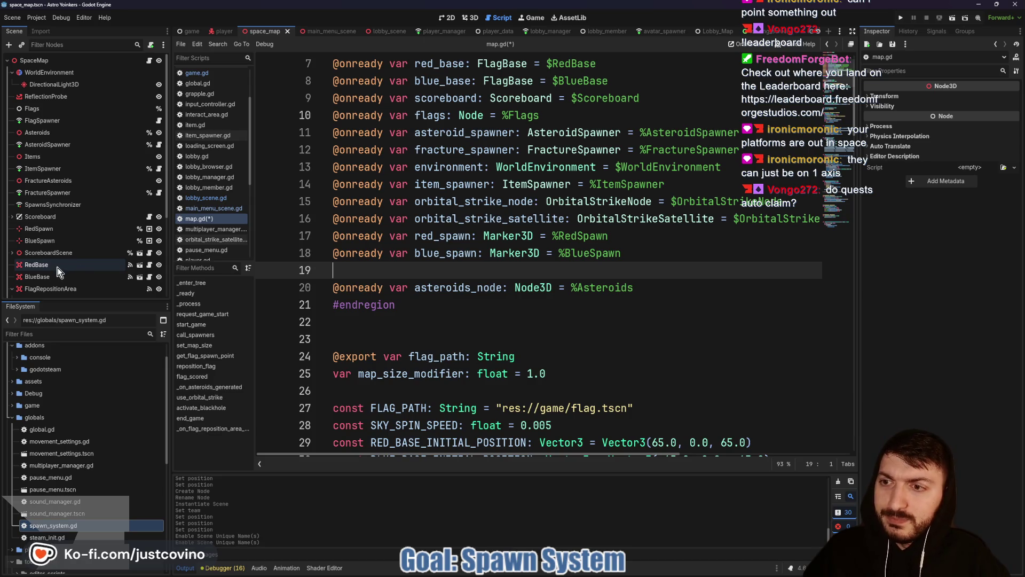
# Drag RedSpawns and BlueSpawns into map.gd to create node references on line 19.
pyautogui.click(37, 265)
pyautogui.scroll(-5, 59, 271)
pyautogui.click(48, 261)
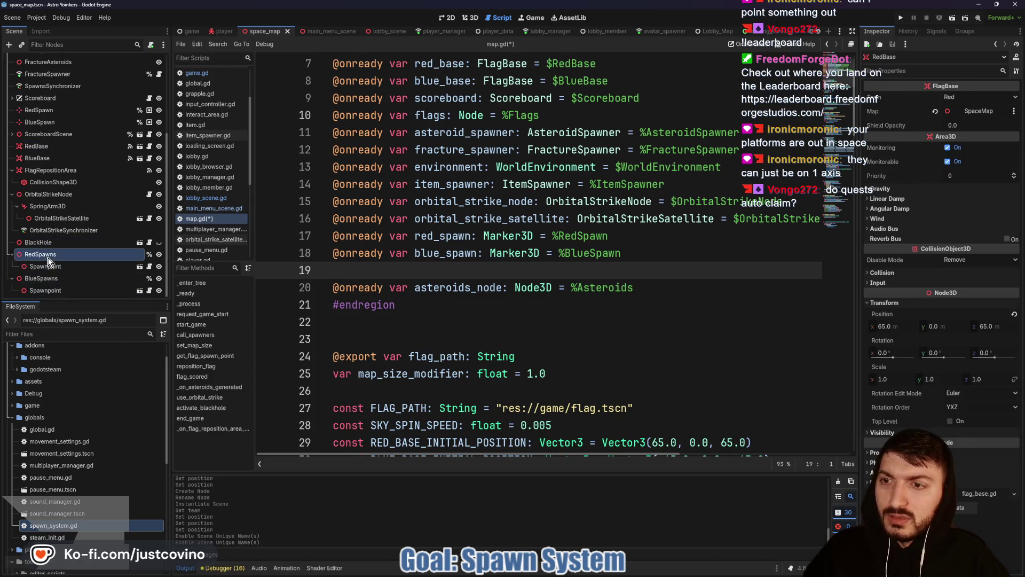
pyautogui.keyDown('ctrl'); pyautogui.click(48, 278); pyautogui.keyUp('ctrl')
pyautogui.moveTo(44, 277); pyautogui.dragTo(291, 273)
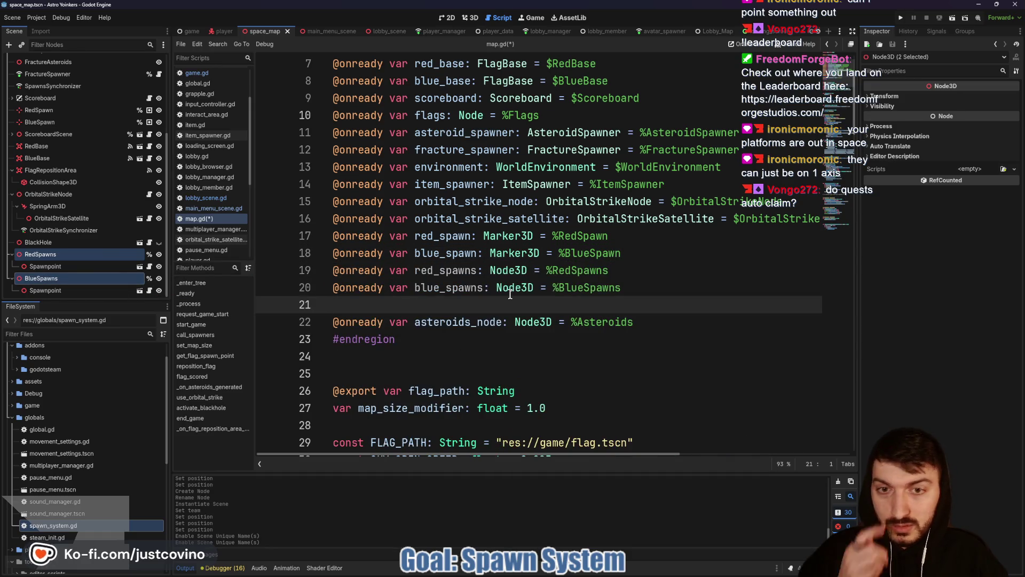
# Rename red_spawn and blue_spawn to red_spawns and blue_spawns on lines 82–83, then save.
pyautogui.scroll(-1, 470, 265)
pyautogui.doubleClick(437, 184)
pyautogui.scroll(-18, 454, 246)
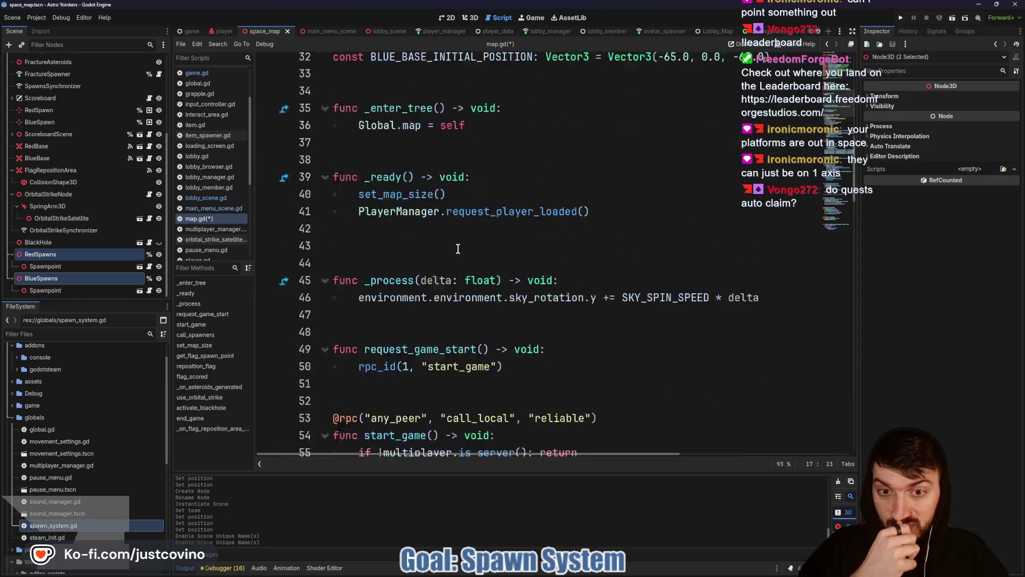
pyautogui.scroll(-2, 457, 248)
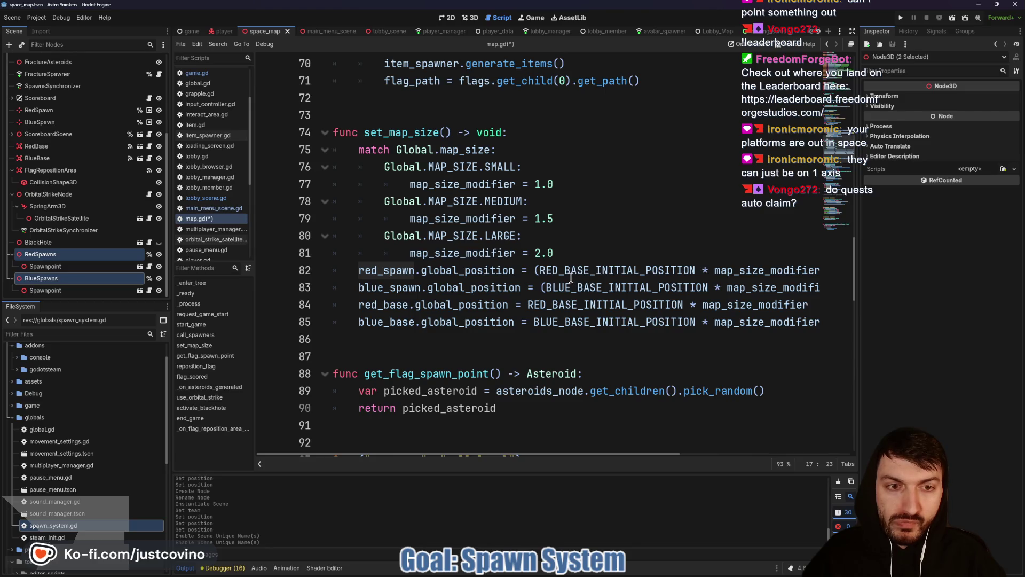
pyautogui.hscroll(5, 429, 277)
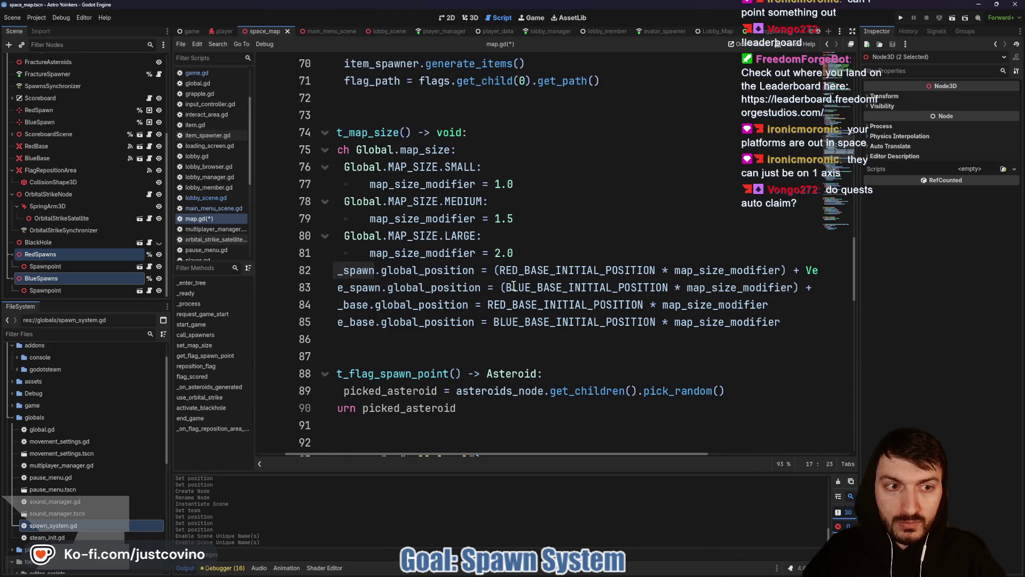
pyautogui.hscroll(-5, 587, 283)
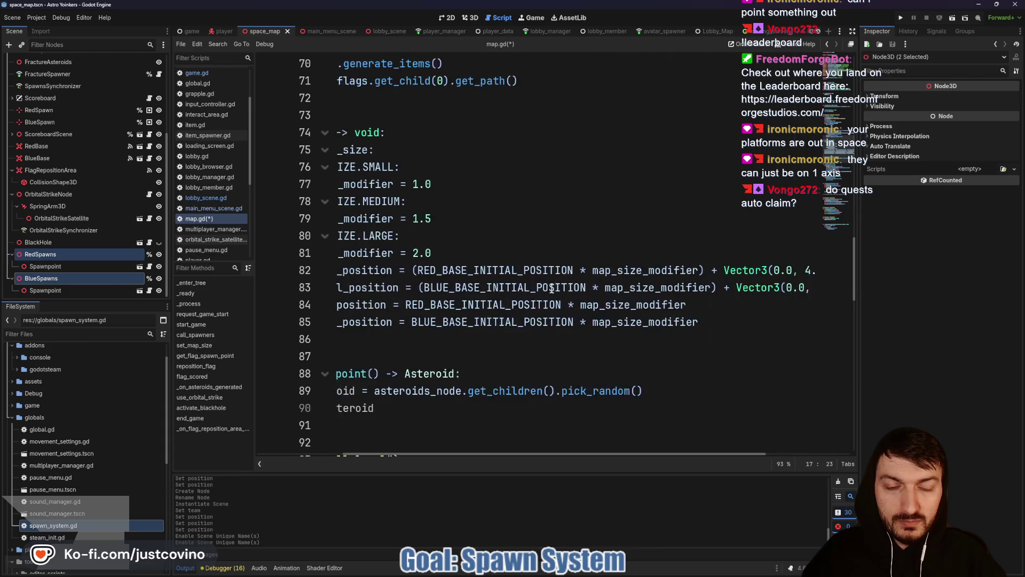
pyautogui.click(415, 270)
pyautogui.write('spawns.global')
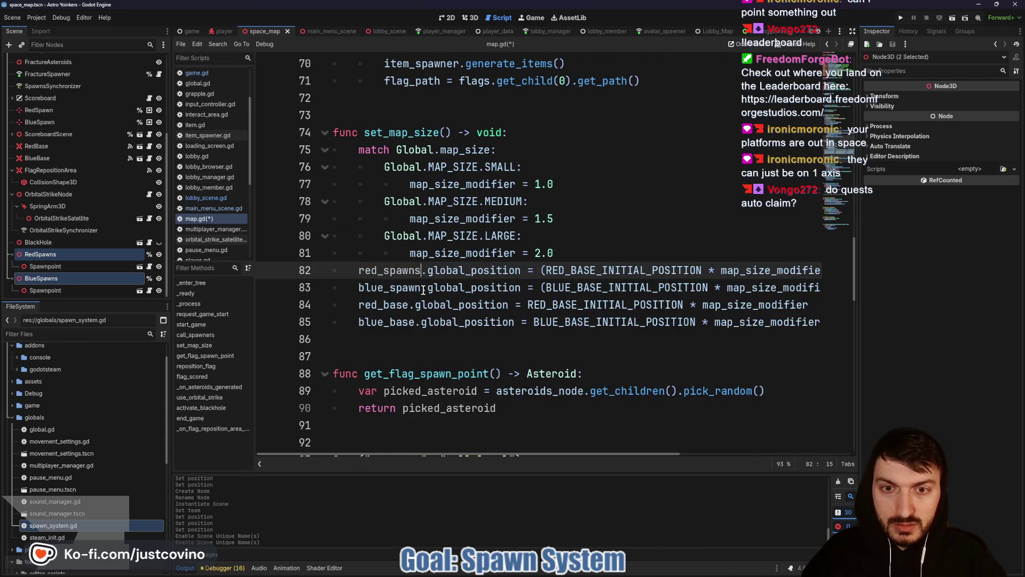
pyautogui.click(427, 287)
pyautogui.write('s')
pyautogui.click(583, 244)
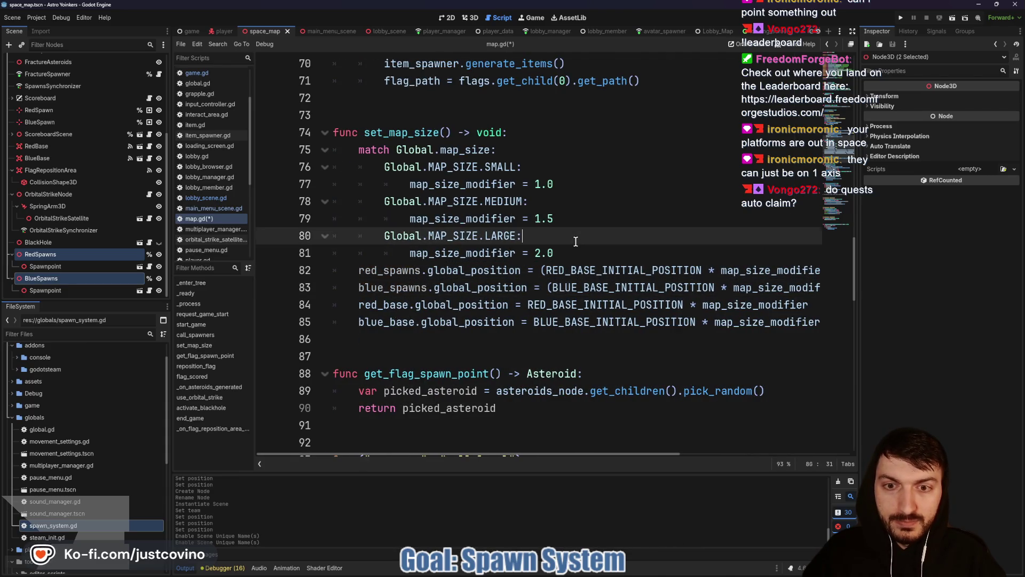
pyautogui.hotkey('ctrl', 's')
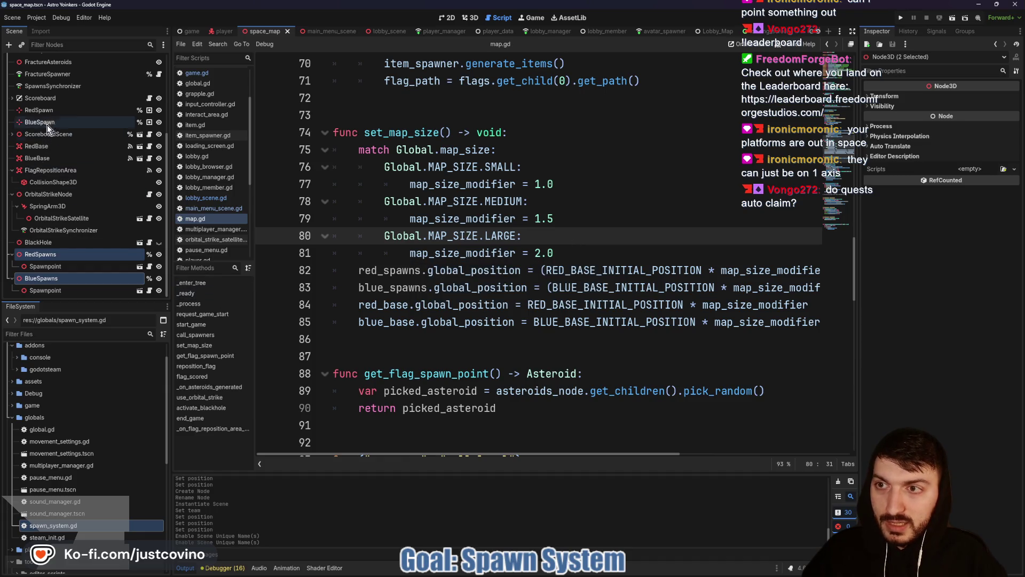
# Select the old RedSpawn and BlueSpawn markers and delete them.
pyautogui.click(38, 109)
pyautogui.keyDown('shift'); pyautogui.click(47, 122); pyautogui.keyUp('shift')
pyautogui.press('Delete')
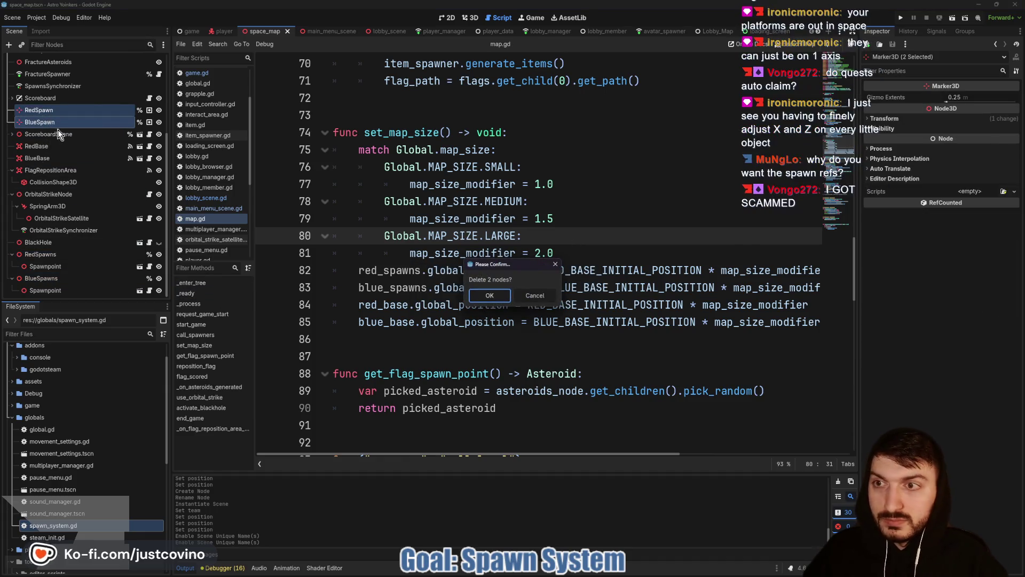
# Confirm removing the two old markers, save, and orbit the 3D map to see both ships.
pyautogui.click(490, 297)
pyautogui.click(545, 218)
pyautogui.hotkey('ctrl', 's')
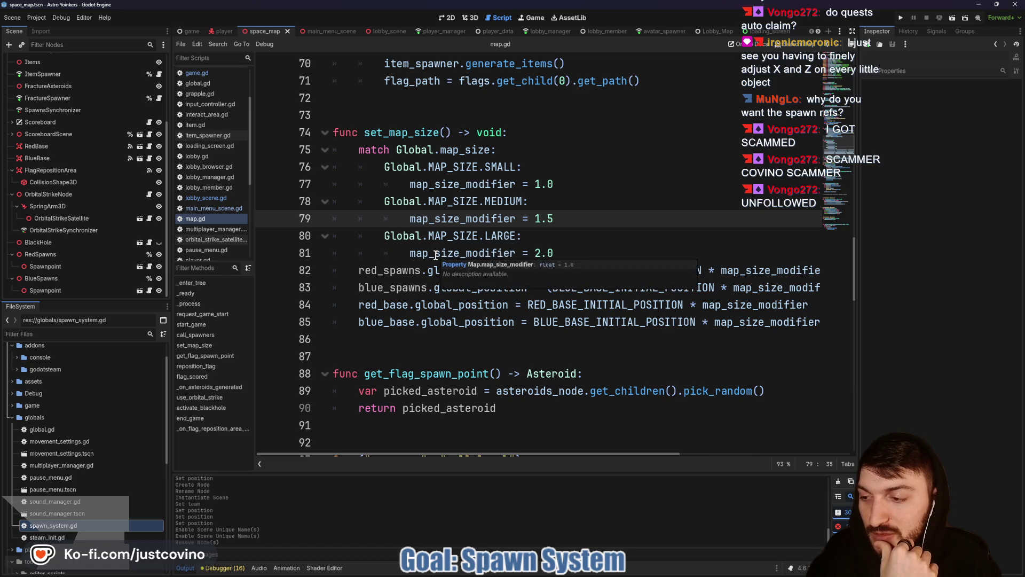
pyautogui.click(466, 17)
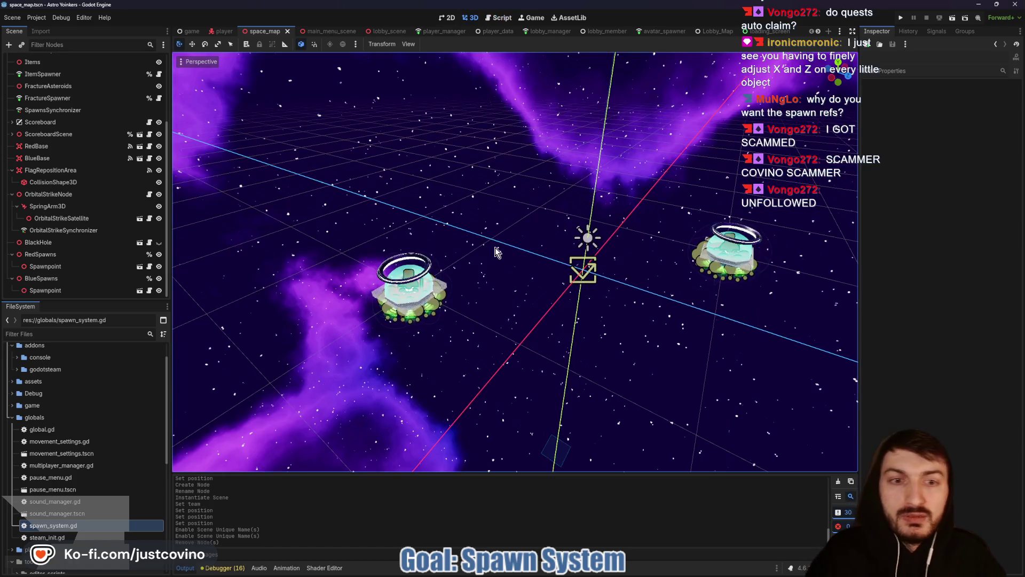
pyautogui.moveTo(508, 285); pyautogui.dragTo(491, 283)
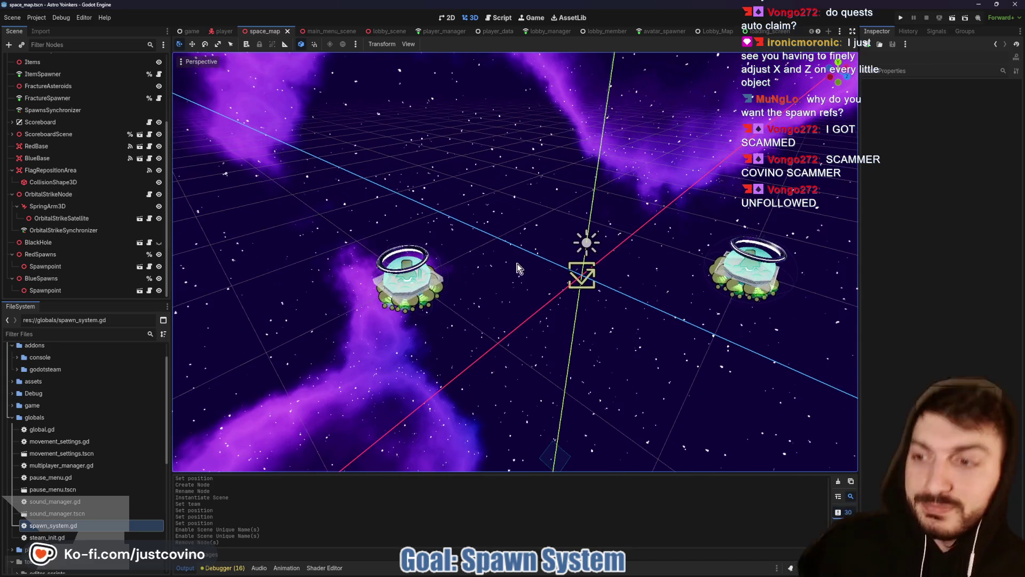
pyautogui.click(74, 256)
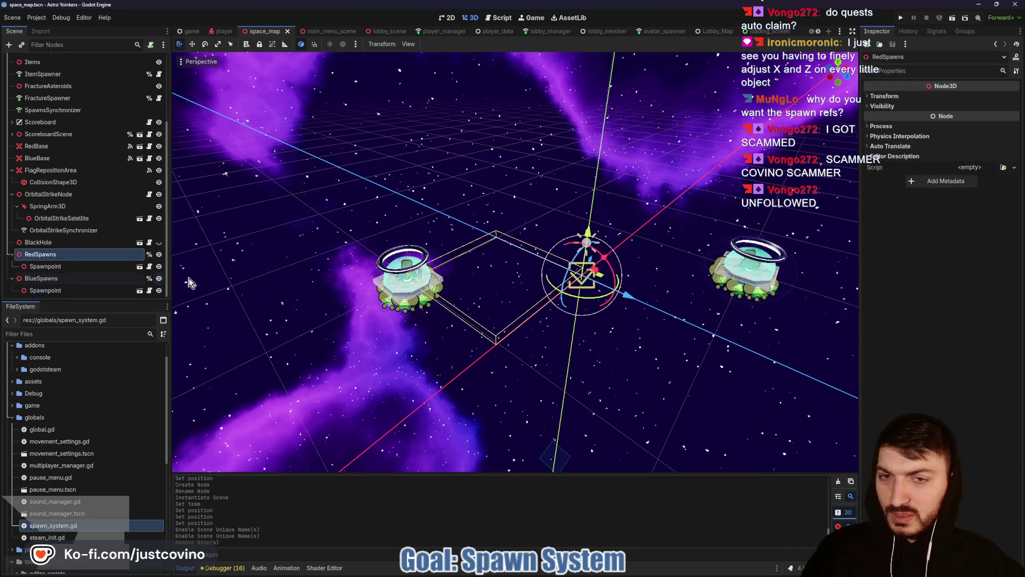
# Set RedSpawns' X and Z positions to -65.
pyautogui.press('f')
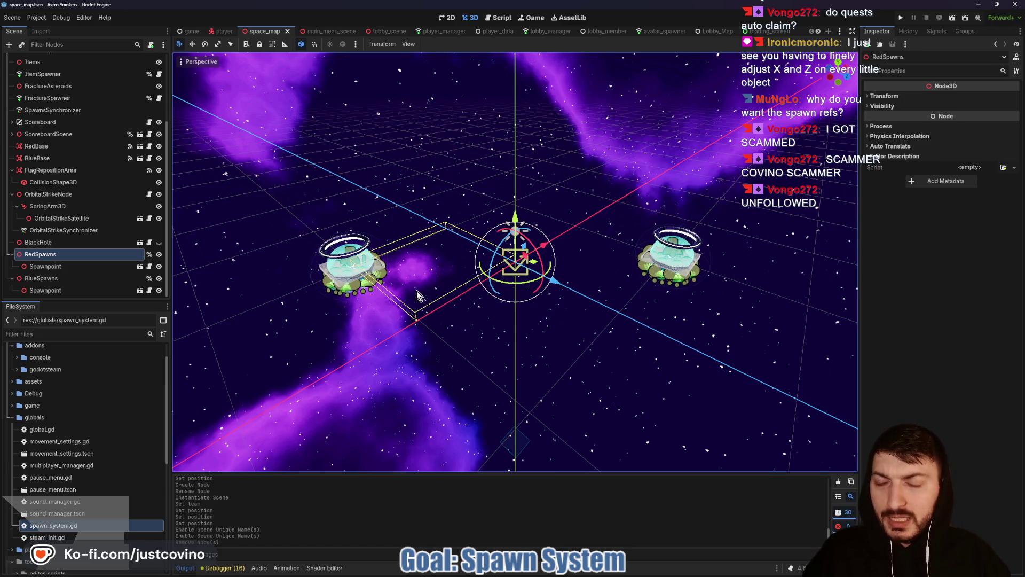
pyautogui.click(884, 96)
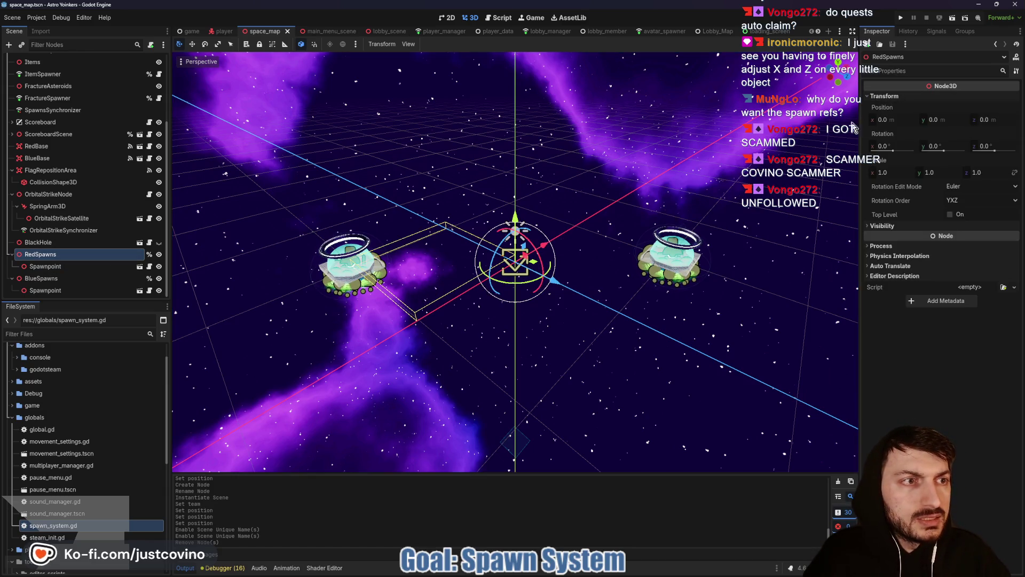
pyautogui.click(896, 120)
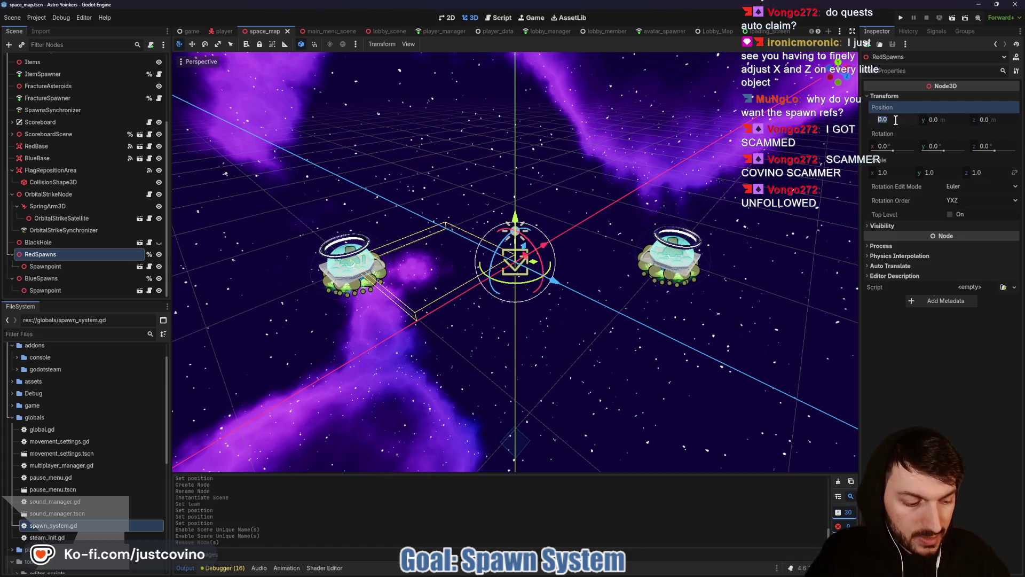
pyautogui.press('Tab')
pyautogui.press('Tab')
pyautogui.write('-65')
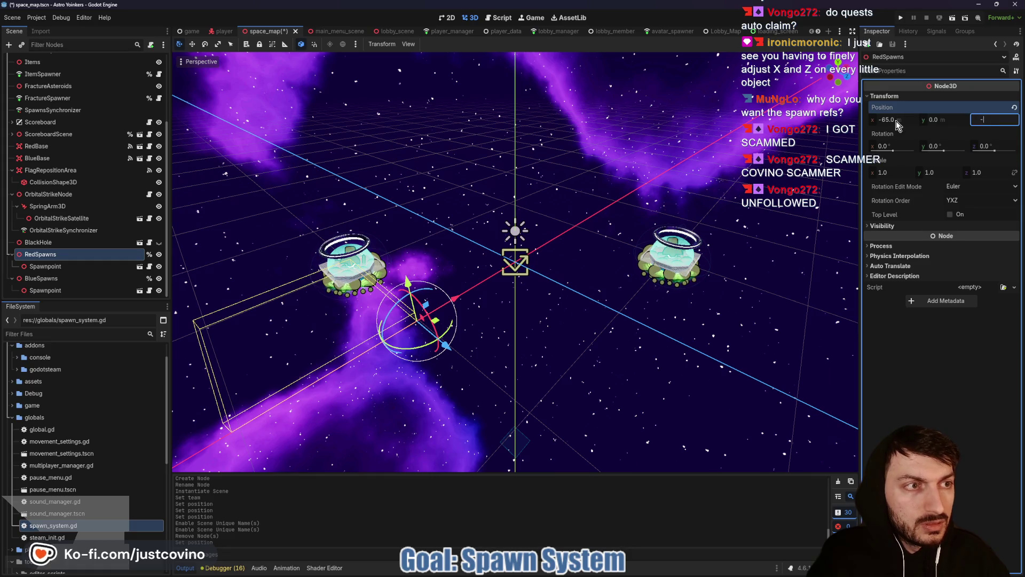
pyautogui.press('Return')
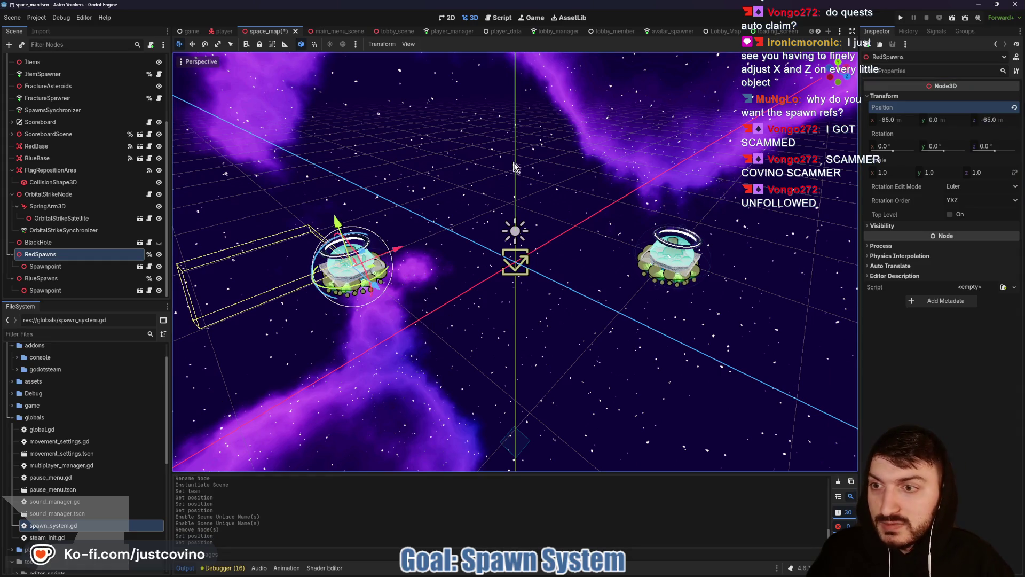
# Zero the red Spawnpoint's position, raise RedSpawns to Y 5, and save.
pyautogui.click(80, 266)
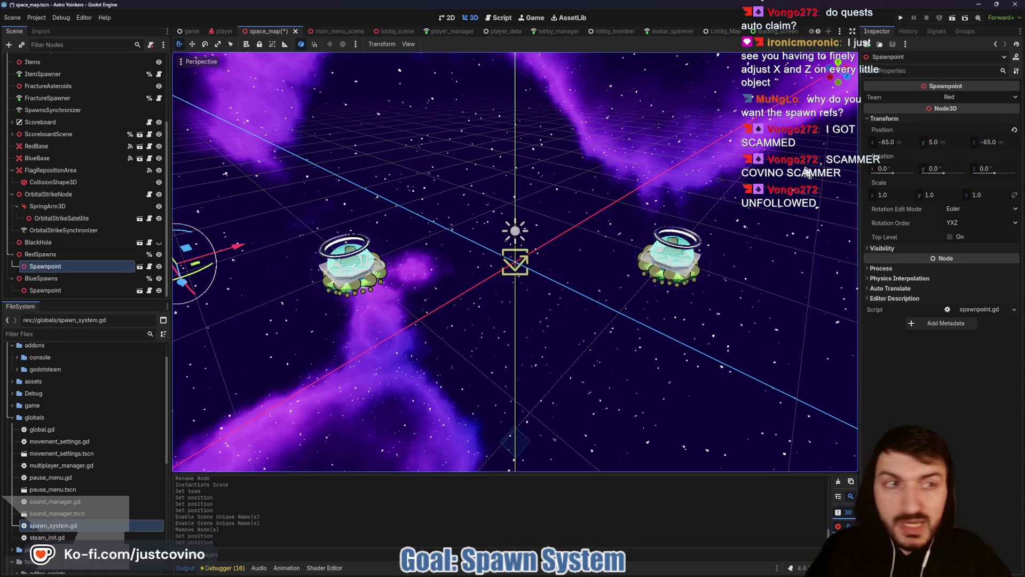
pyautogui.click(1014, 131)
pyautogui.click(944, 142)
pyautogui.click(63, 254)
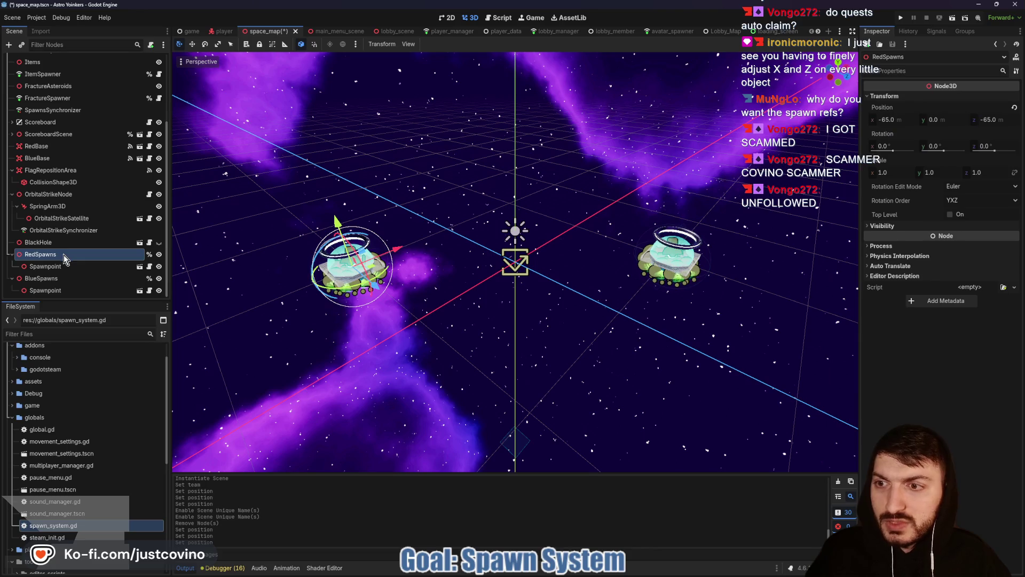
pyautogui.click(944, 120)
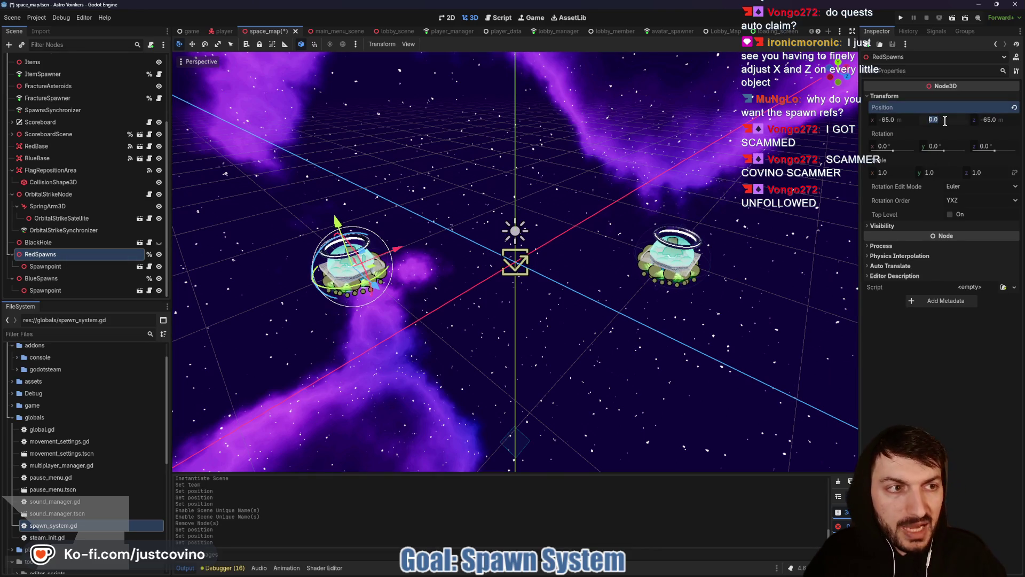
pyautogui.write('5')
pyautogui.press('Return')
pyautogui.hotkey('ctrl', 's')
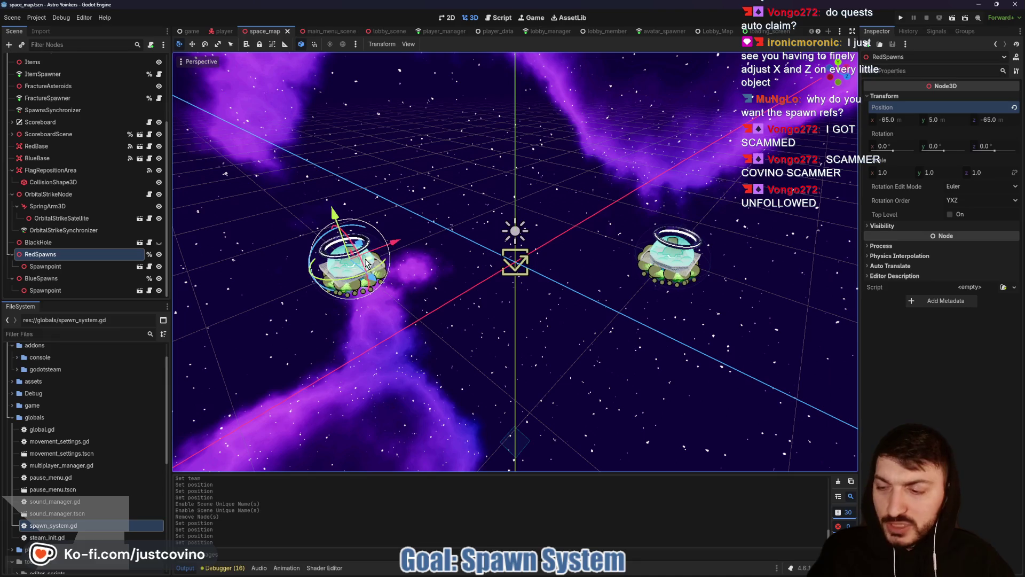
# Set BlueSpawns' position to X 65 and Z 65.
pyautogui.click(73, 278)
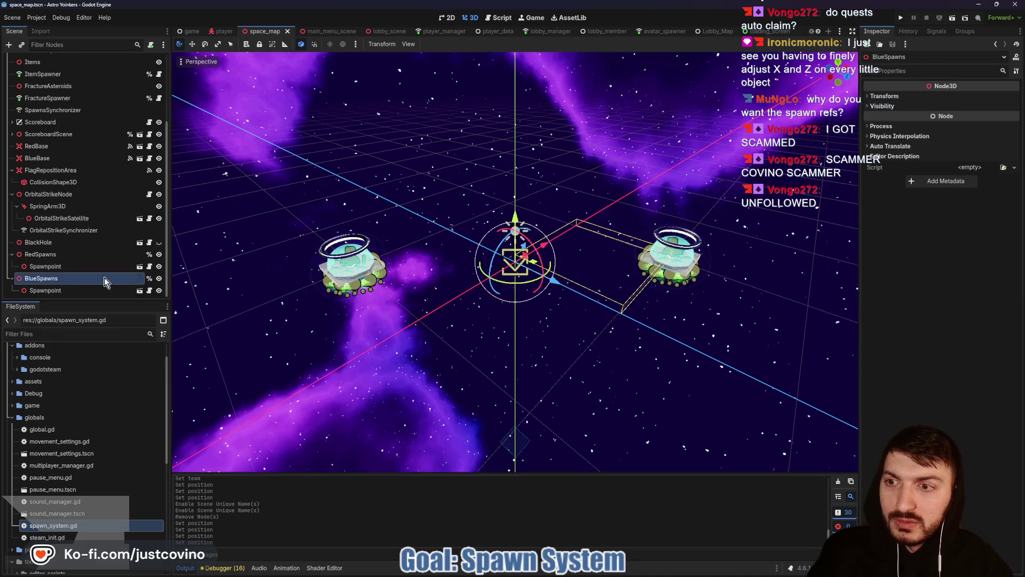
pyautogui.click(925, 96)
pyautogui.click(888, 118)
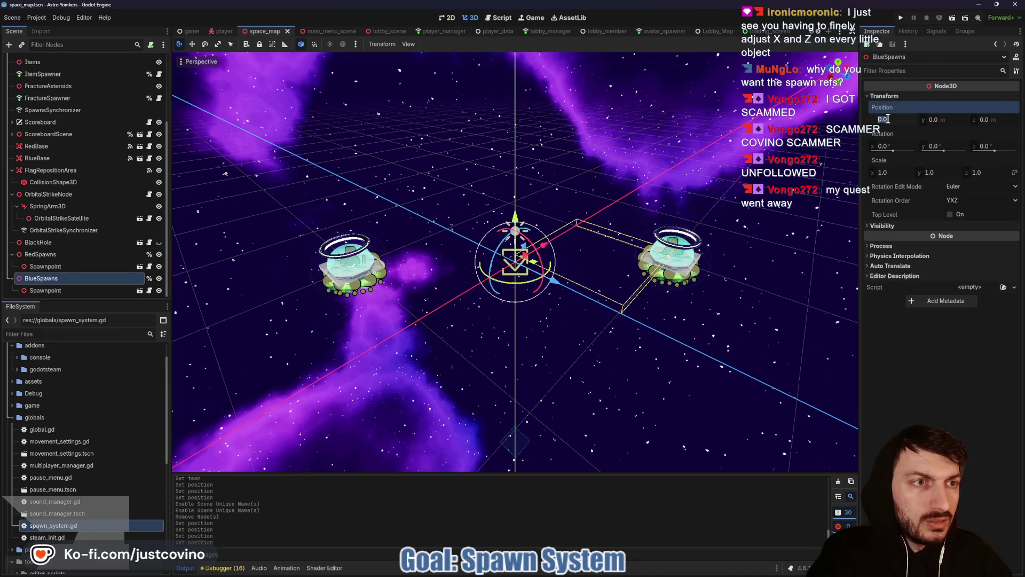
pyautogui.write('5')
pyautogui.press('Tab')
pyautogui.press('Tab')
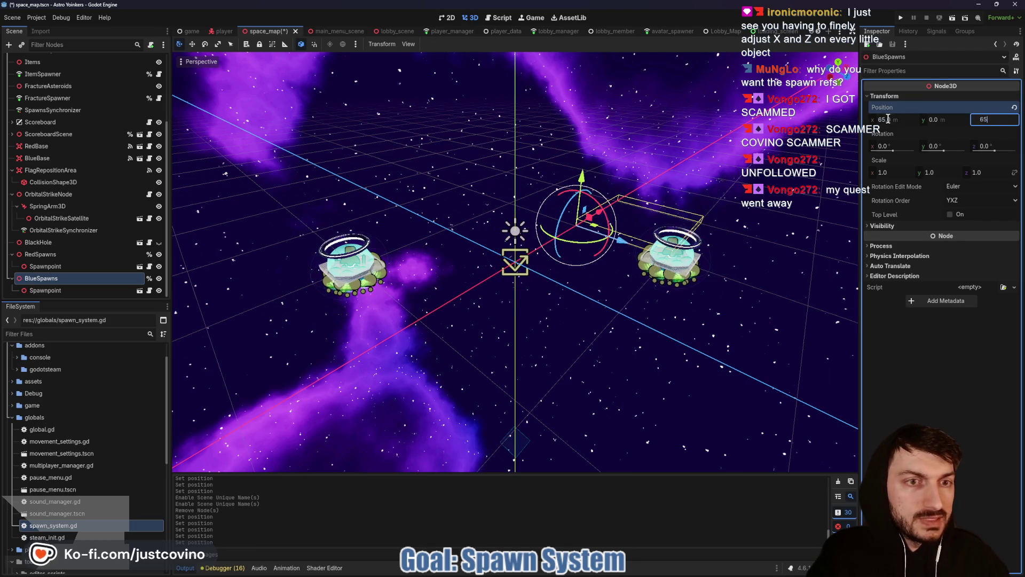
pyautogui.press('Return')
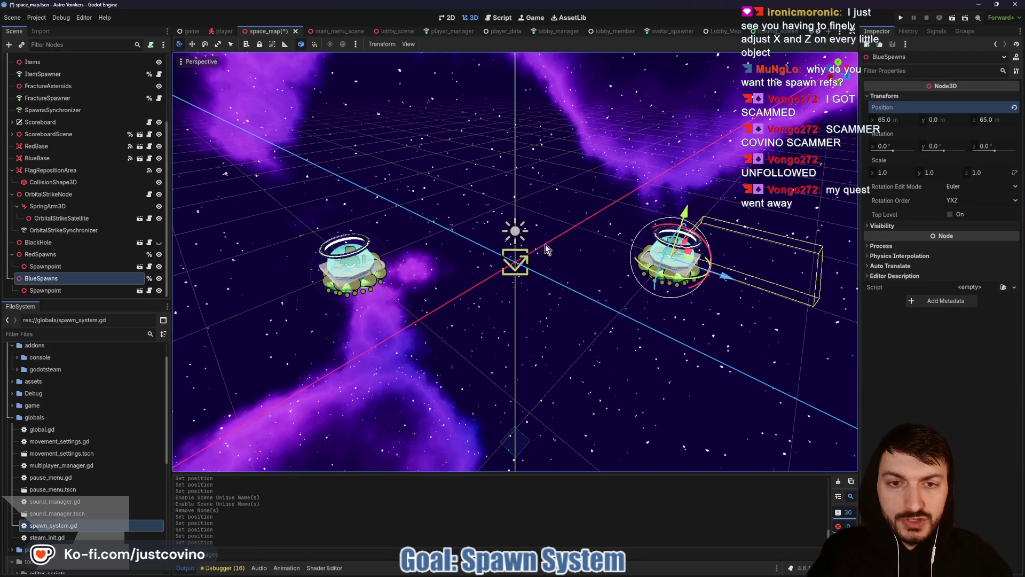
# Zero the blue Spawnpoint's position and save space_map.
pyautogui.click(135, 290)
pyautogui.click(1014, 130)
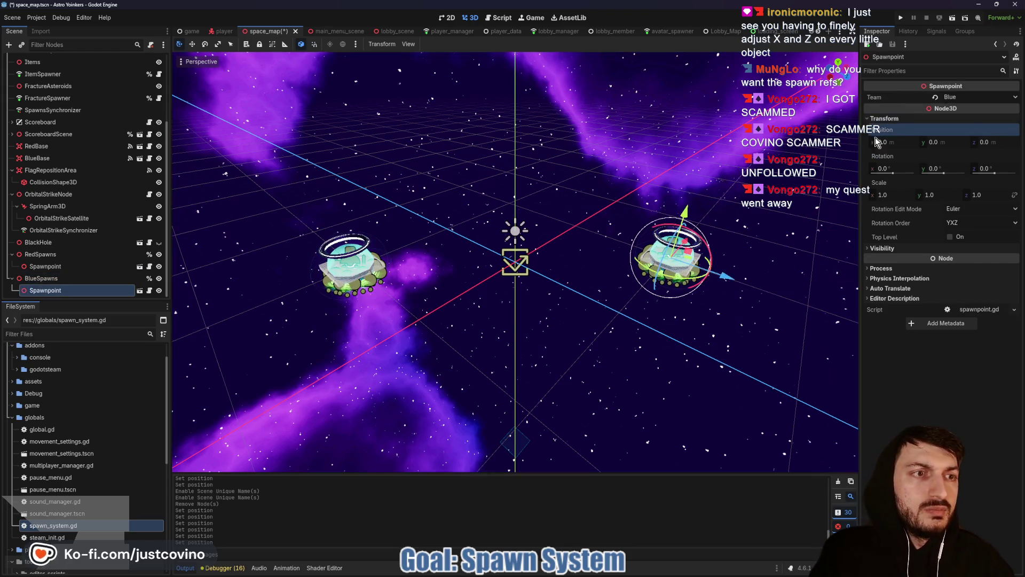
pyautogui.moveTo(523, 210); pyautogui.dragTo(546, 221)
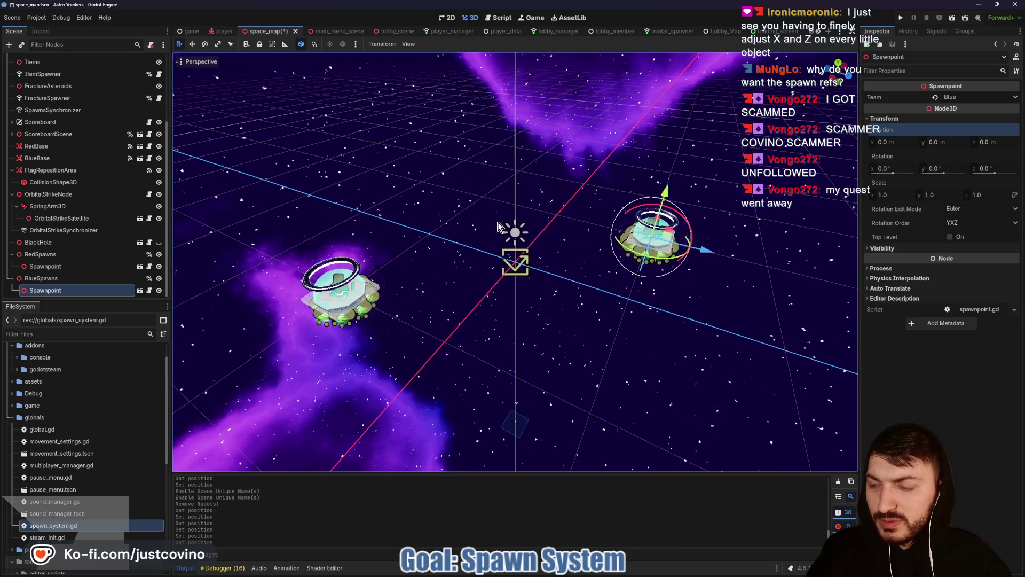
pyautogui.hotkey('ctrl', 's')
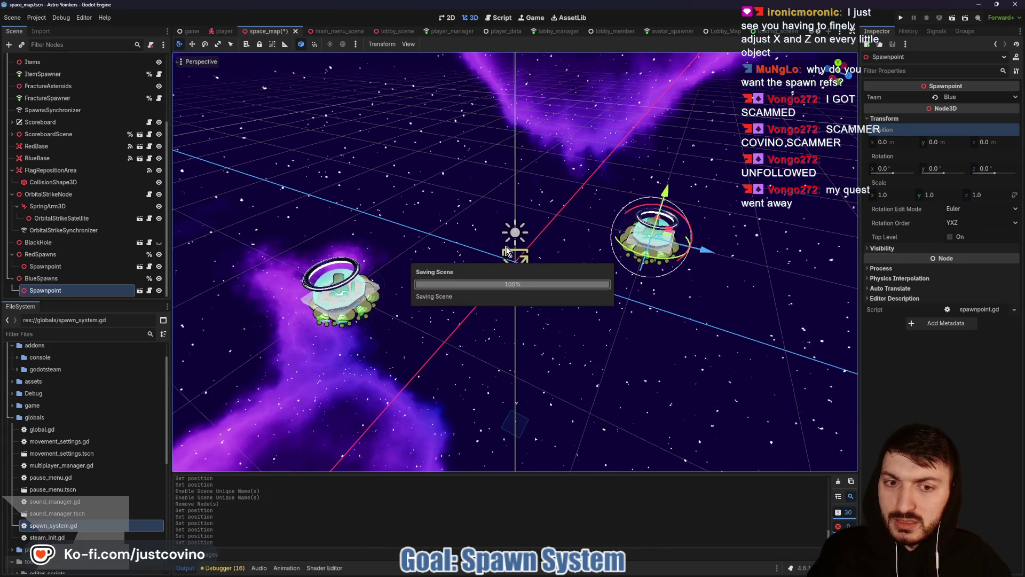
pyautogui.moveTo(516, 267); pyautogui.dragTo(465, 243)
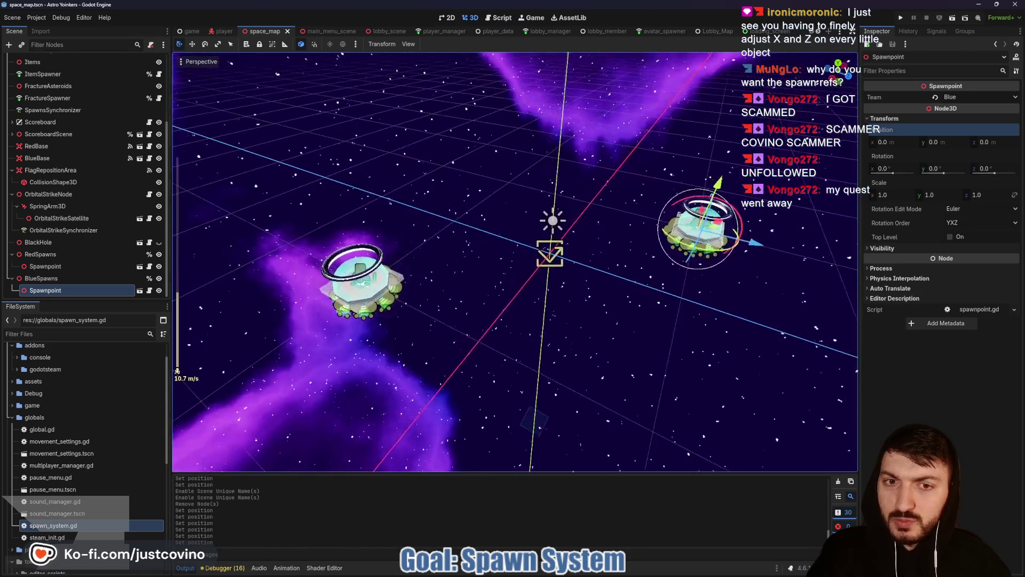
pyautogui.scroll(2, 515, 261)
pyautogui.moveTo(515, 267); pyautogui.dragTo(515, 291)
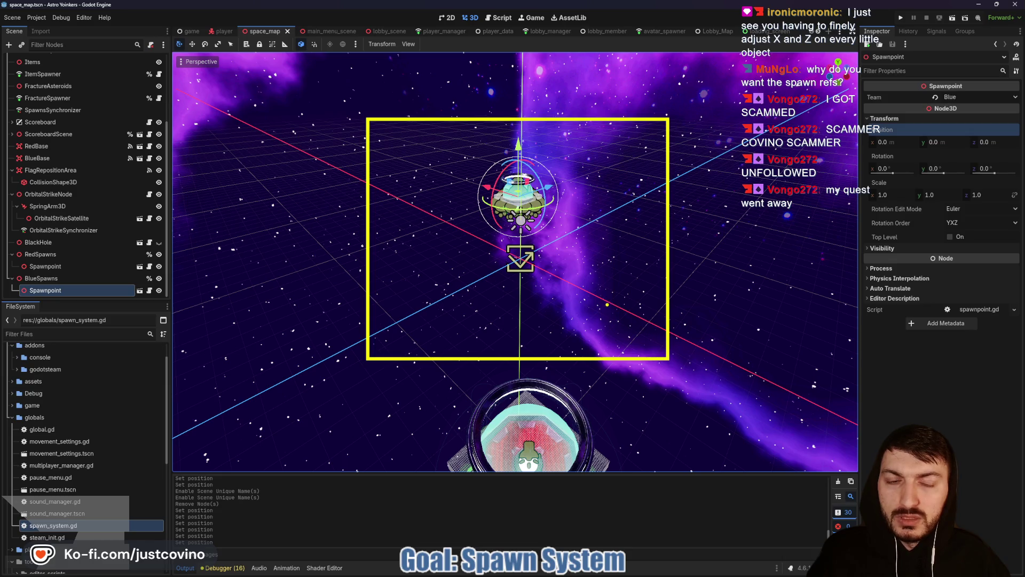
pyautogui.moveTo(614, 308)
pyautogui.mouseDown()
pyautogui.moveTo(750, 336)
pyautogui.moveTo(764, 317)
pyautogui.moveTo(750, 309)
pyautogui.mouseUp()
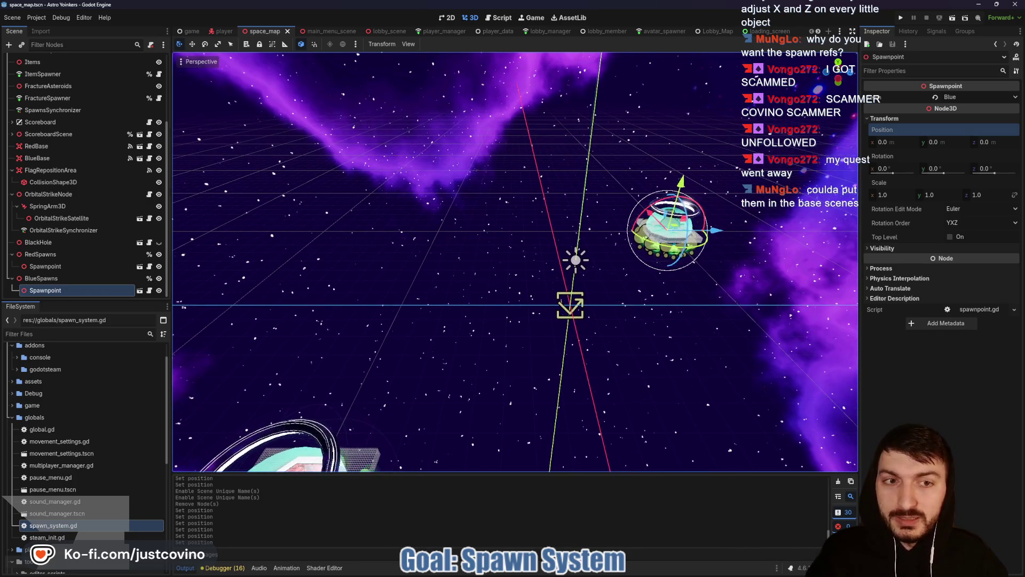
pyautogui.doubleClick(63, 289)
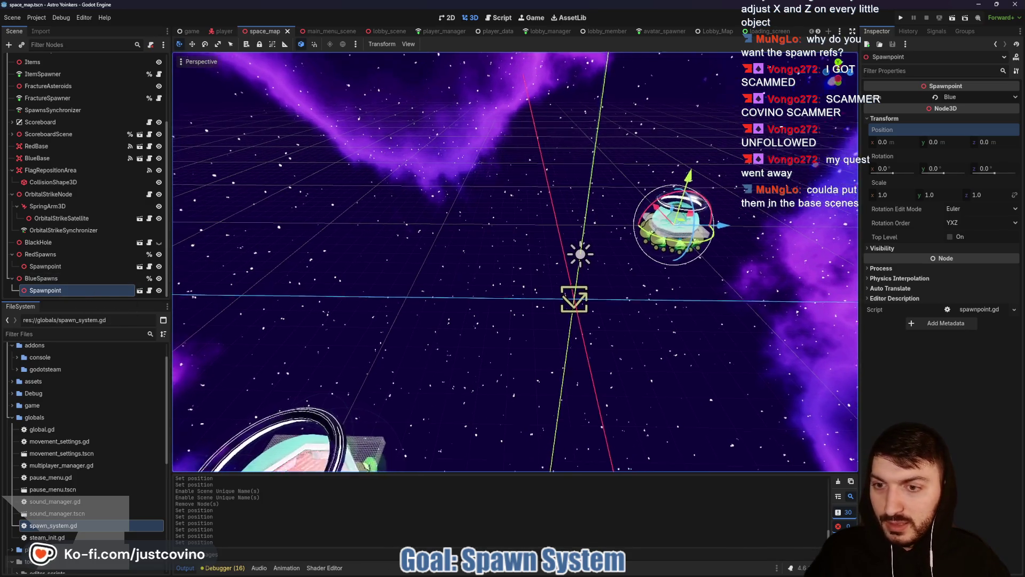
# Move the red Spawnpoint across the red base and duplicate it.
pyautogui.click(40, 254)
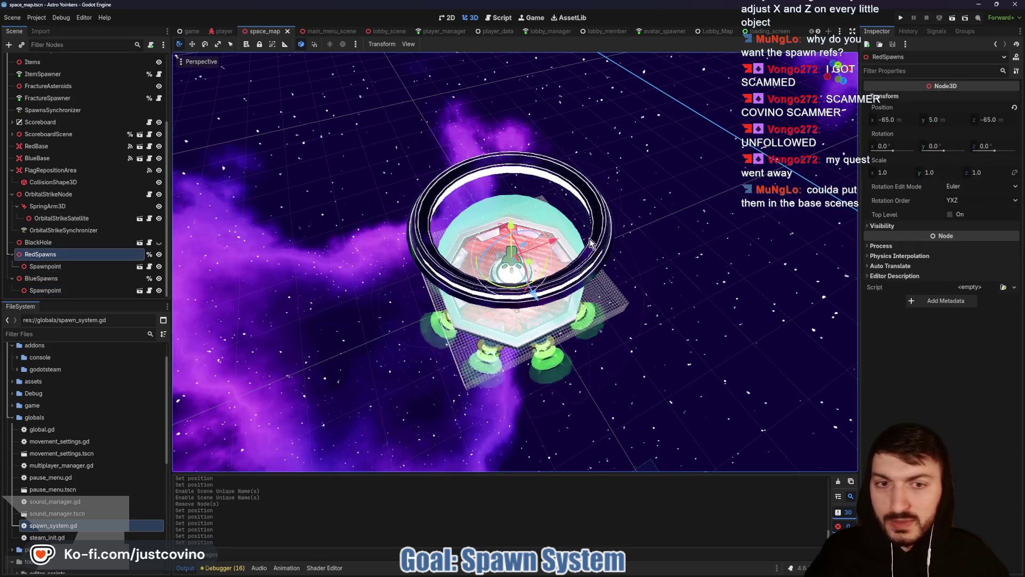
pyautogui.doubleClick(40, 254)
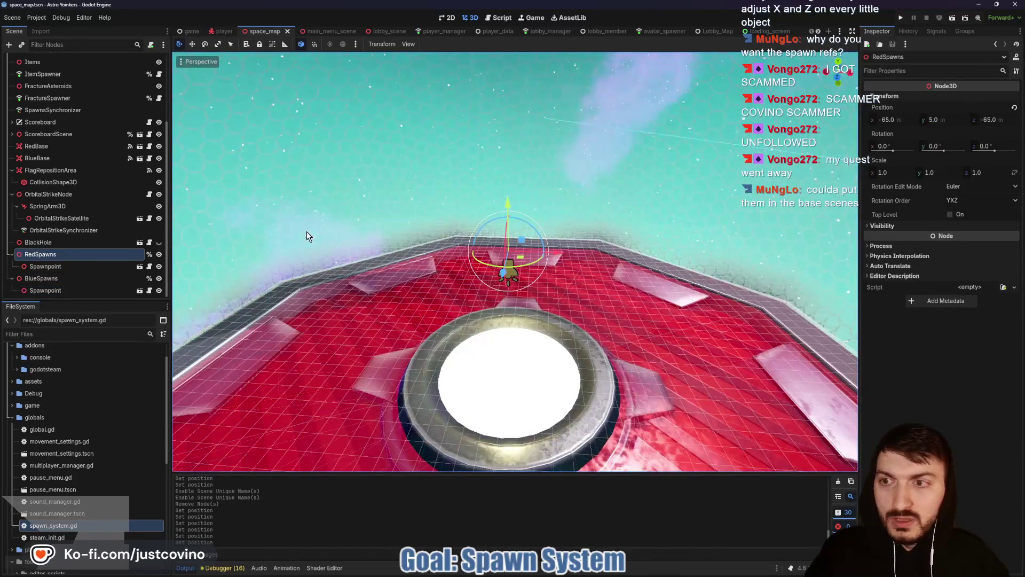
pyautogui.click(68, 267)
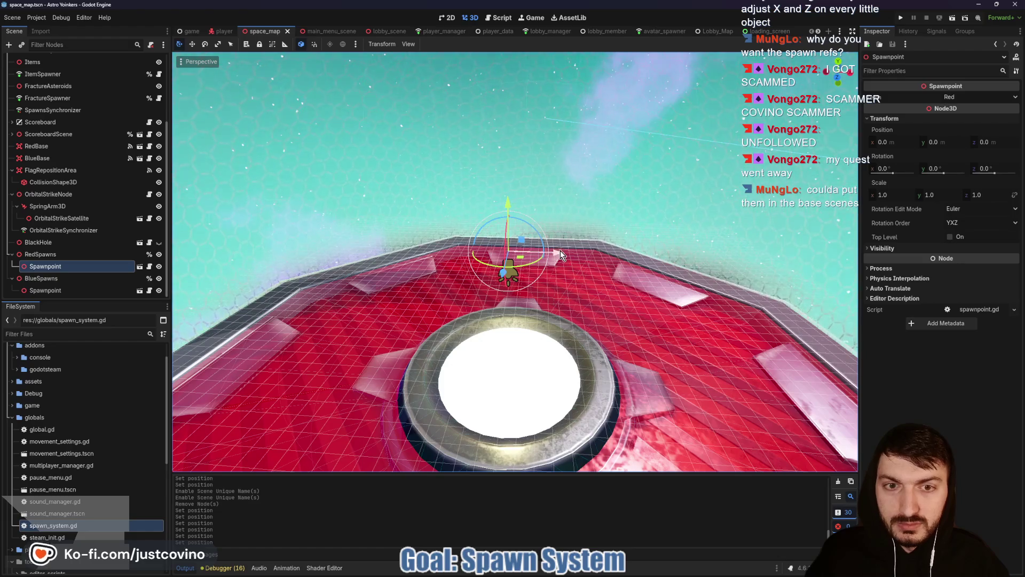
pyautogui.moveTo(561, 250)
pyautogui.mouseDown()
pyautogui.moveTo(315, 254)
pyautogui.moveTo(861, 274)
pyautogui.mouseUp()
pyautogui.hotkey('ctrl', 'd')
pyautogui.hotkey('ctrl', 'd')
# Raise BlueSpawns to a Y position of 5.
pyautogui.scroll(-5, 655, 301)
pyautogui.scroll(2, 648, 302)
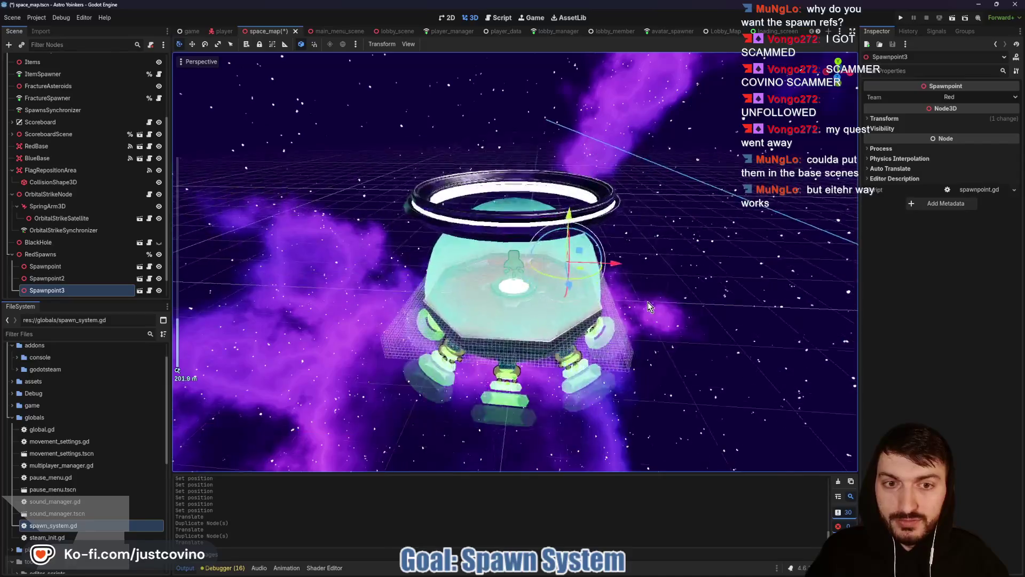
pyautogui.scroll(-2, 648, 302)
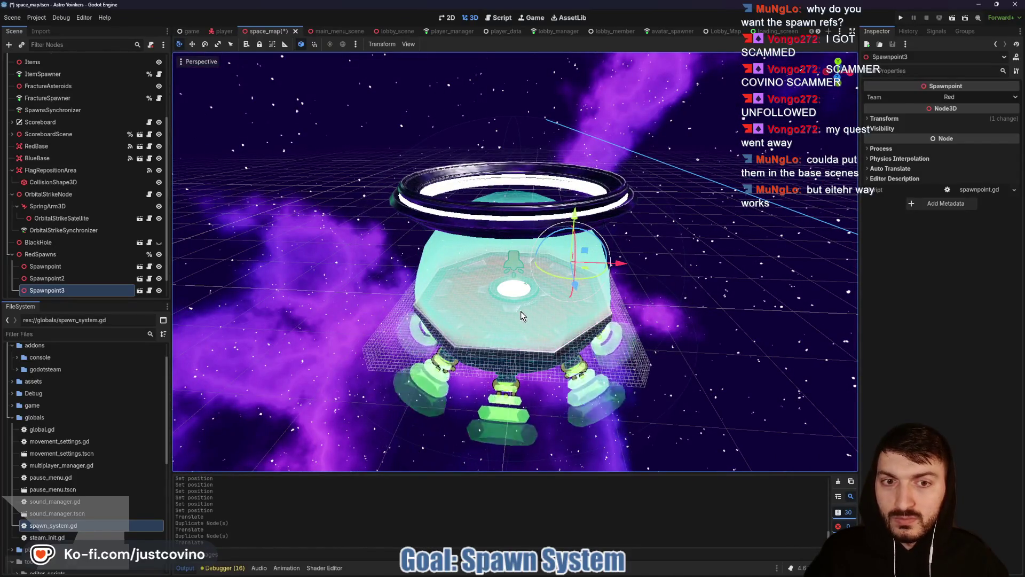
pyautogui.scroll(-1, 101, 247)
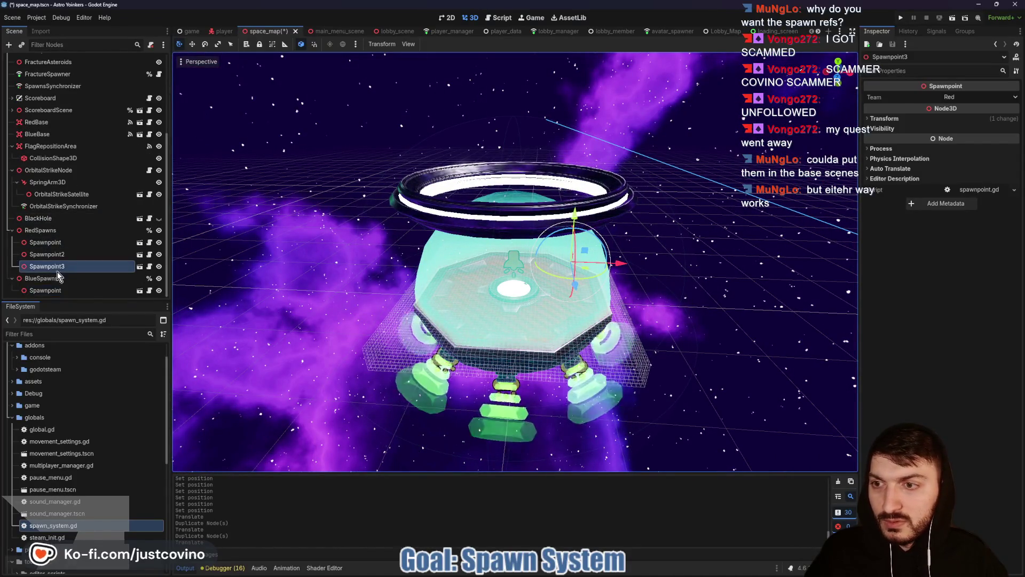
pyautogui.click(54, 278)
pyautogui.press('f')
pyautogui.scroll(5, 549, 296)
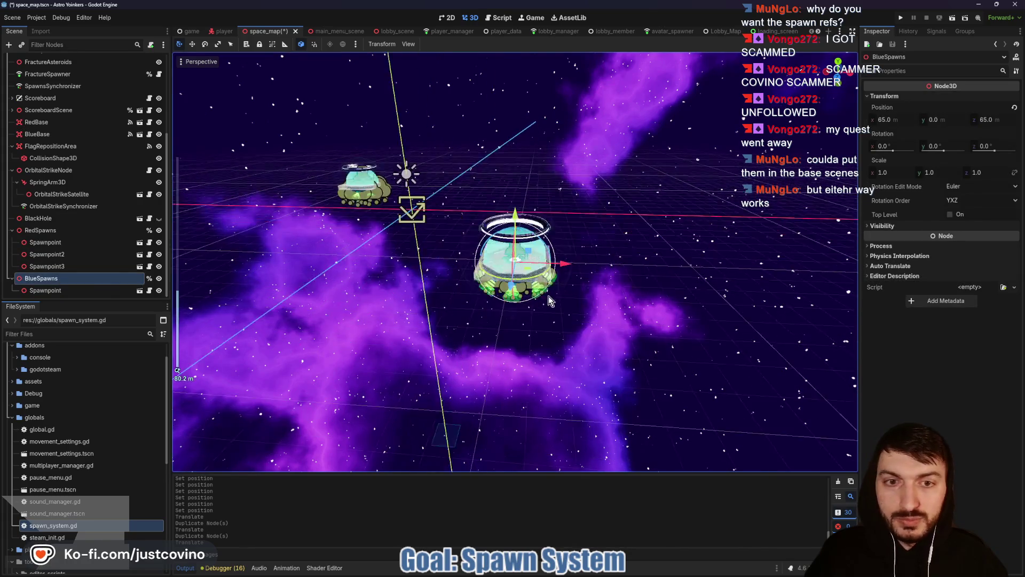
pyautogui.scroll(5, 548, 296)
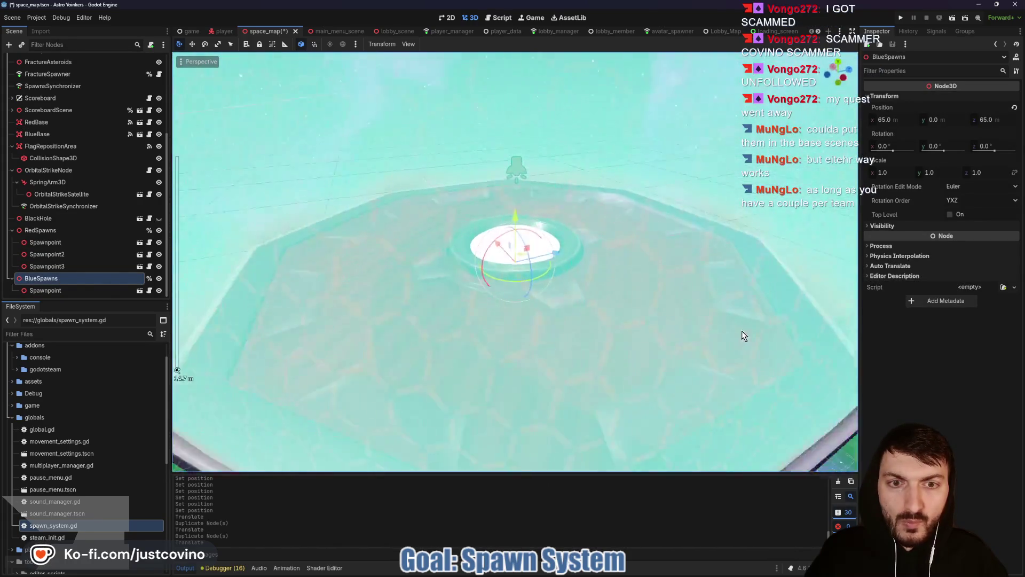
pyautogui.click(933, 120)
pyautogui.write('5')
pyautogui.press('Return')
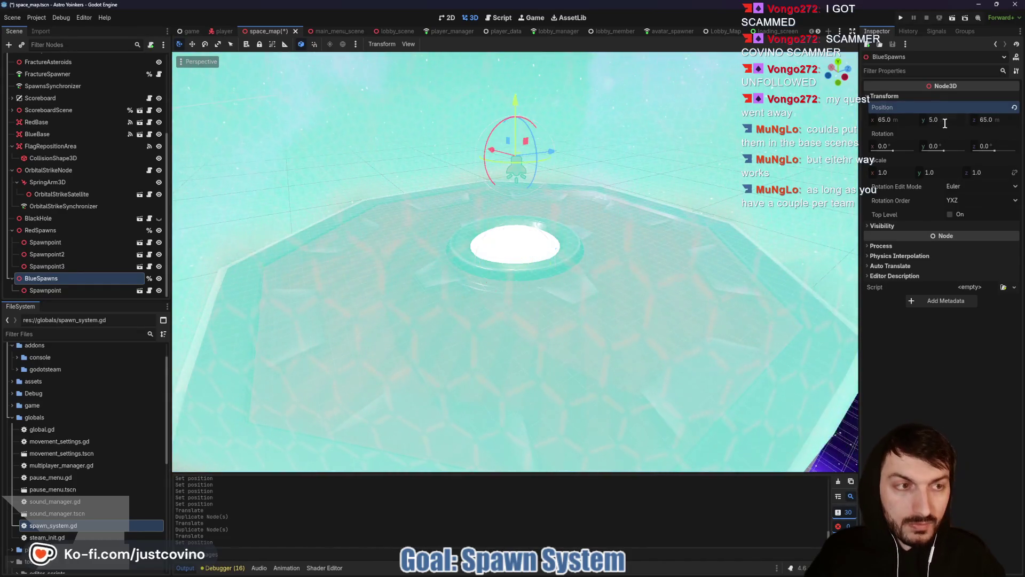
# Shift the blue Spawnpoint along X, duplicate it, and save space_map.
pyautogui.click(69, 290)
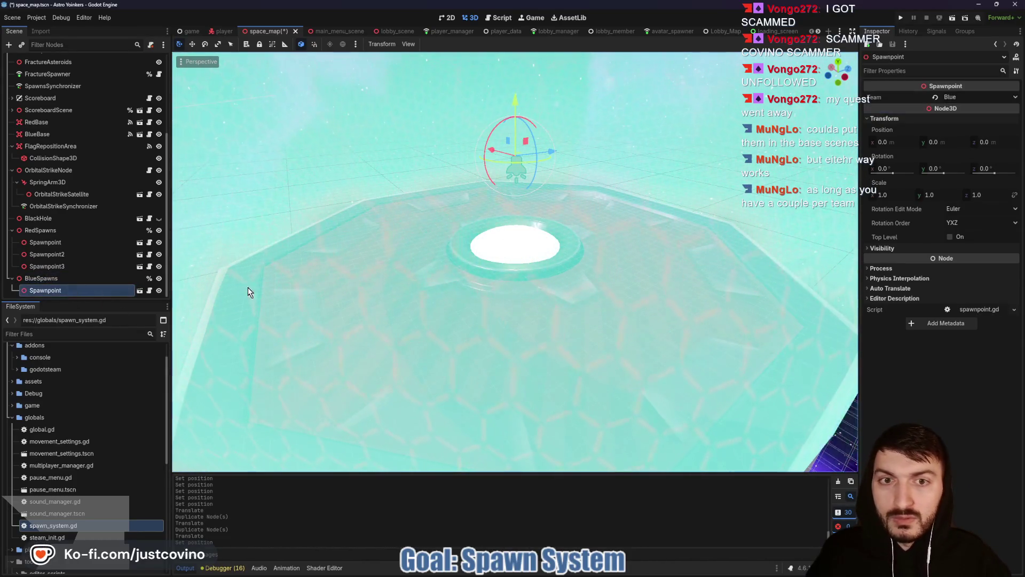
pyautogui.moveTo(609, 203); pyautogui.dragTo(697, 227)
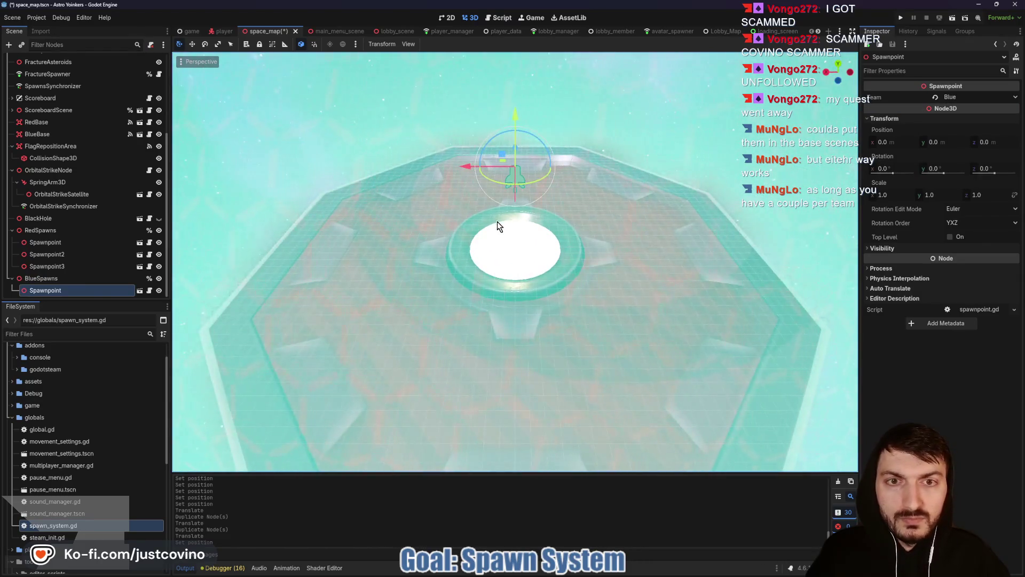
pyautogui.moveTo(468, 169)
pyautogui.mouseDown()
pyautogui.moveTo(239, 190)
pyautogui.moveTo(267, 190)
pyautogui.moveTo(270, 169)
pyautogui.moveTo(666, 175)
pyautogui.mouseUp()
pyautogui.hotkey('ctrl', 'd')
pyautogui.hotkey('ctrl', 'd')
pyautogui.hotkey('ctrl', 's')
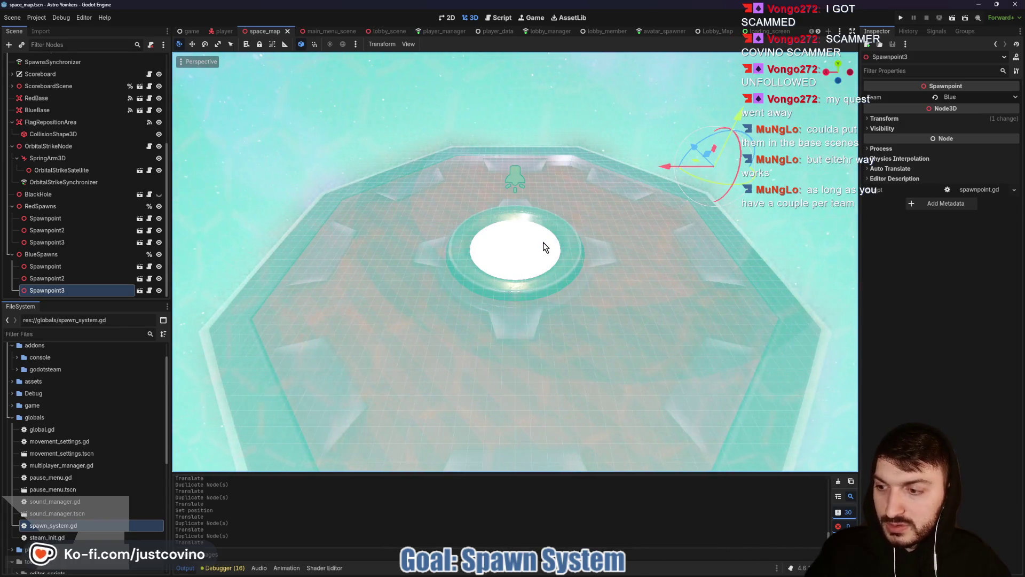
pyautogui.scroll(-10, 543, 246)
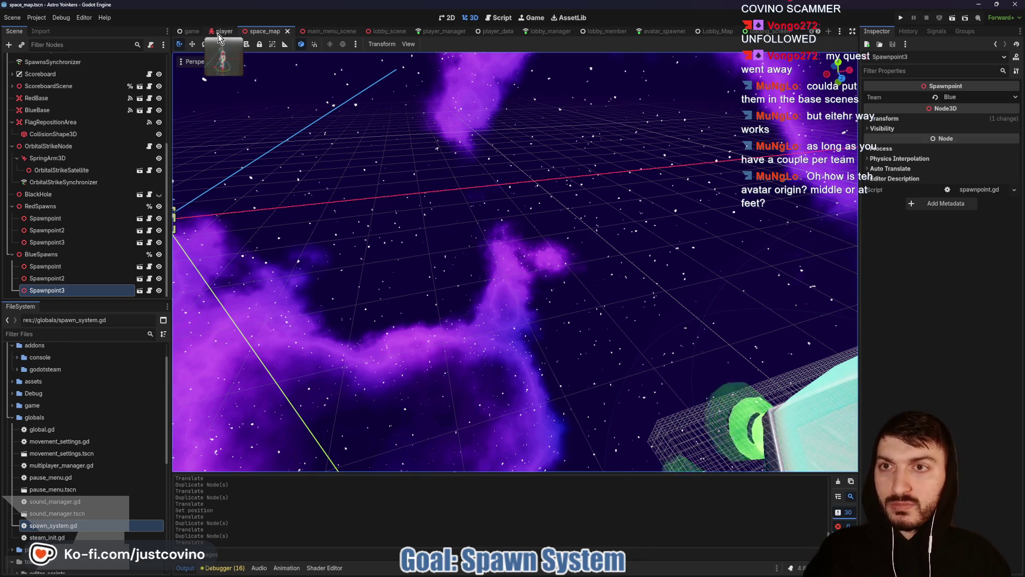
# Check the positions of the first blue and both red spawnpoints, then switch to the player_manager scene.
pyautogui.moveTo(377, 187)
pyautogui.mouseDown()
pyautogui.moveTo(321, 192)
pyautogui.moveTo(345, 207)
pyautogui.mouseUp()
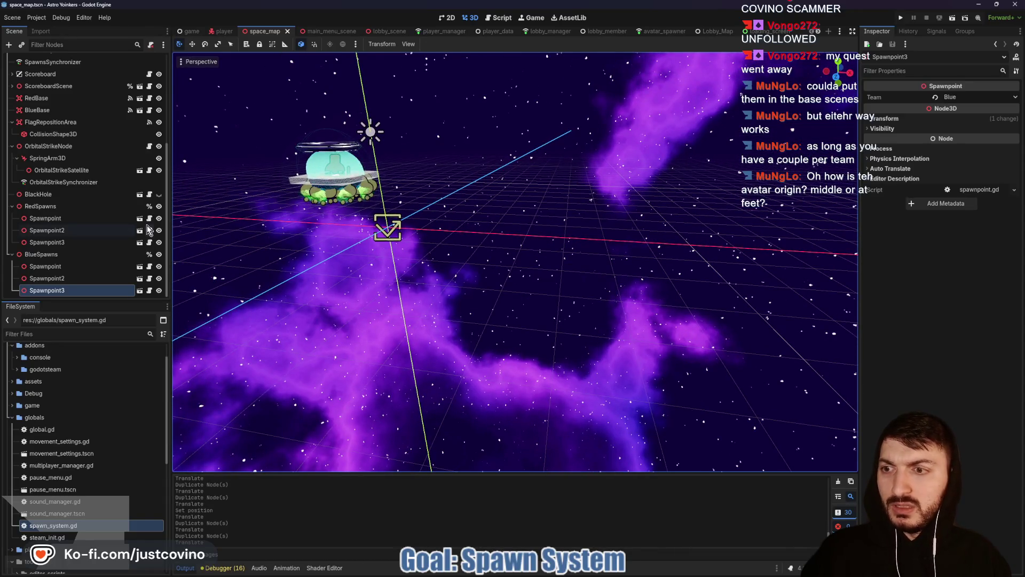
pyautogui.scroll(5, 88, 208)
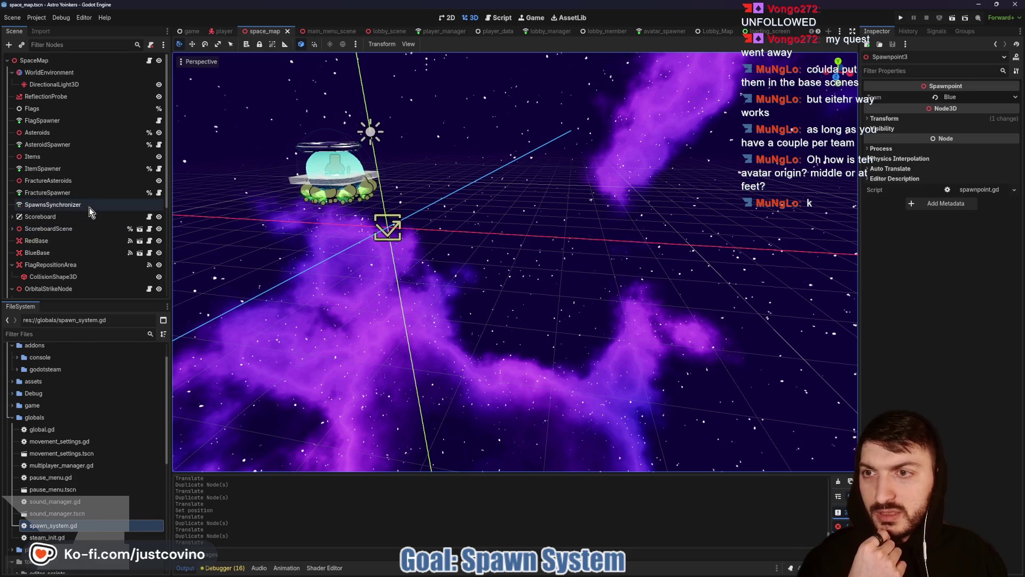
pyautogui.scroll(-5, 89, 207)
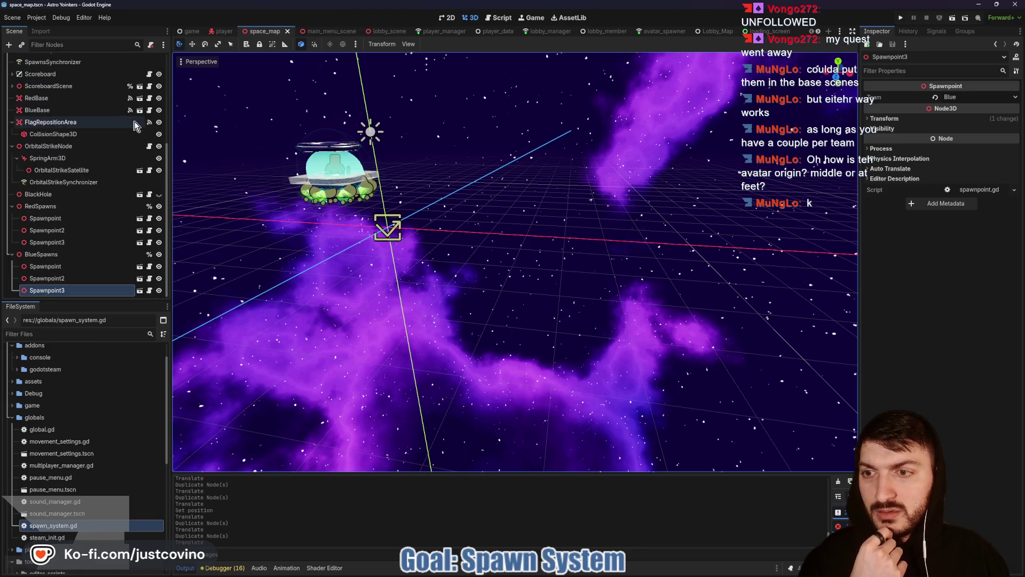
pyautogui.click(79, 268)
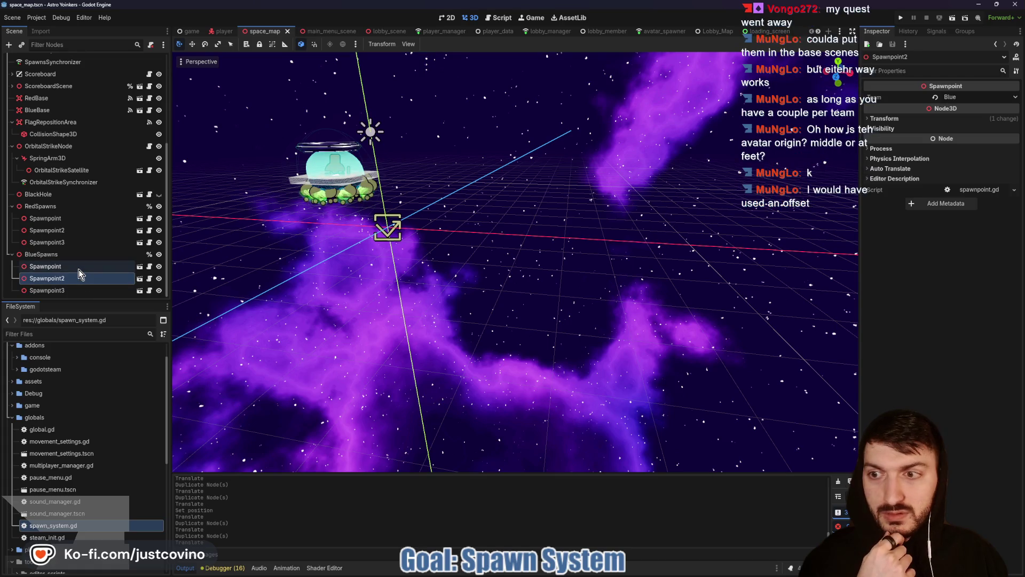
pyautogui.click(56, 231)
pyautogui.click(53, 218)
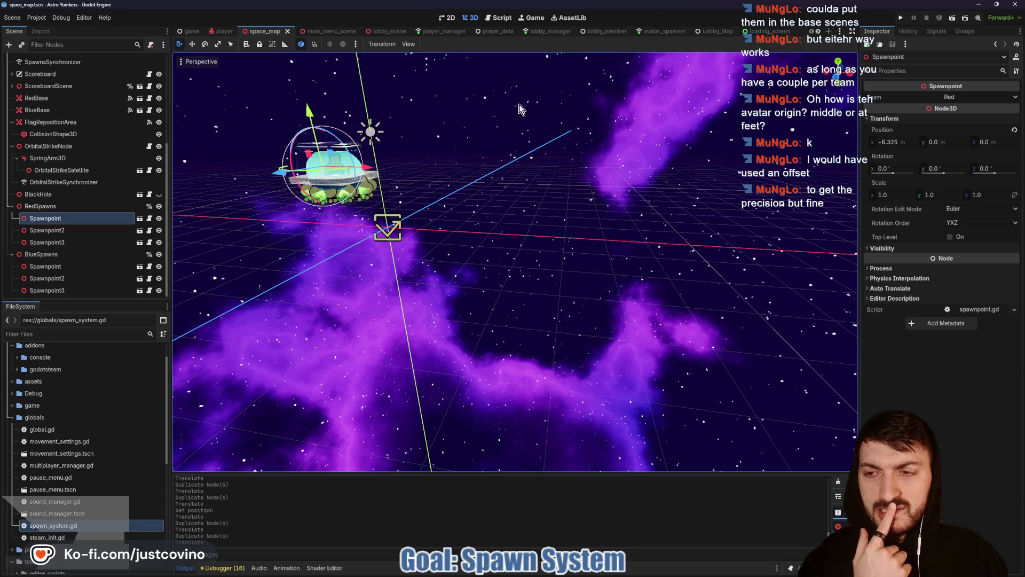
pyautogui.scroll(5, 107, 190)
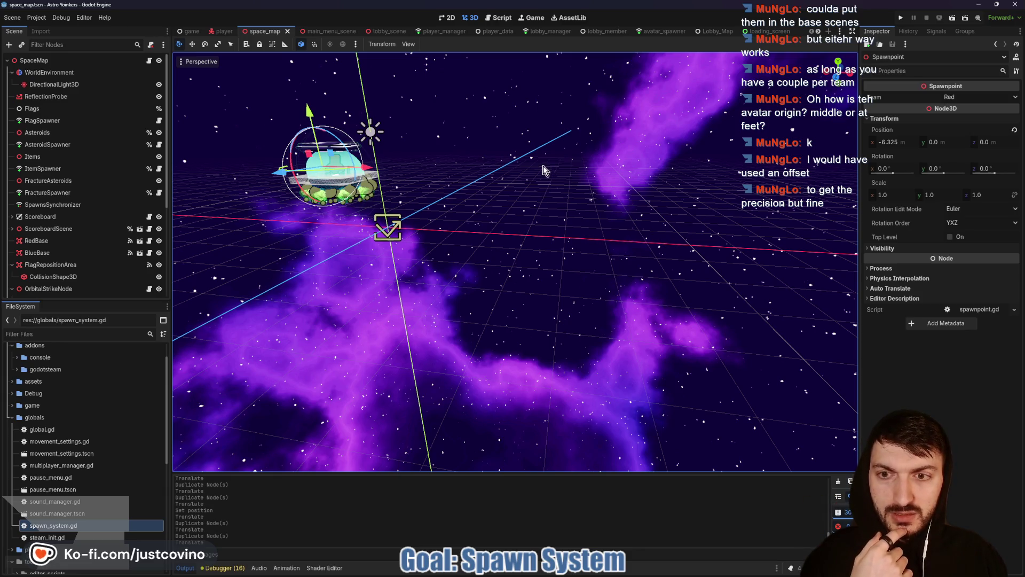
pyautogui.scroll(-3, 91, 253)
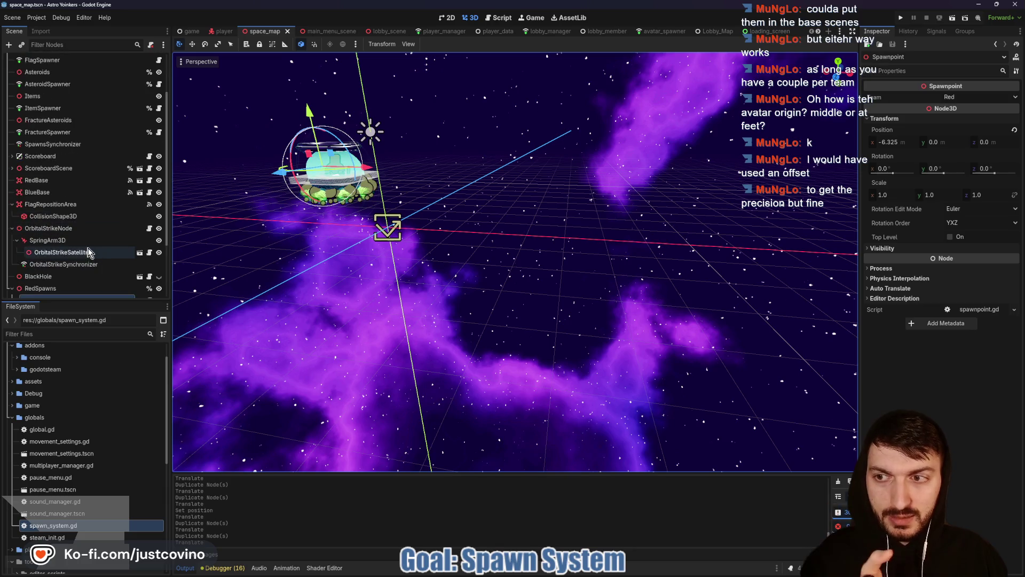
pyautogui.click(444, 31)
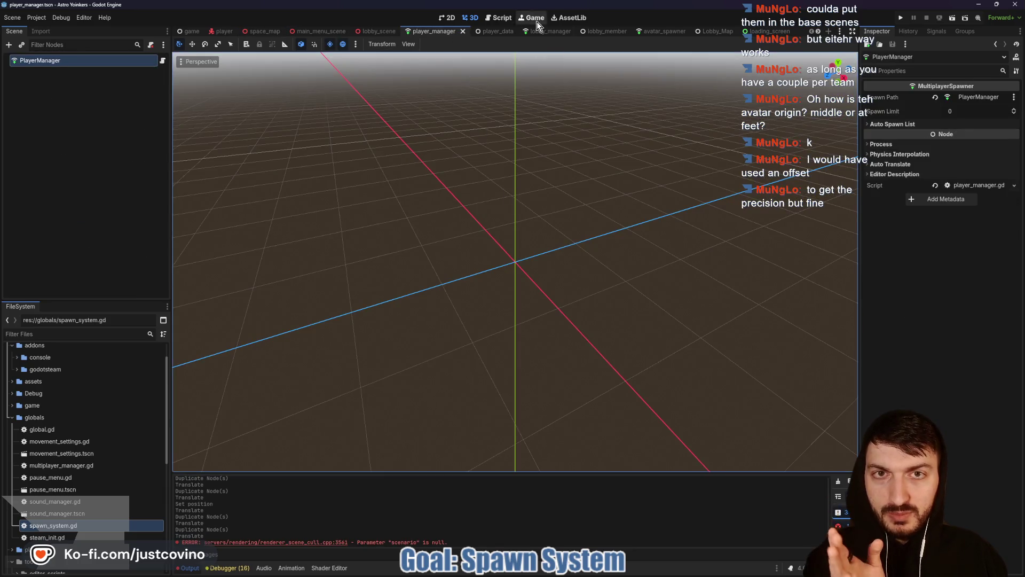
# Review handle_loaded_request and players_have_loaded_map in player_manager.gd, then run the project.
pyautogui.click(499, 18)
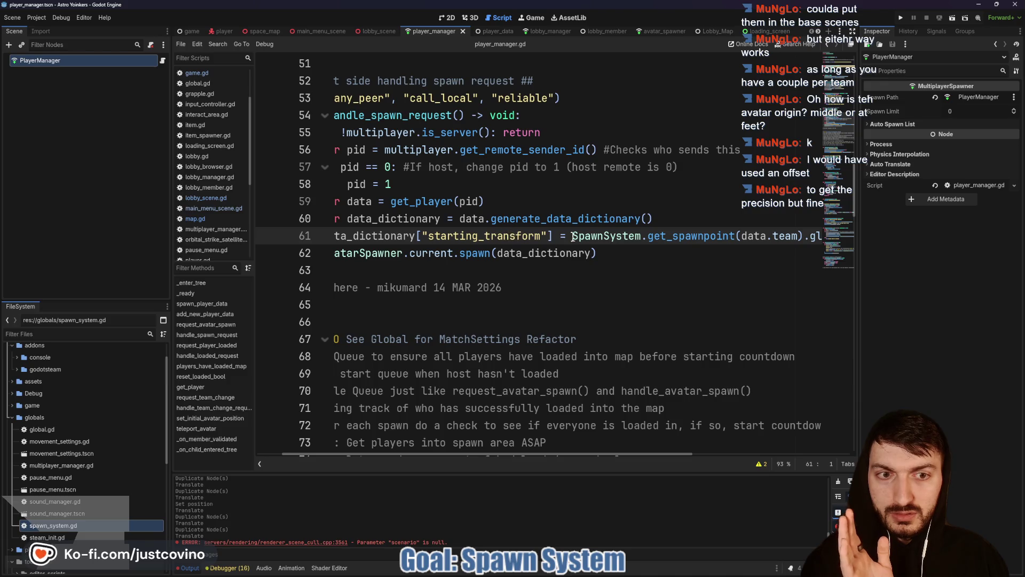
pyautogui.moveTo(572, 236); pyautogui.dragTo(709, 246)
pyautogui.scroll(-3, 581, 249)
pyautogui.scroll(-4, 580, 249)
pyautogui.hscroll(-2, 582, 247)
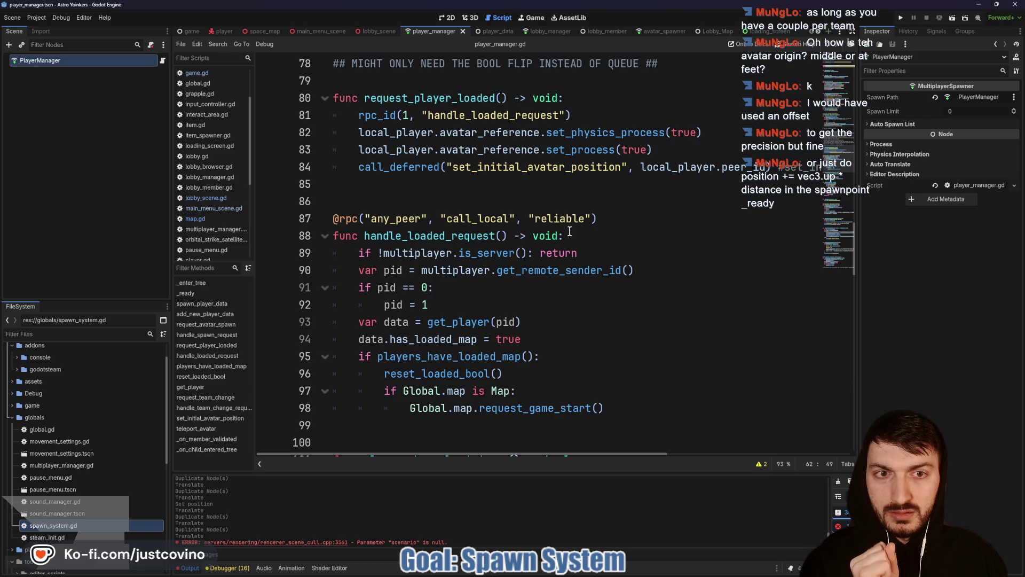
pyautogui.scroll(-1, 563, 201)
pyautogui.scroll(-1, 558, 204)
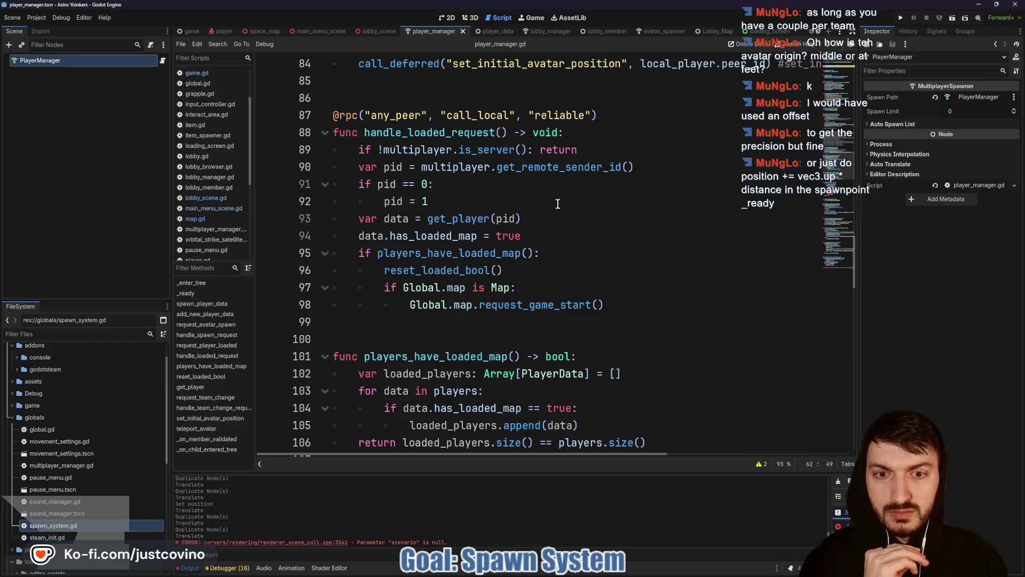
pyautogui.scroll(-8, 557, 203)
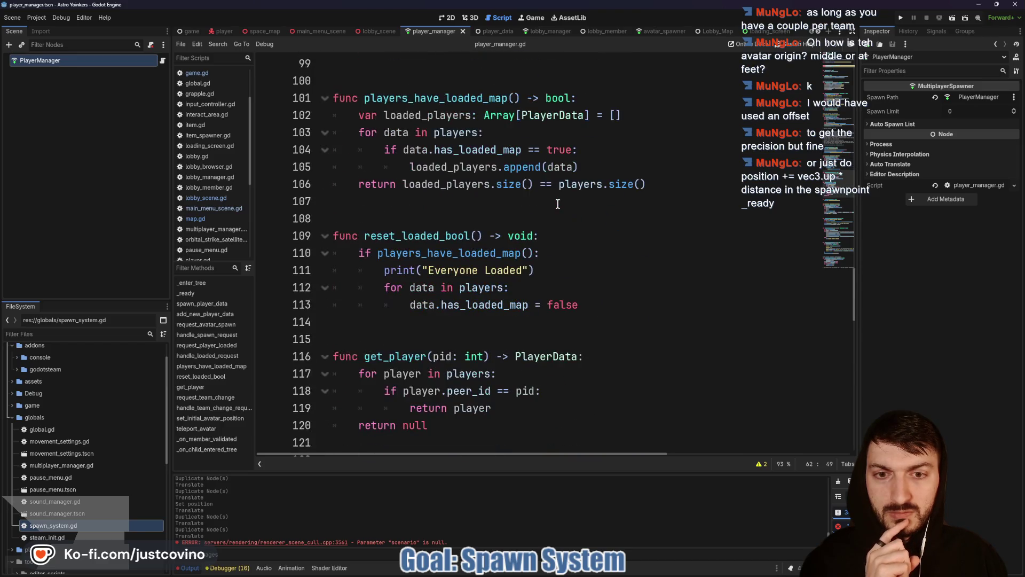
pyautogui.scroll(-1, 558, 203)
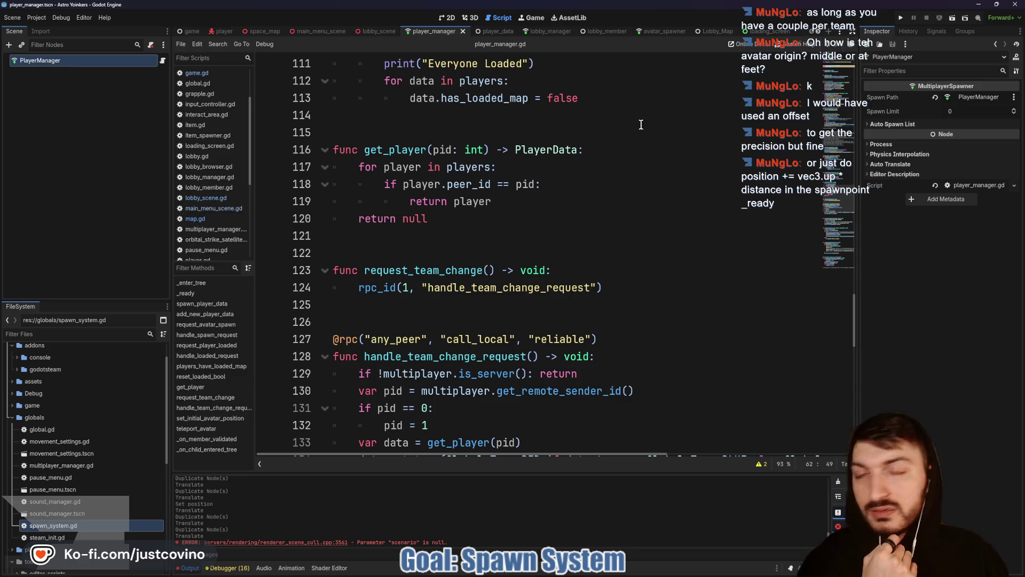
pyautogui.click(897, 17)
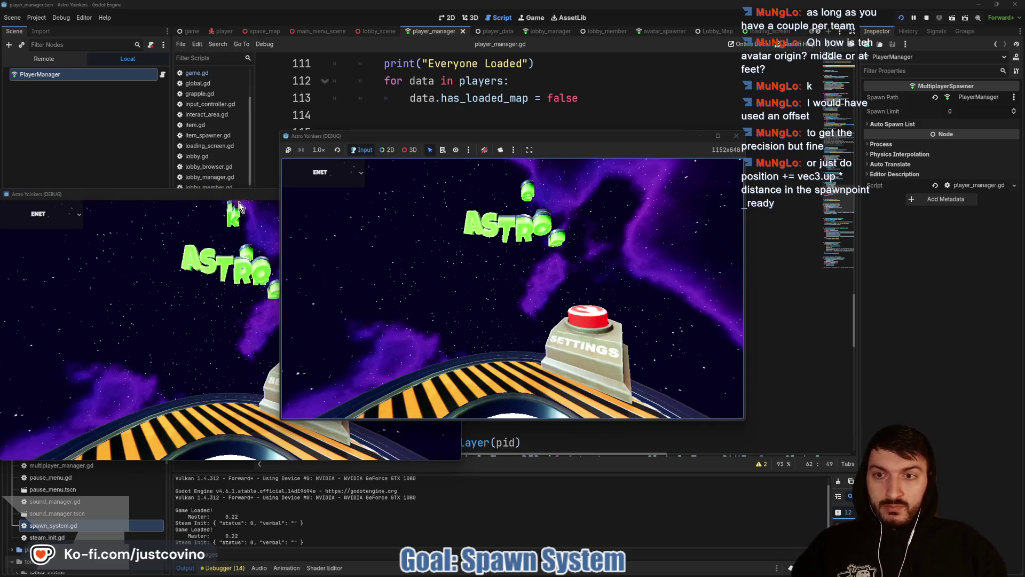
# Host a lobby in the first game window and join it from the second window.
pyautogui.moveTo(251, 195)
pyautogui.mouseDown()
pyautogui.moveTo(379, 195)
pyautogui.moveTo(556, 148)
pyautogui.moveTo(284, 153)
pyautogui.mouseUp()
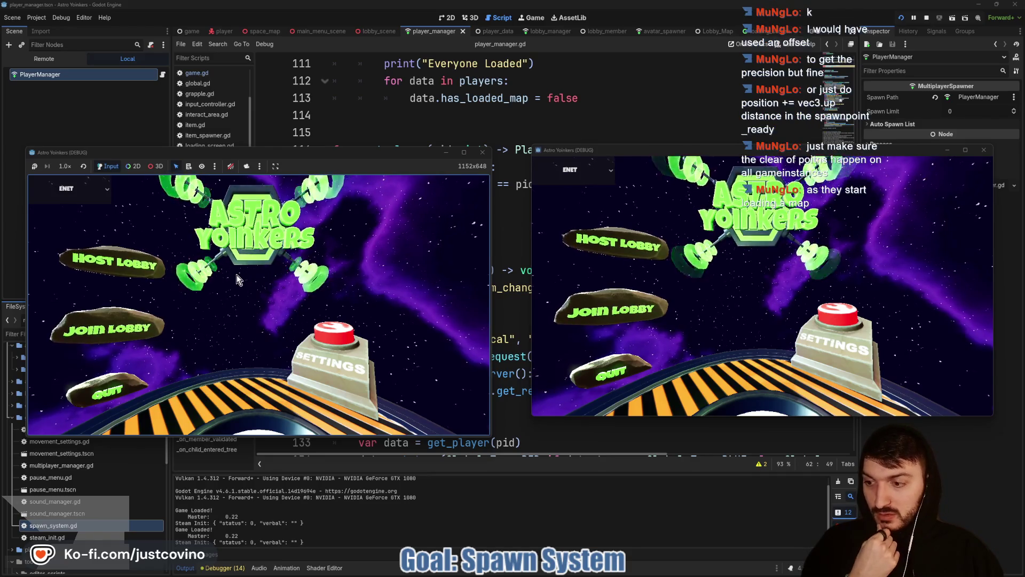
pyautogui.click(124, 272)
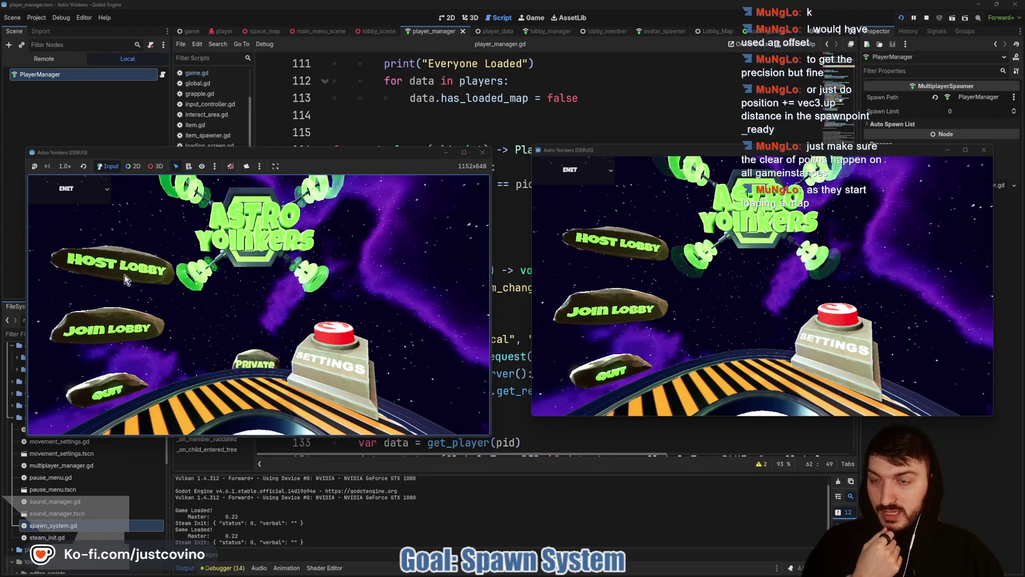
pyautogui.click(252, 272)
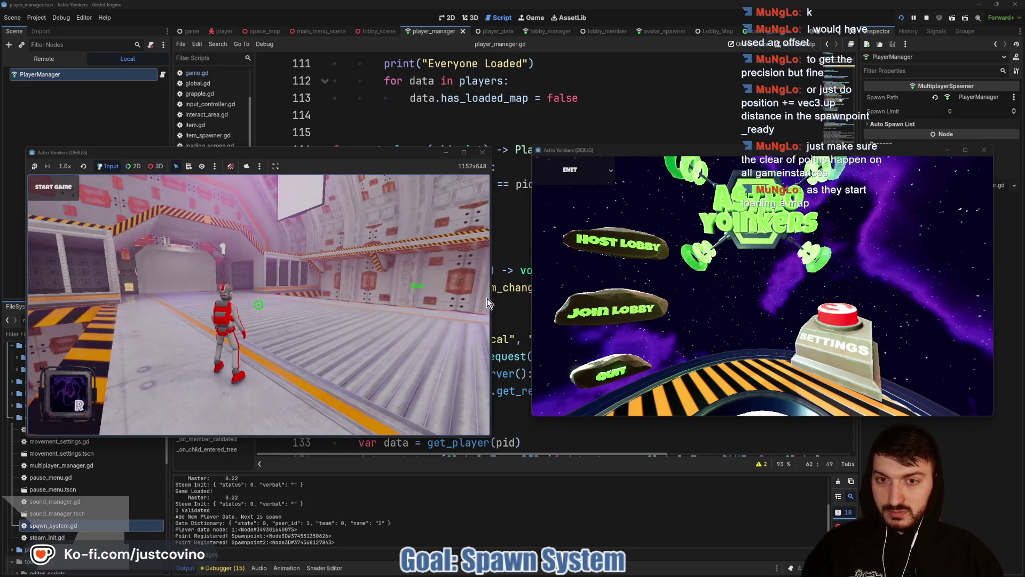
pyautogui.click(608, 309)
pyautogui.click(781, 207)
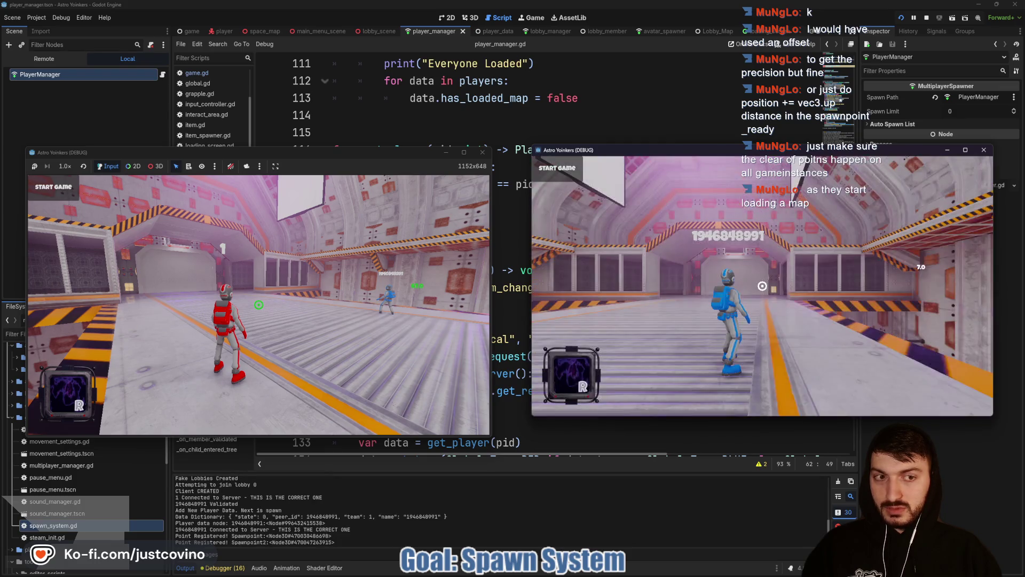
# Start the match from the host's game, then stop the run and show the Debugger.
pyautogui.click(251, 158)
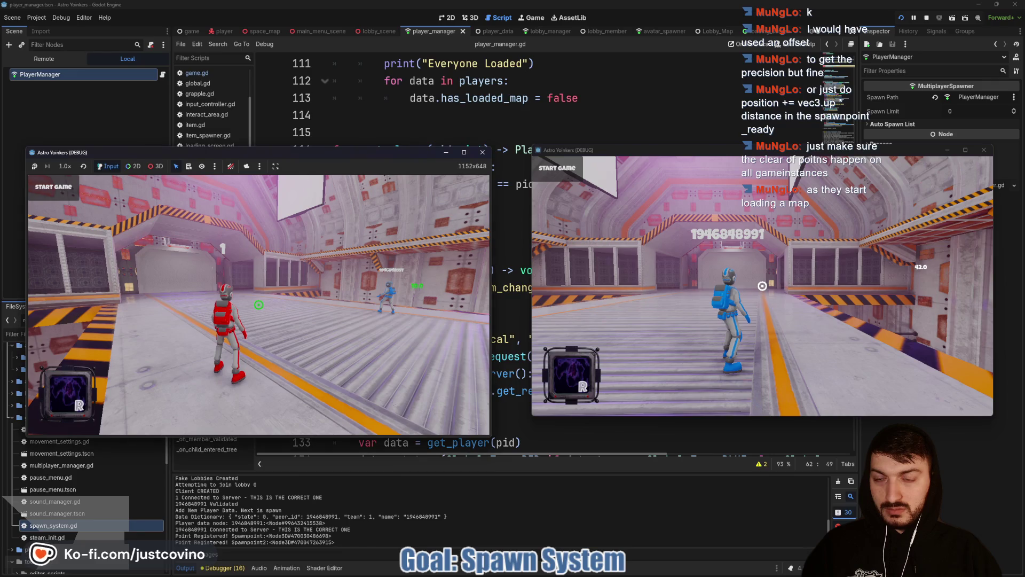
pyautogui.click(62, 192)
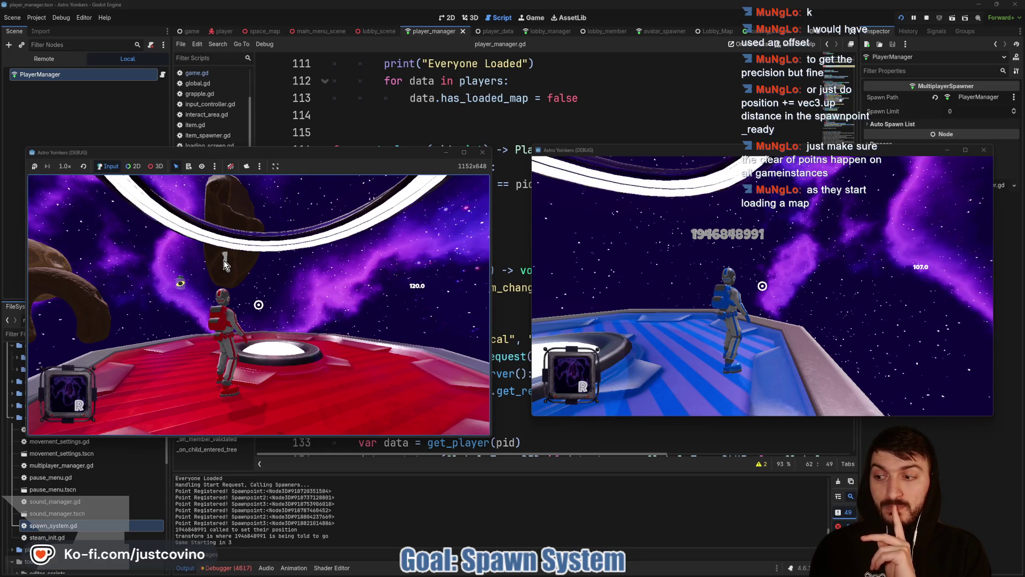
pyautogui.press('F8')
pyautogui.click(235, 567)
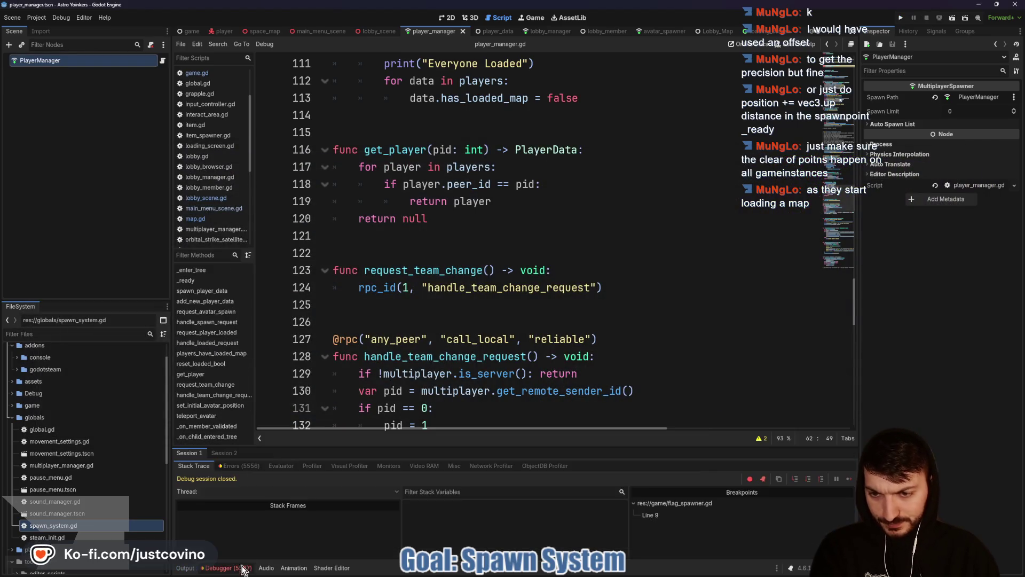
# Show the Debugger's Errors list enlarged and select the BlueSpawn:position not-found error.
pyautogui.click(242, 465)
pyautogui.moveTo(447, 447); pyautogui.dragTo(459, 130)
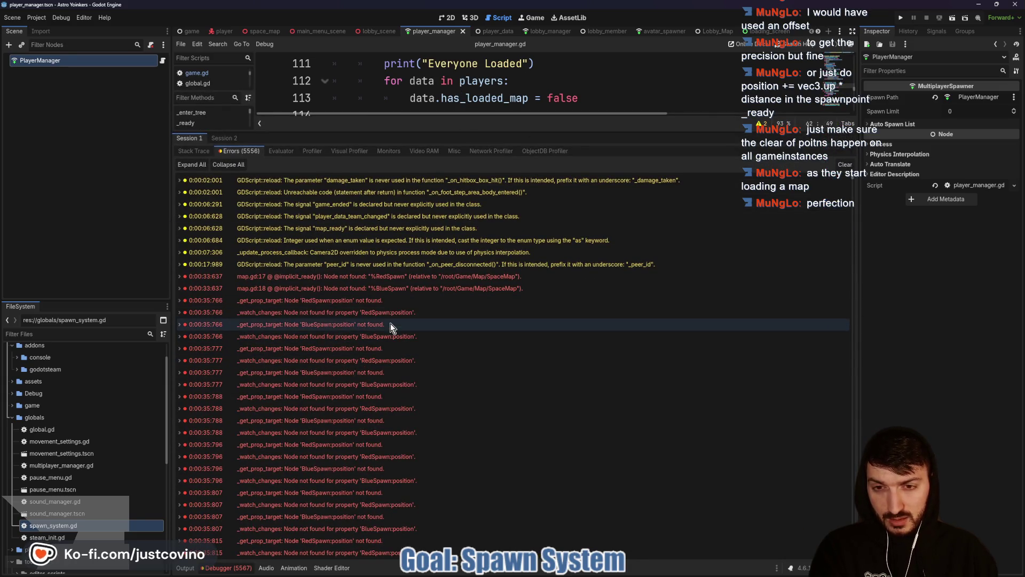
pyautogui.moveTo(391, 324)
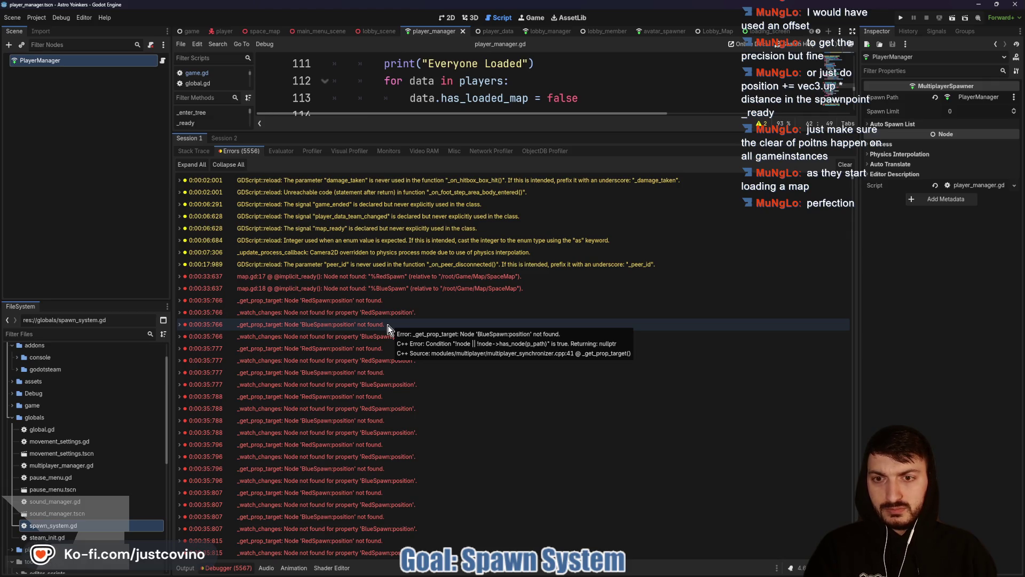
pyautogui.click(388, 326)
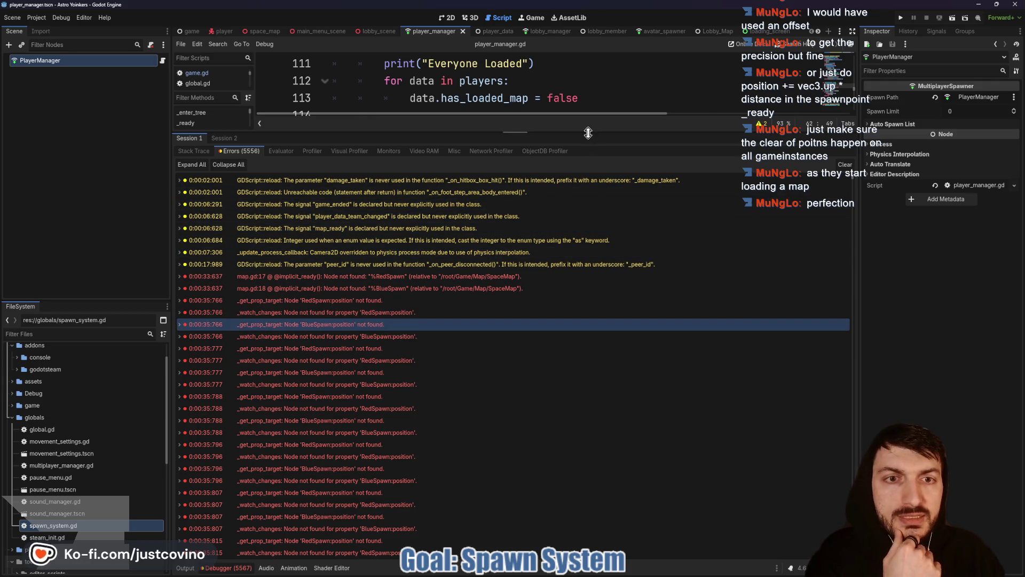
pyautogui.hotkey('shift', 'F12')
pyautogui.scroll(20, 548, 222)
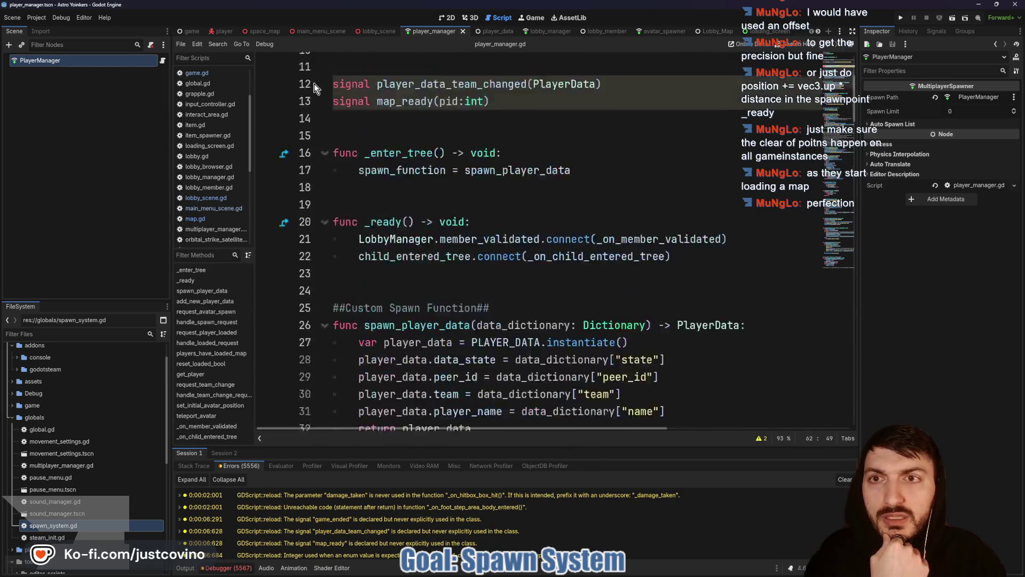
pyautogui.click(261, 31)
pyautogui.scroll(20, 501, 270)
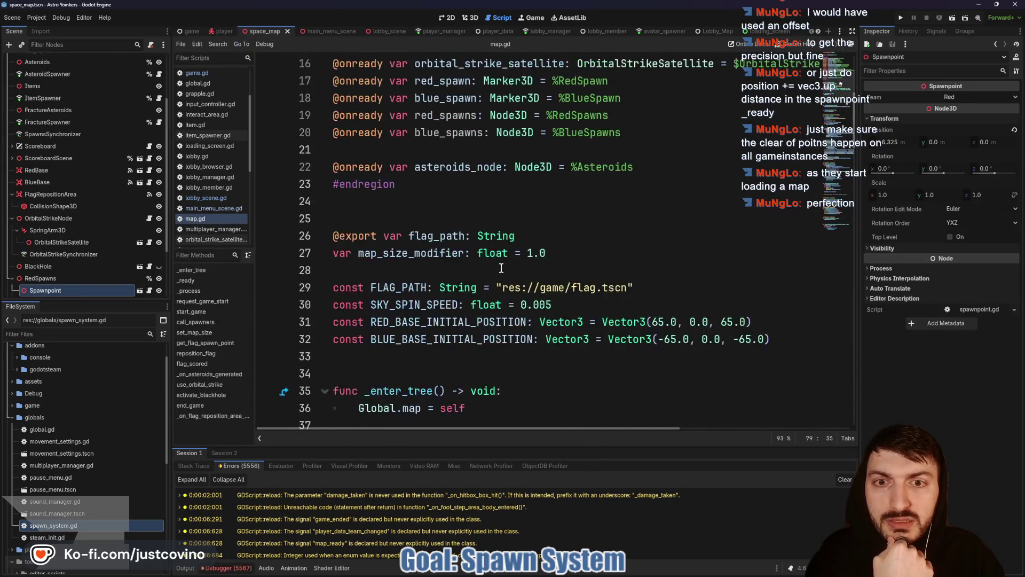
pyautogui.scroll(-2, 558, 361)
pyautogui.moveTo(621, 253); pyautogui.dragTo(302, 235)
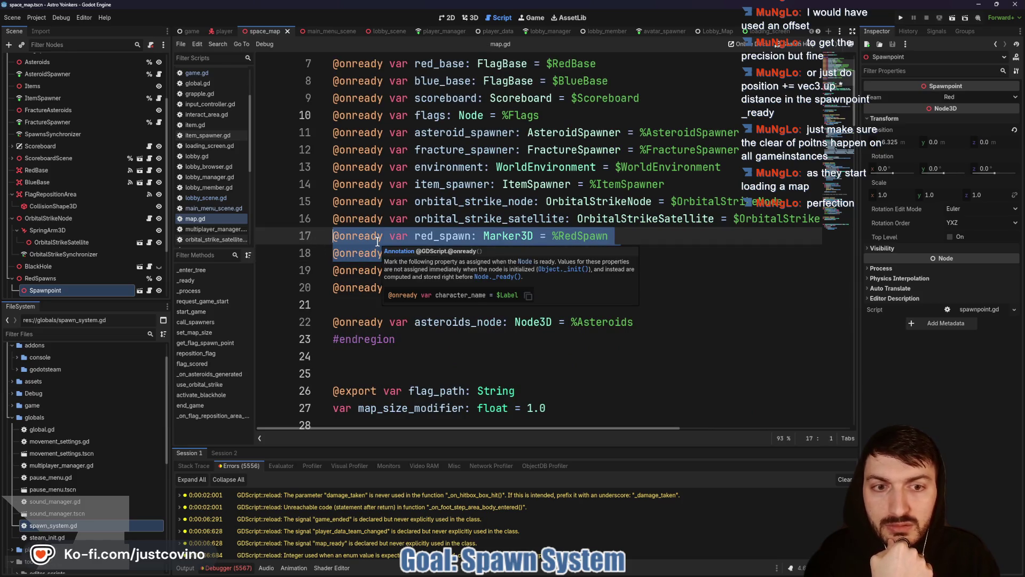
pyautogui.press('BackSpace')
pyautogui.press('BackSpace')
pyautogui.hscroll(-5, 481, 288)
pyautogui.click(372, 270)
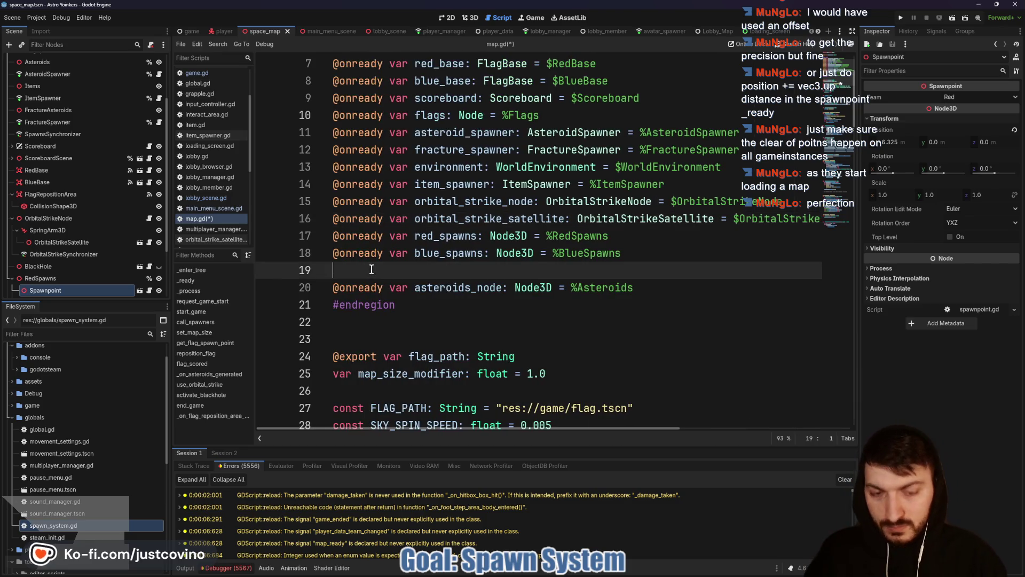
pyautogui.press('BackSpace')
pyautogui.hotkey('ctrl', 's')
# Clear the debugger errors, remove the extra blank line before _process, and run the project.
pyautogui.scroll(-6, 515, 304)
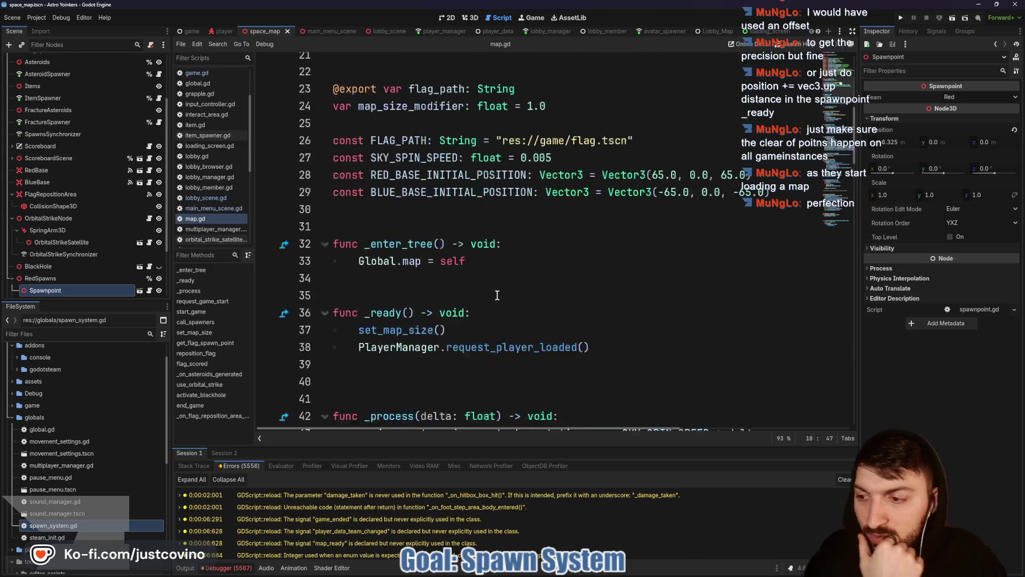
pyautogui.moveTo(484, 447); pyautogui.dragTo(480, 130)
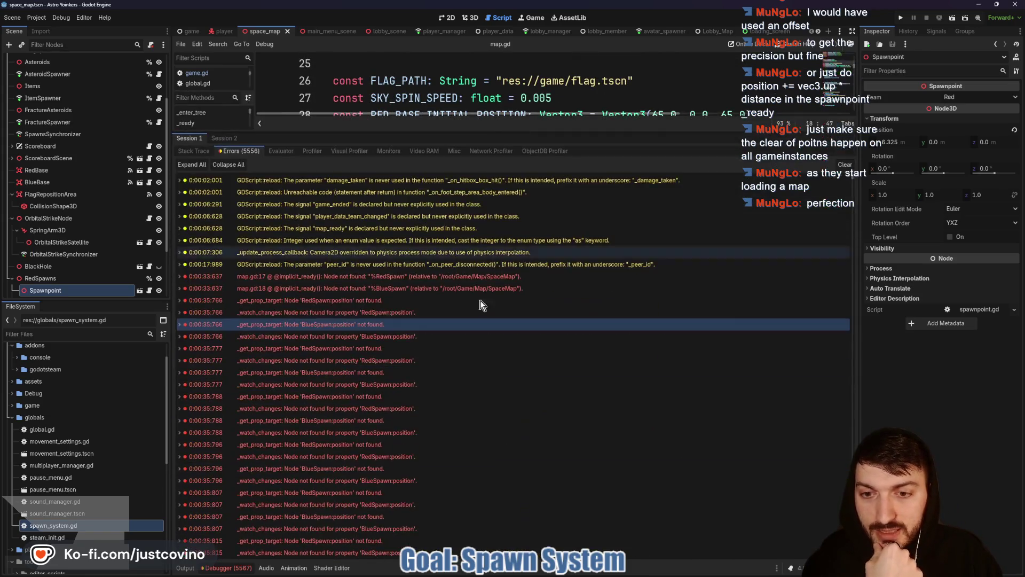
pyautogui.scroll(-5, 423, 451)
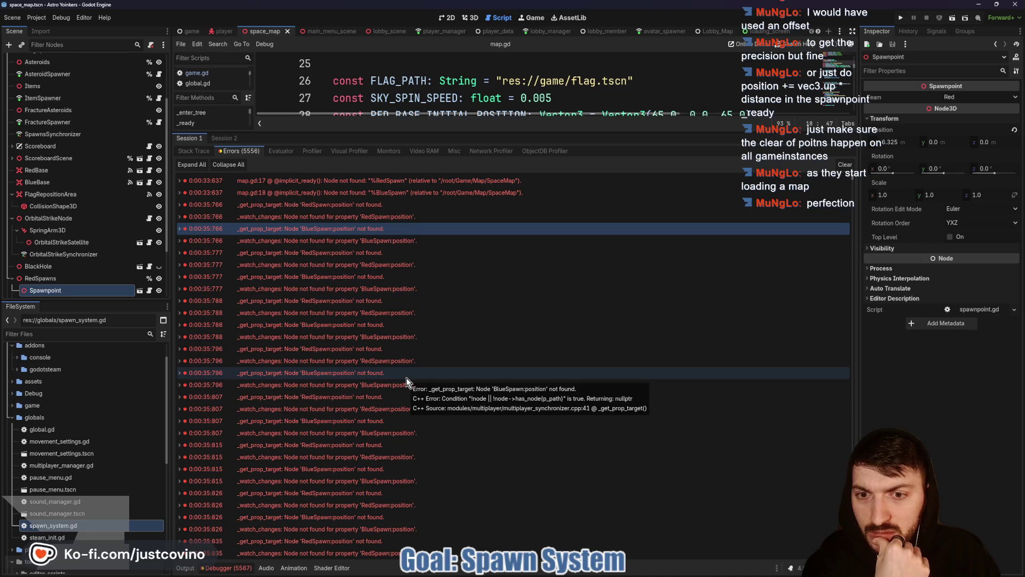
pyautogui.scroll(-8, 406, 376)
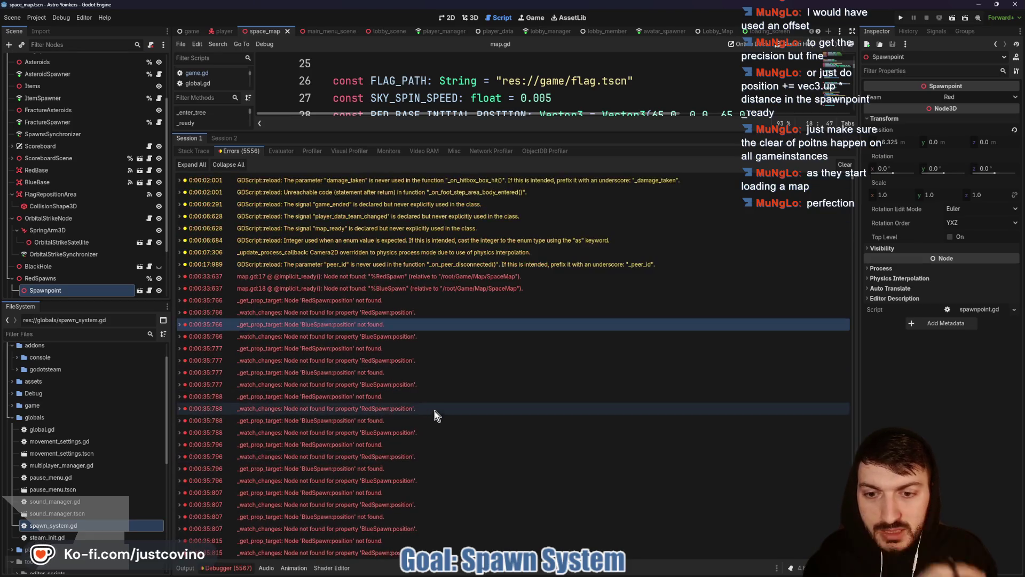
pyautogui.click(845, 164)
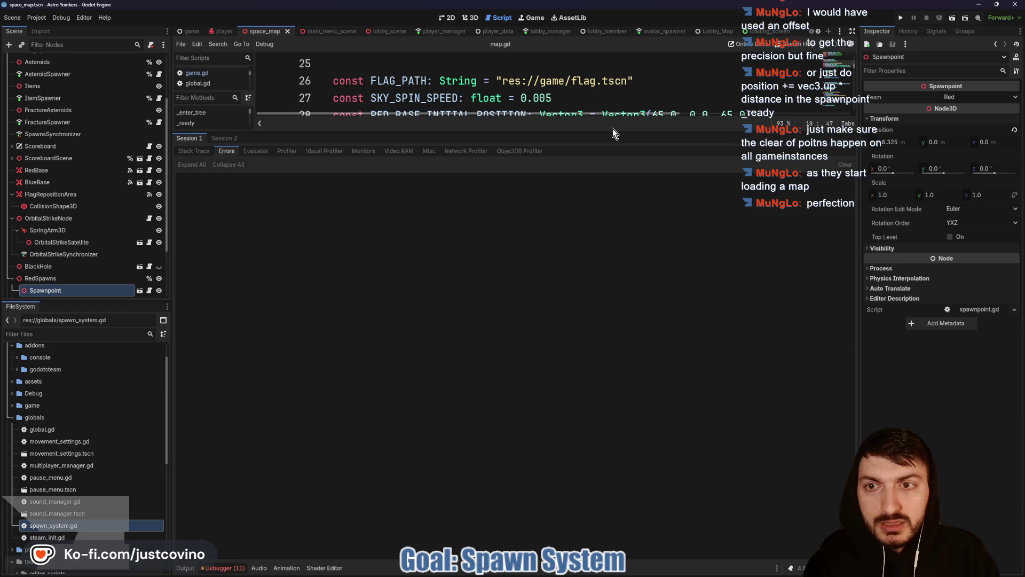
pyautogui.moveTo(613, 130)
pyautogui.mouseDown()
pyautogui.moveTo(587, 197)
pyautogui.moveTo(571, 504)
pyautogui.mouseUp()
pyautogui.click(468, 335)
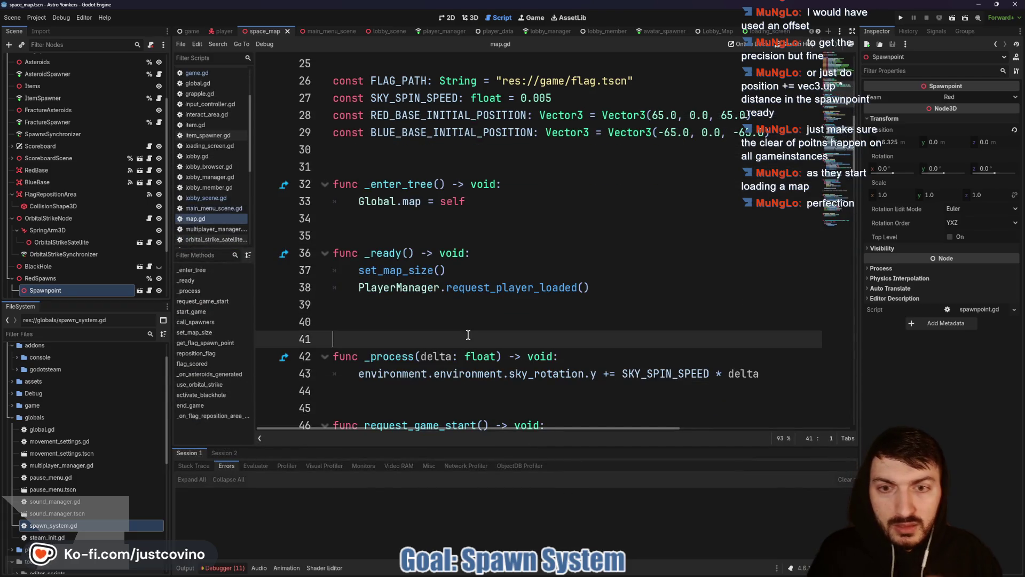
pyautogui.press('BackSpace')
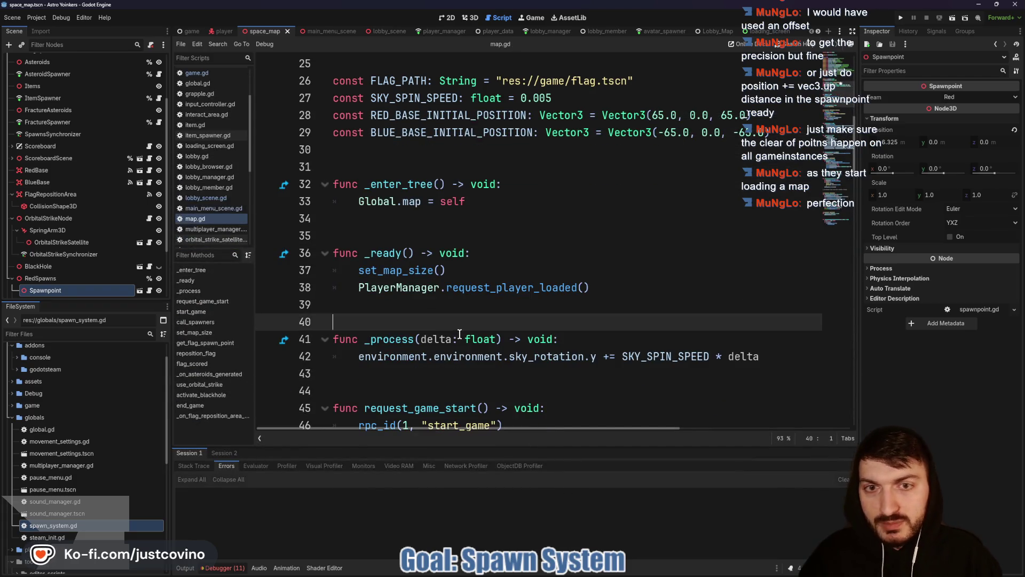
pyautogui.press('F5')
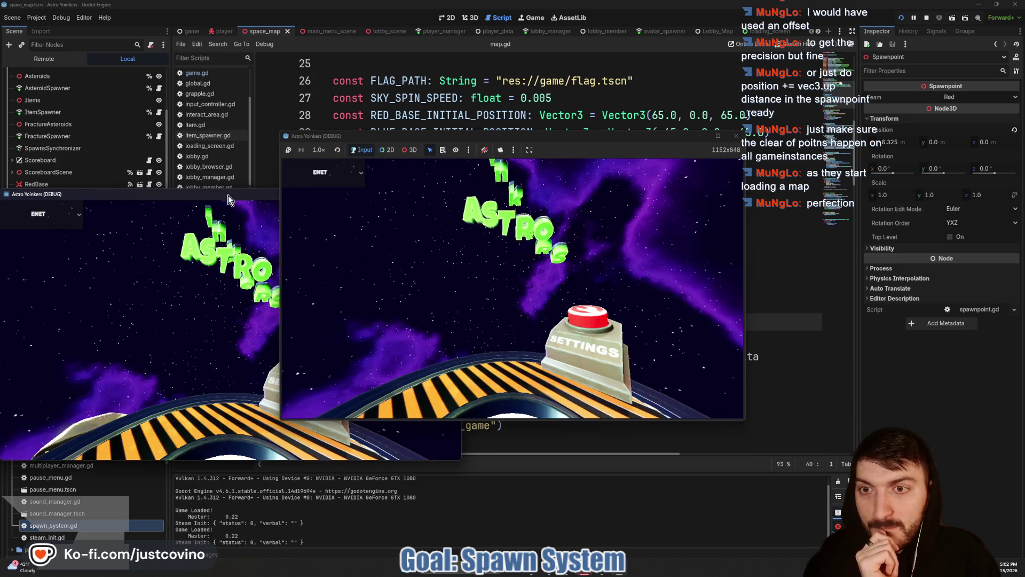
# Host a private lobby in the left game, join Fake Lobby 94 from the right, and start the match.
pyautogui.moveTo(229, 196); pyautogui.dragTo(775, 156)
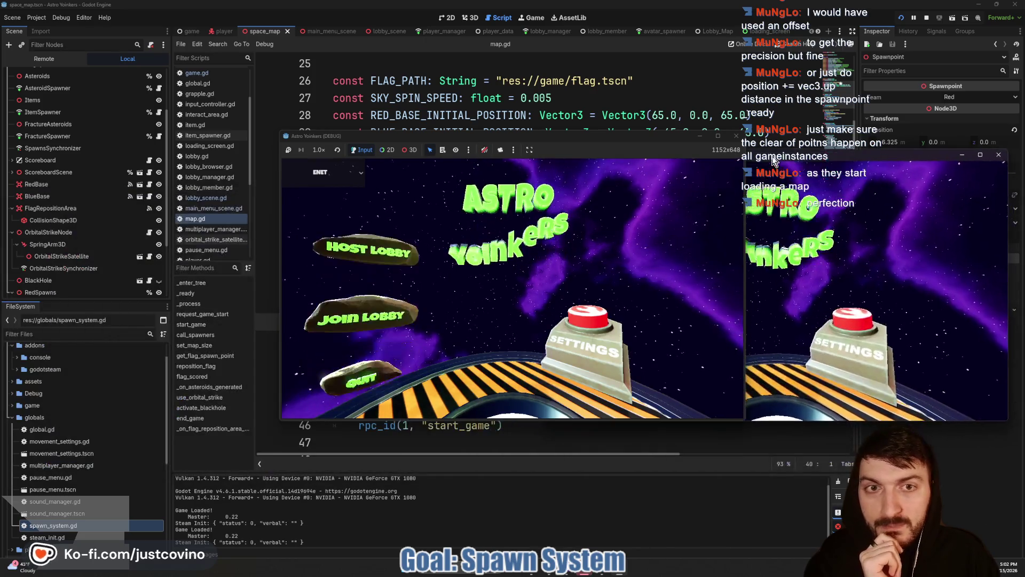
pyautogui.moveTo(633, 136); pyautogui.dragTo(398, 143)
pyautogui.click(128, 246)
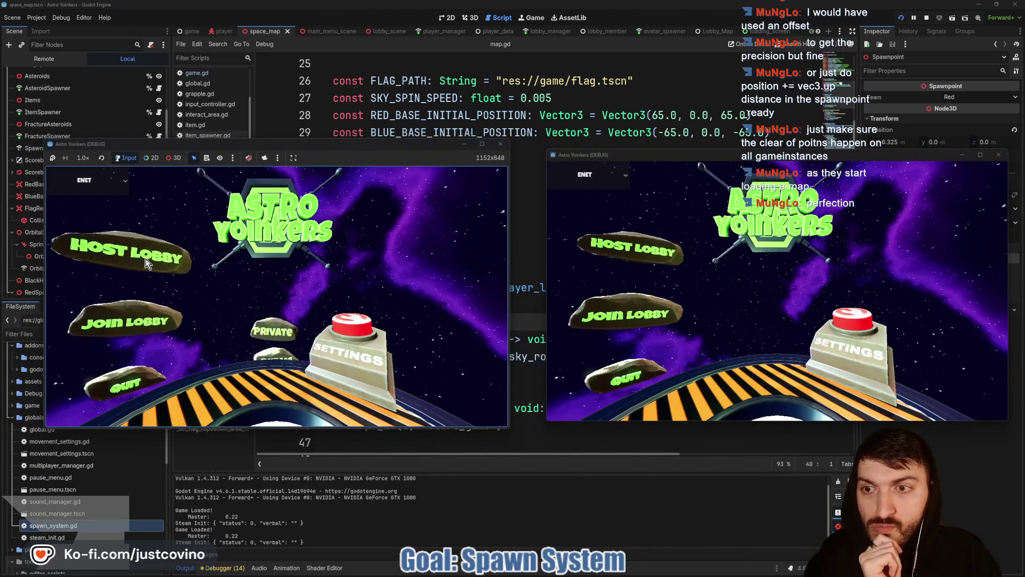
pyautogui.click(270, 252)
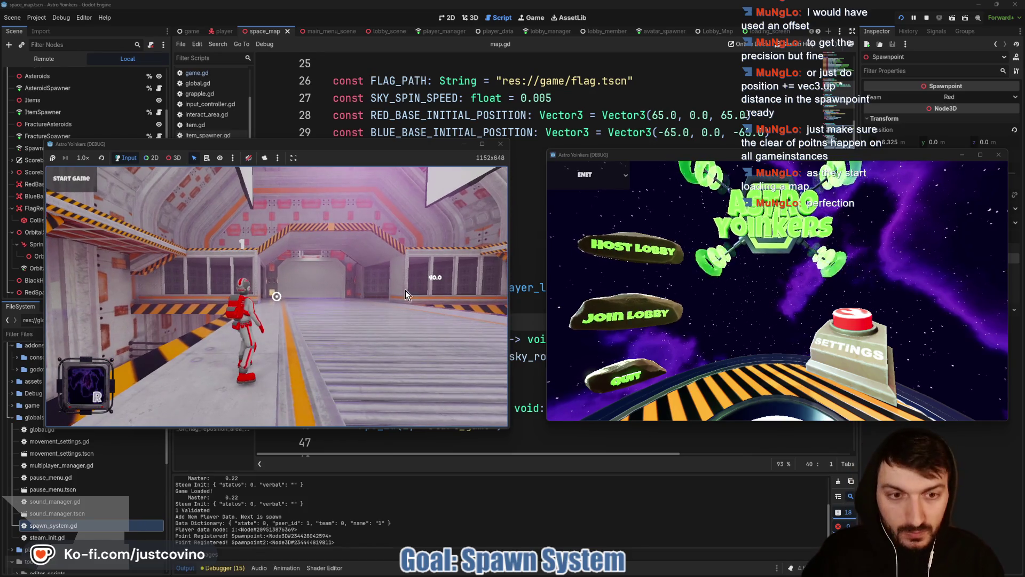
pyautogui.click(625, 315)
pyautogui.click(791, 217)
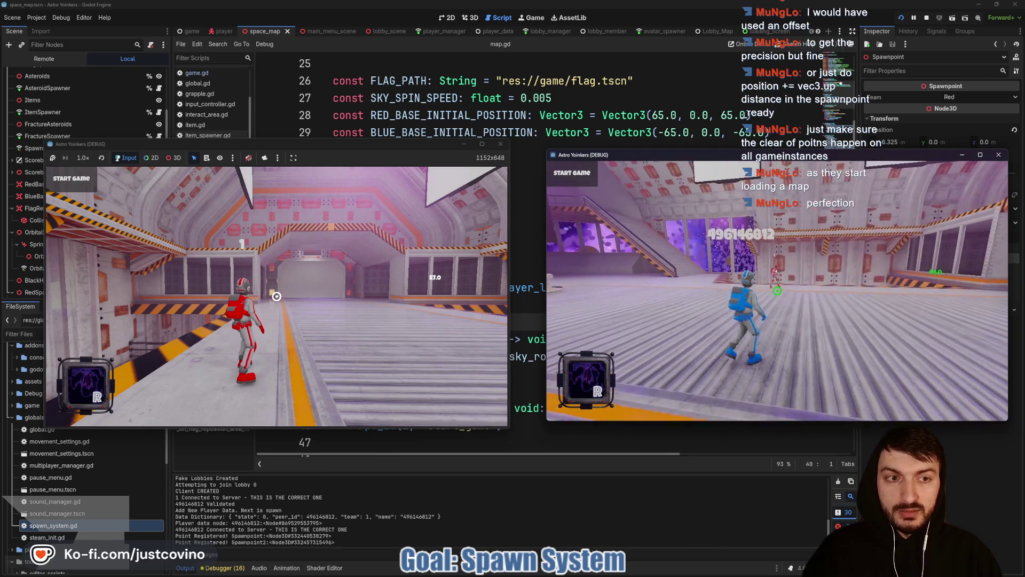
pyautogui.click(344, 159)
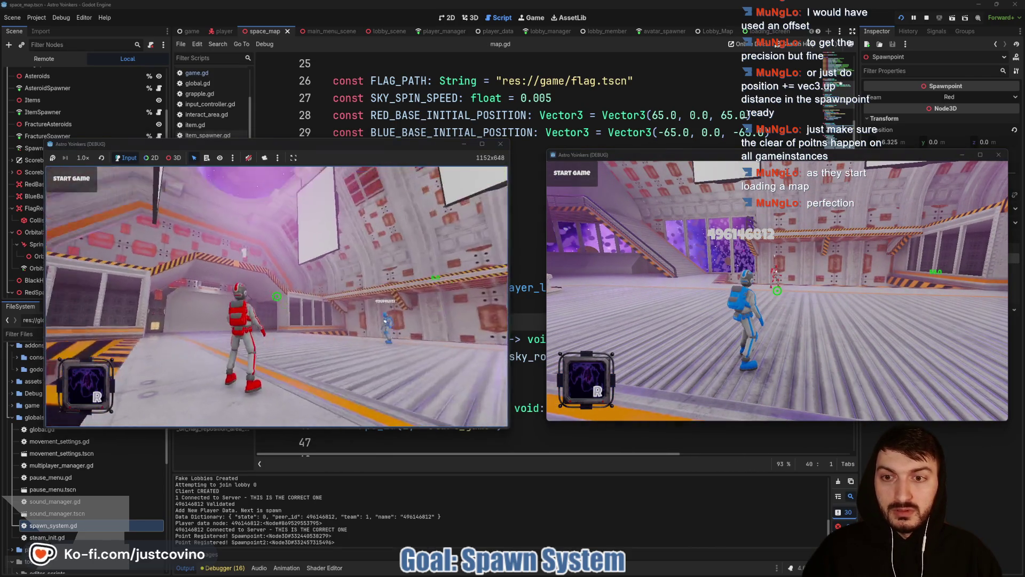
pyautogui.press('Escape')
pyautogui.click(75, 184)
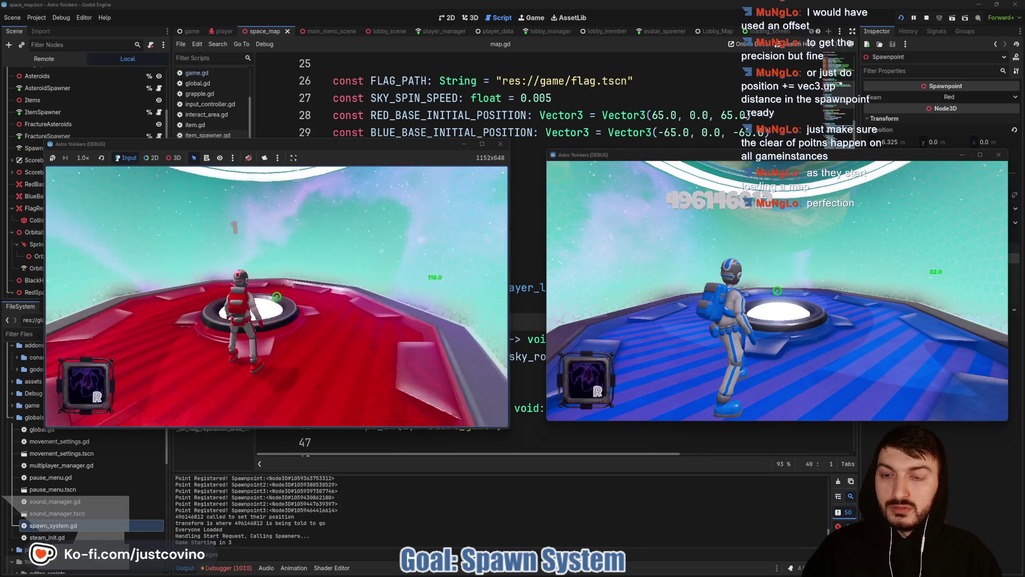
# Jump off the red spawn platform, grapple across asteroids to the blue platform, then stop the game.
pyautogui.press('space')
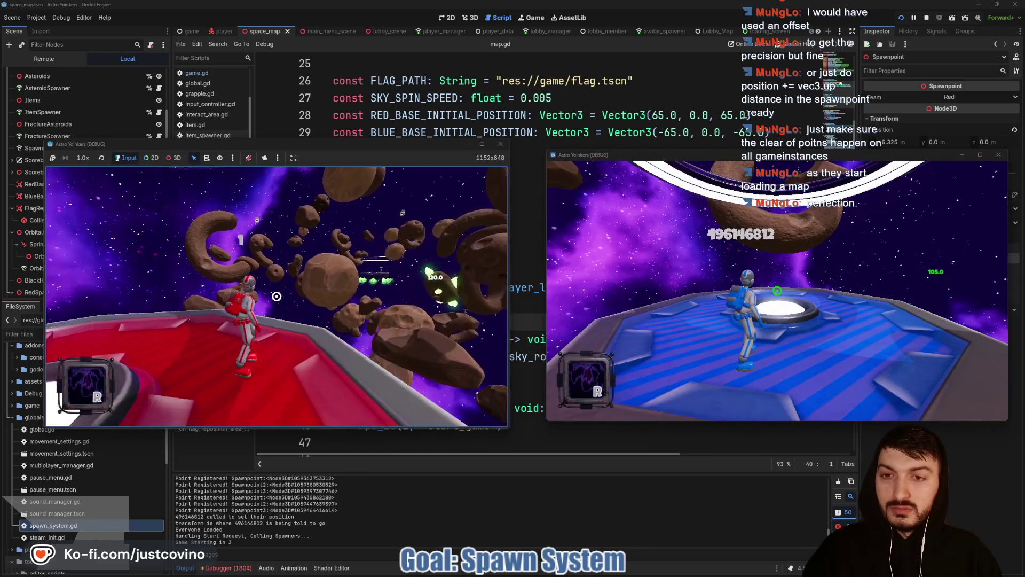
pyautogui.click(276, 296)
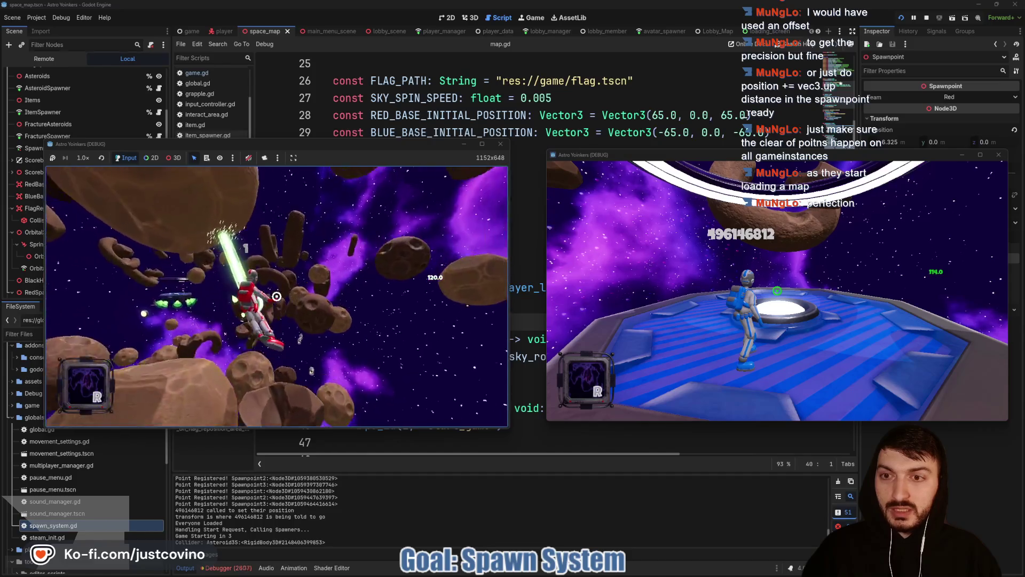
pyautogui.click(276, 296)
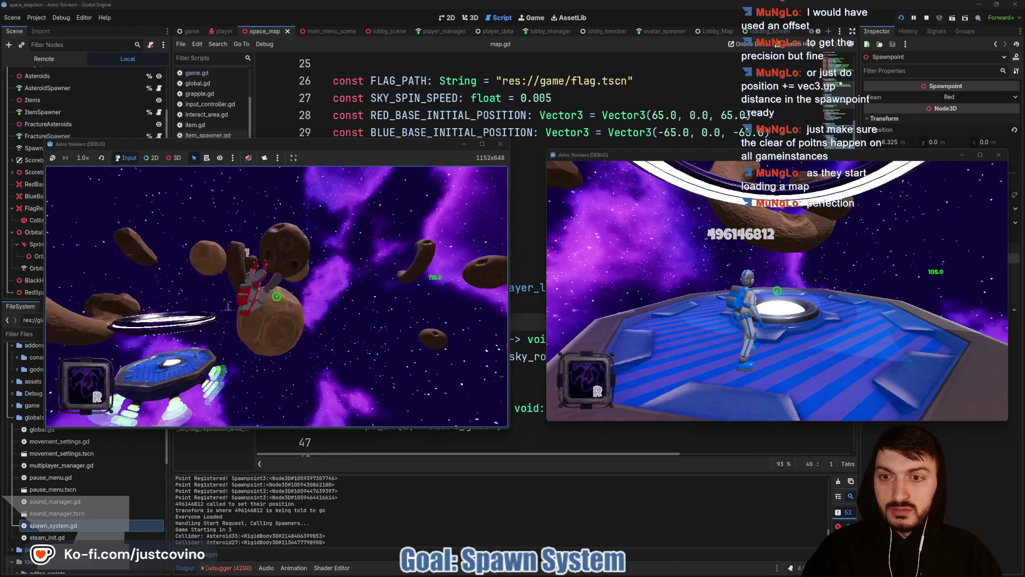
pyautogui.click(277, 296)
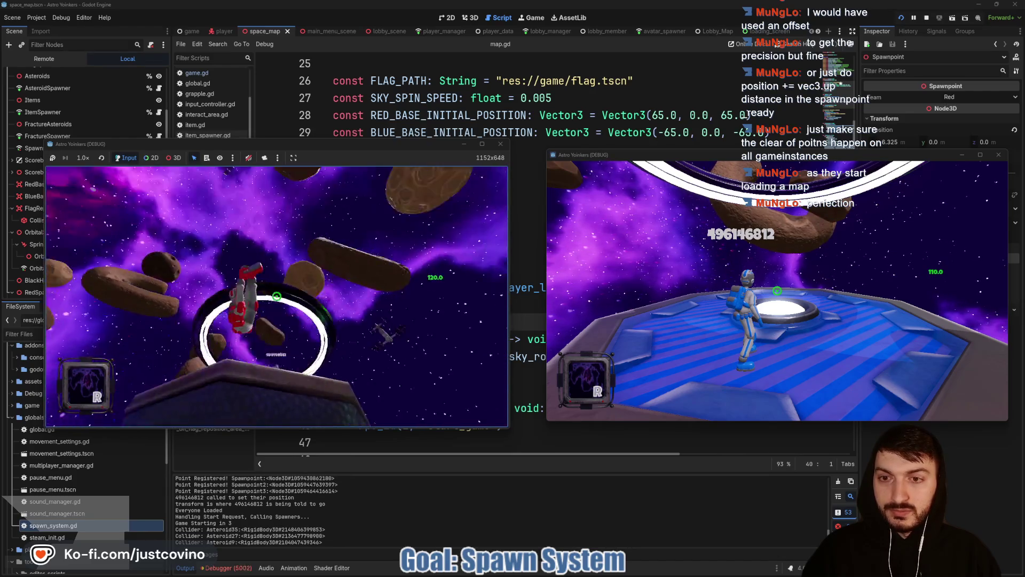
pyautogui.click(276, 297)
pyautogui.click(277, 296)
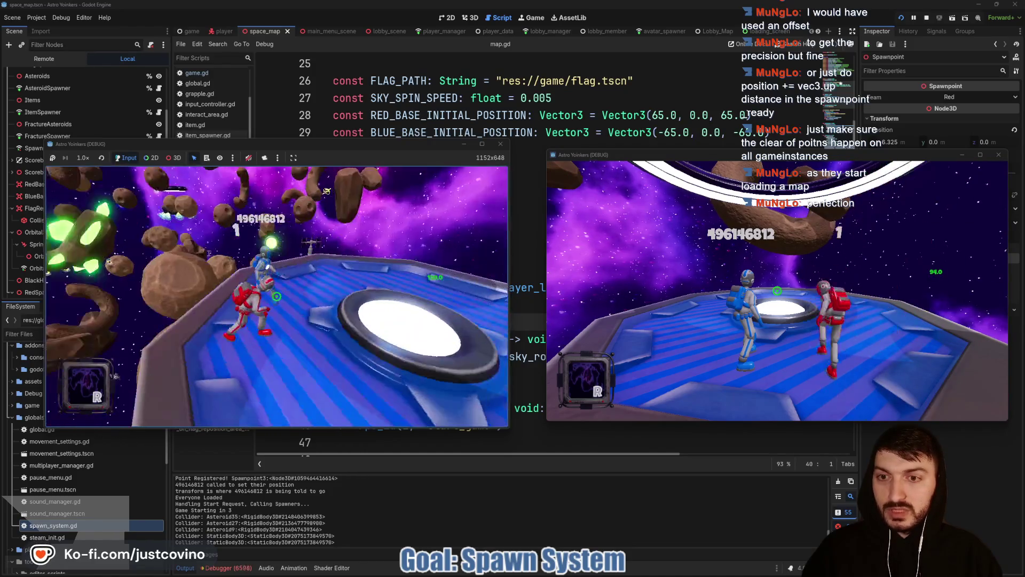
pyautogui.press('F8')
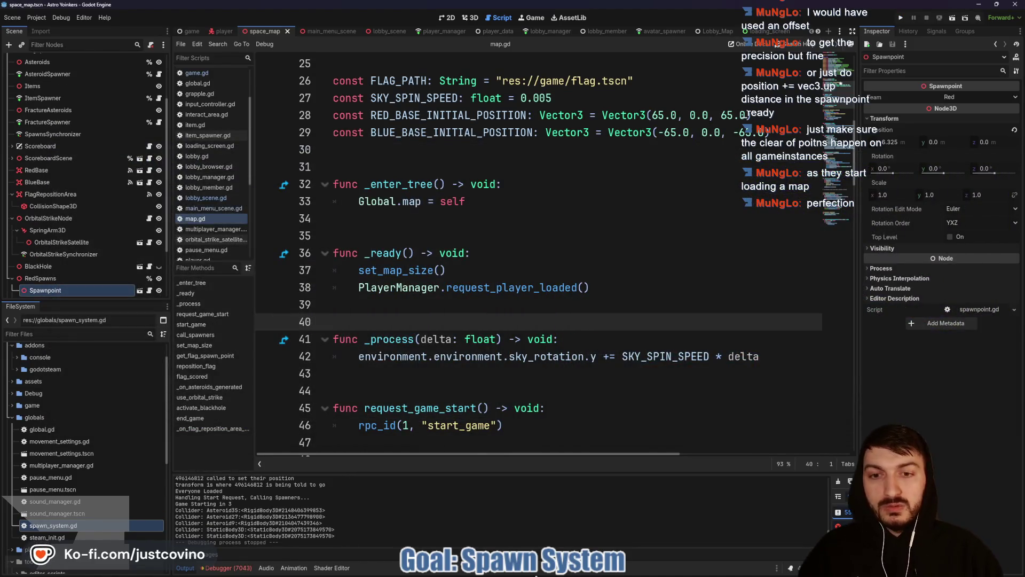
# Commit the 18 changed files as 'SpawnSystem + Spawnpoints', pull from origin, and push to origin.
pyautogui.click(535, 575)
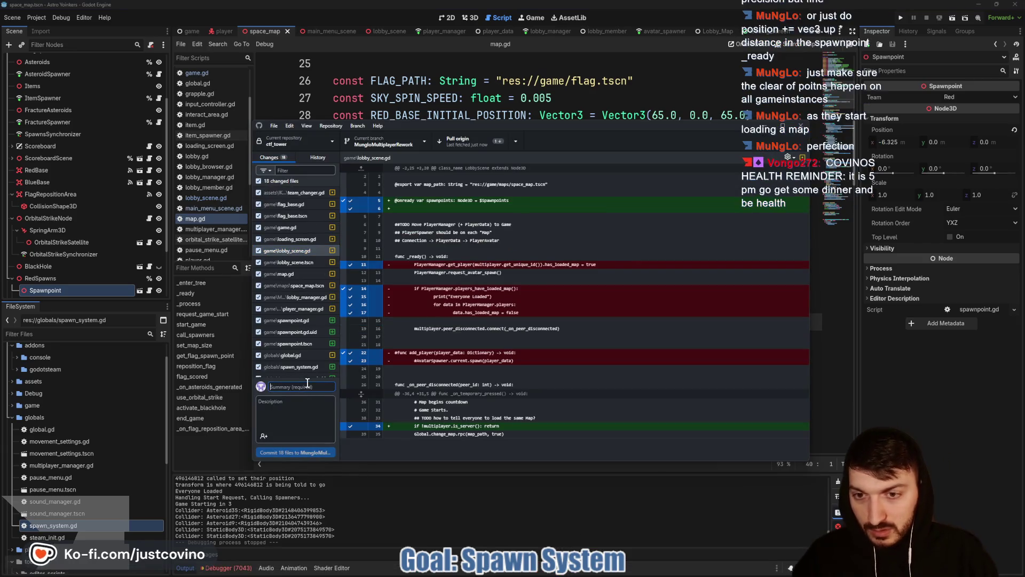
pyautogui.write('stem + Spawnpoints')
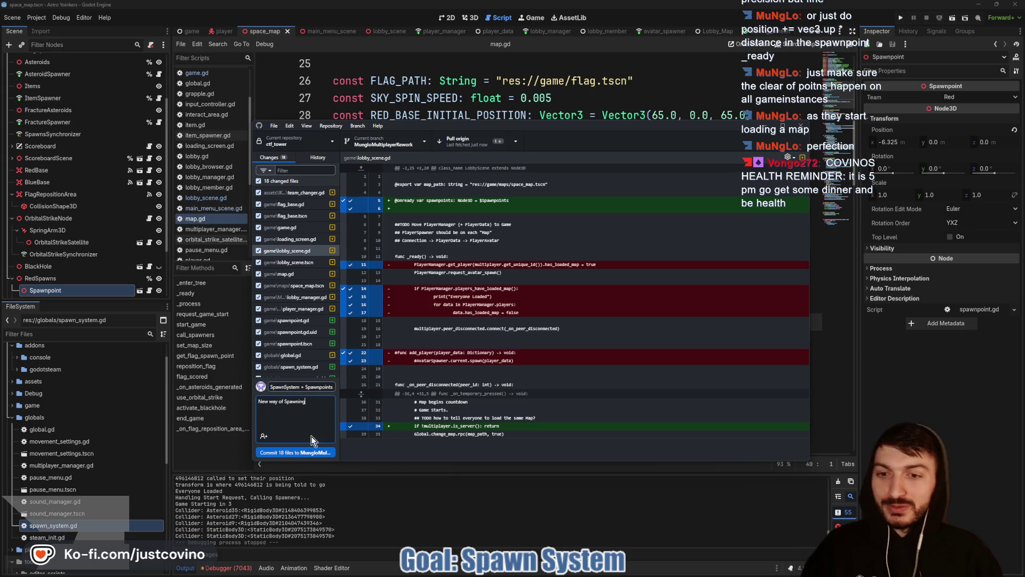
pyautogui.click(316, 451)
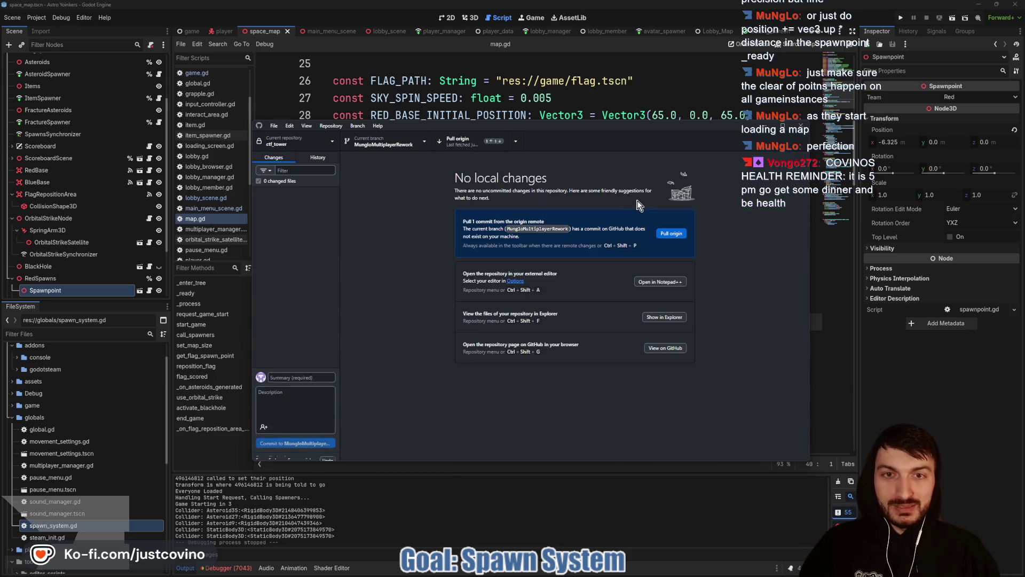
pyautogui.click(671, 233)
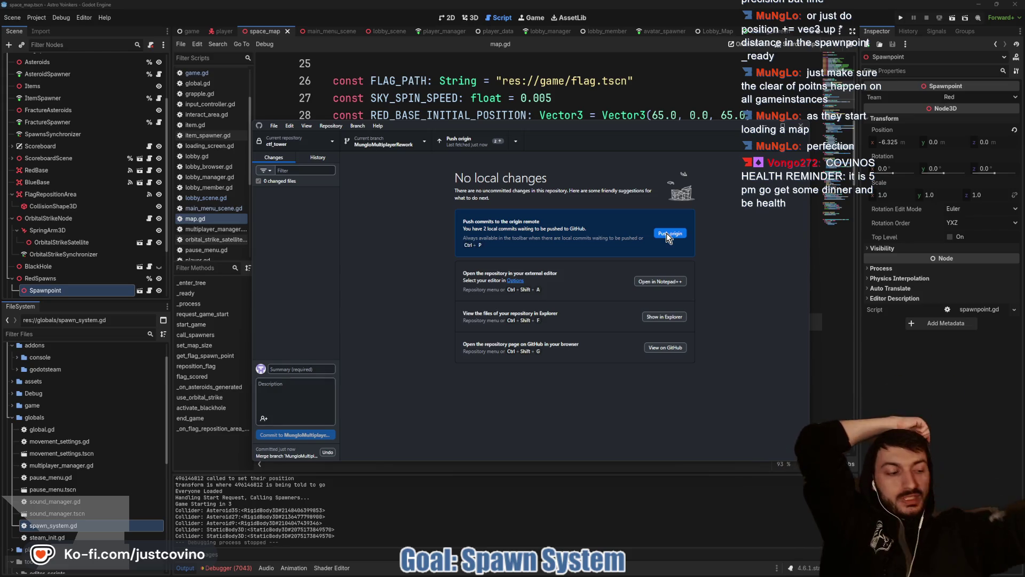
pyautogui.click(667, 233)
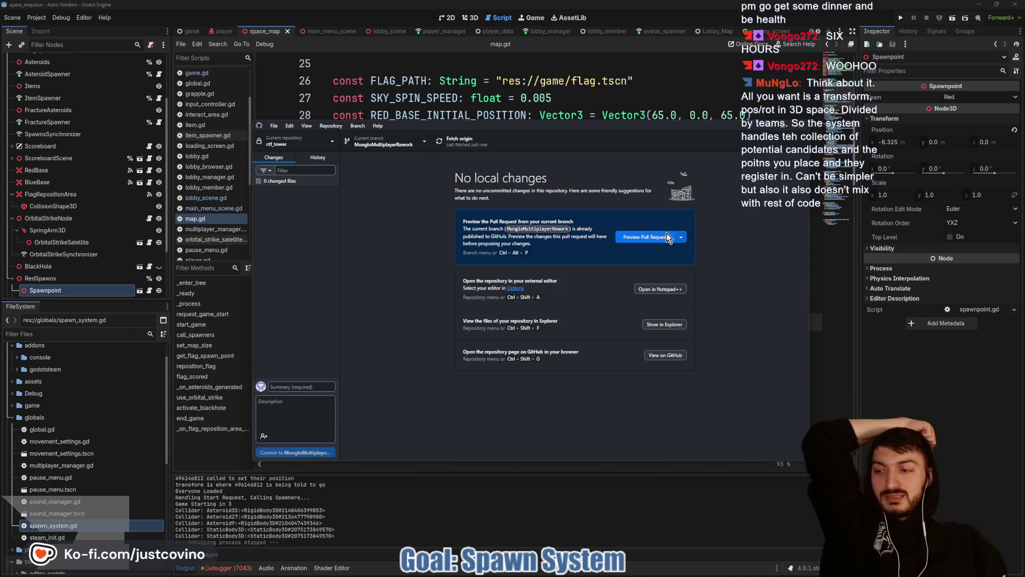
pyautogui.click(671, 91)
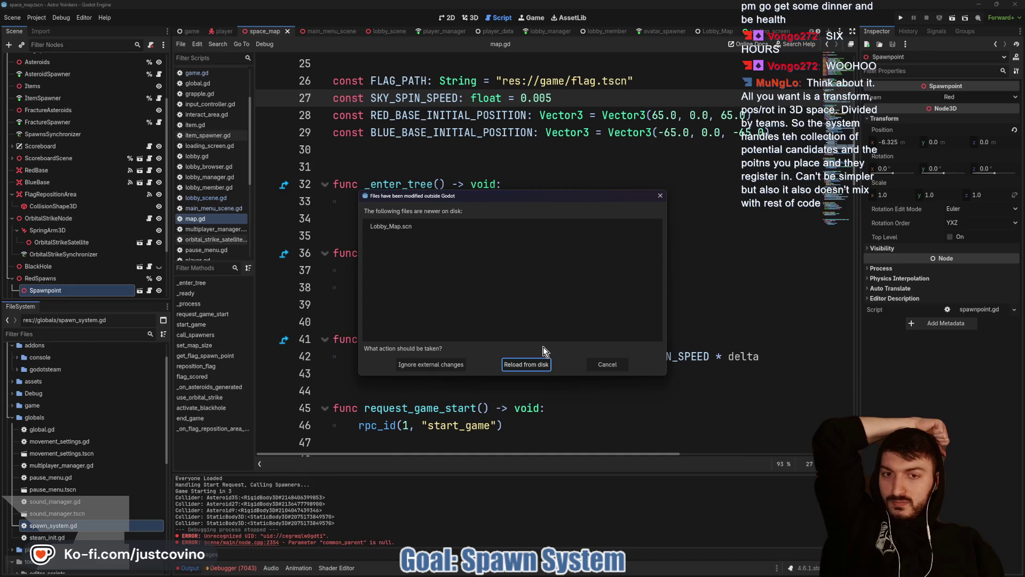
pyautogui.click(539, 367)
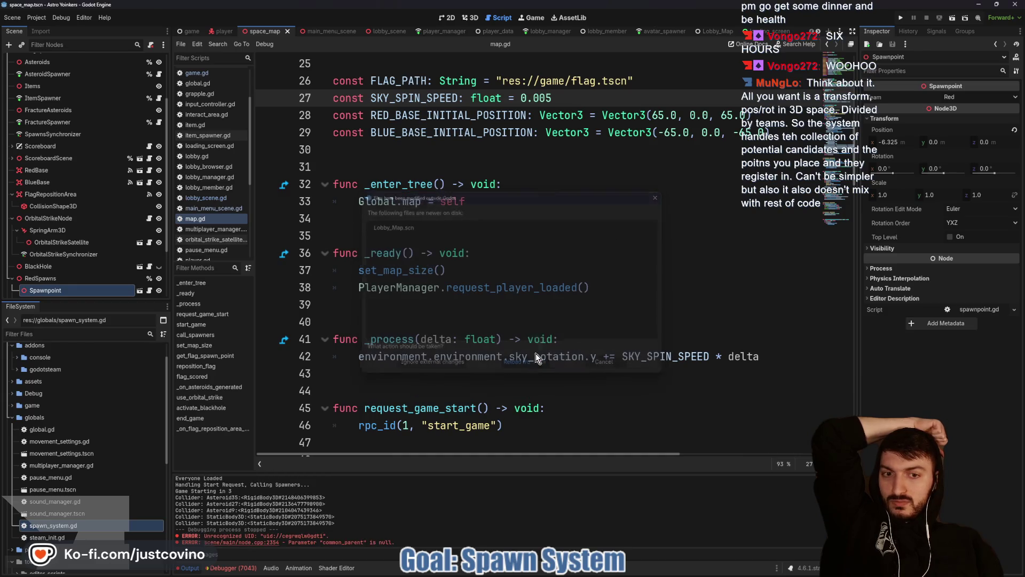
pyautogui.click(542, 253)
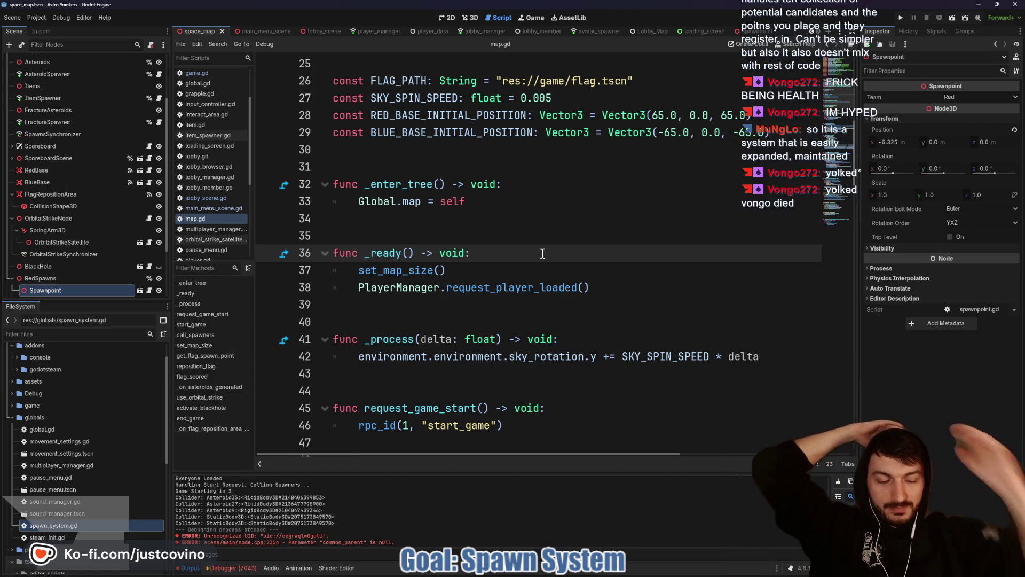
pyautogui.click(227, 568)
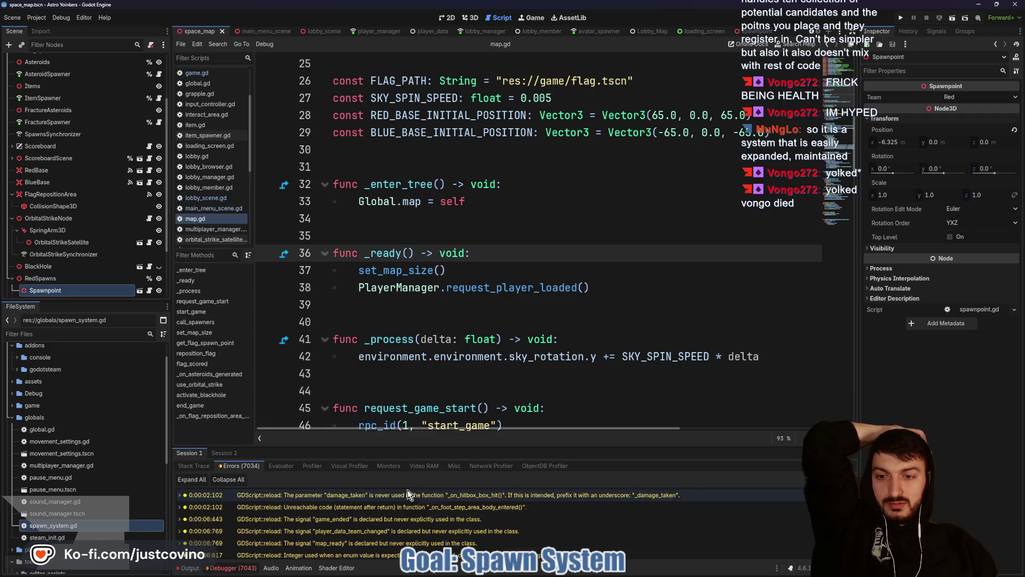
pyautogui.click(219, 453)
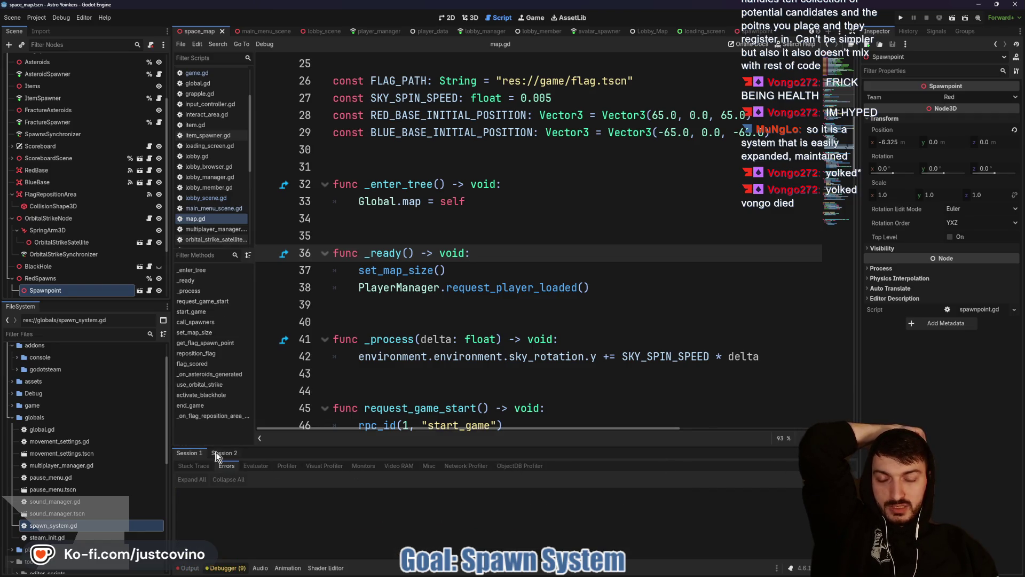
pyautogui.click(191, 568)
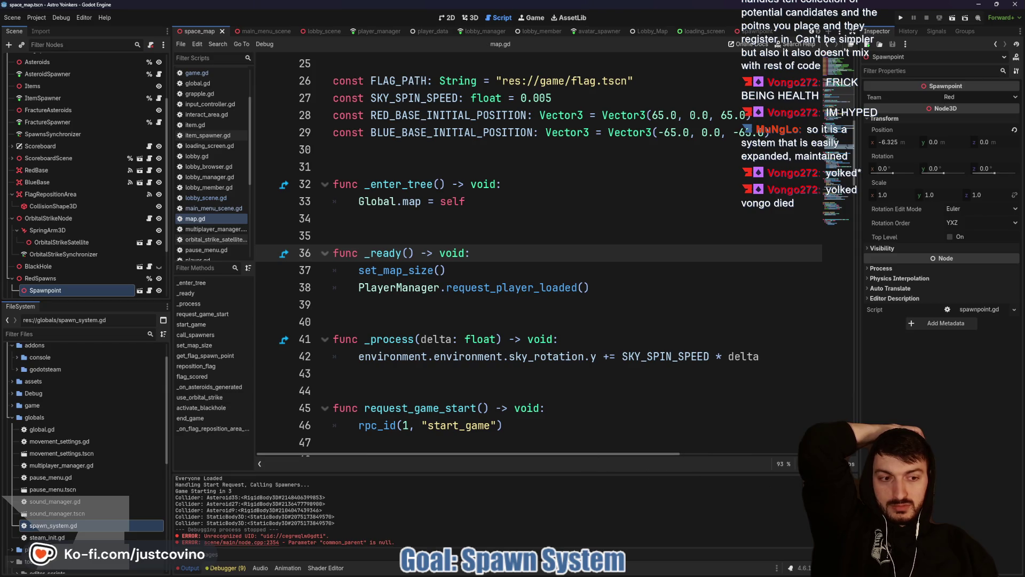
pyautogui.click(451, 235)
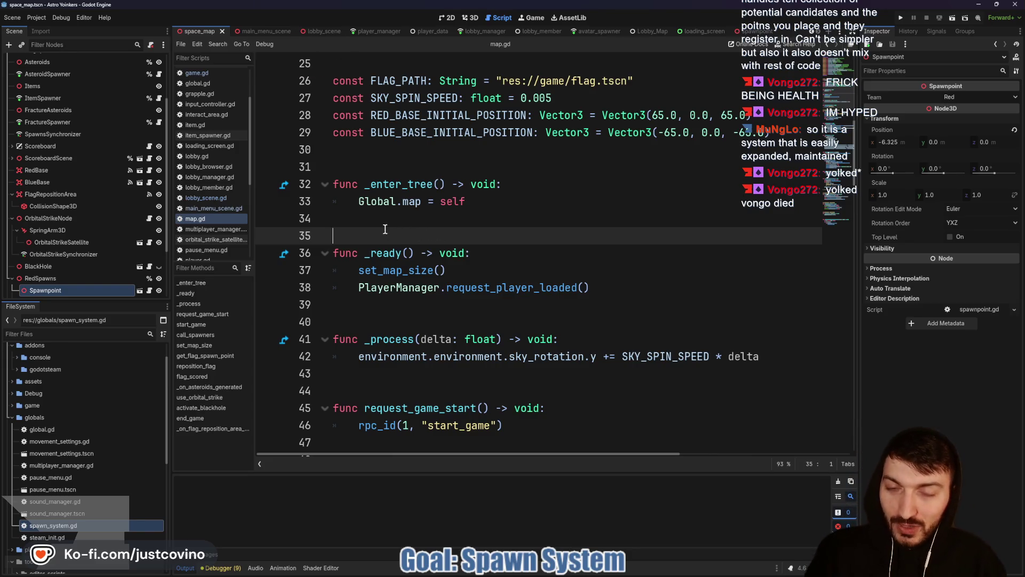
pyautogui.moveTo(297, 205)
pyautogui.mouseDown()
pyautogui.moveTo(343, 238)
pyautogui.moveTo(344, 328)
pyautogui.mouseUp()
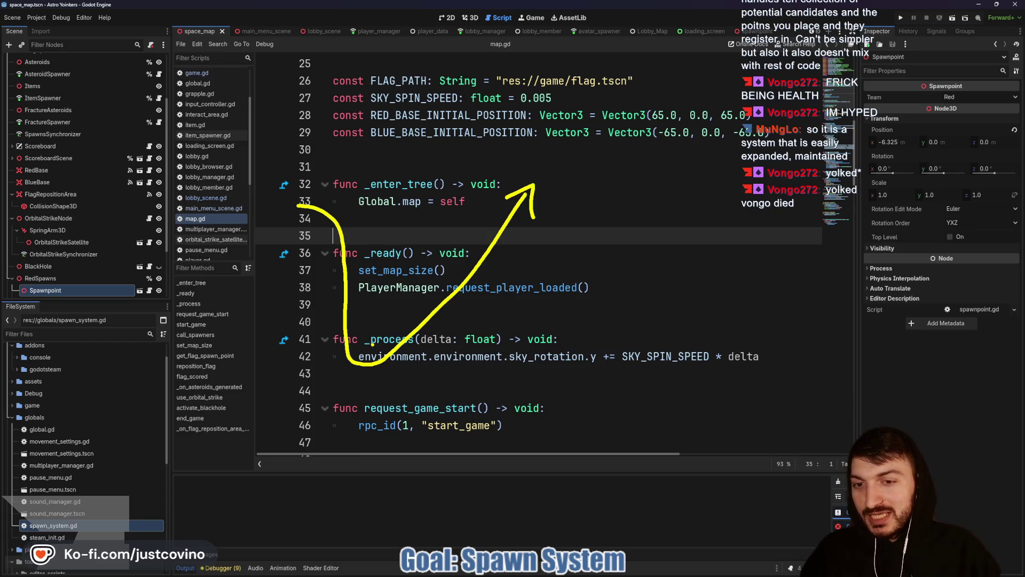
pyautogui.moveTo(402, 128); pyautogui.dragTo(645, 171)
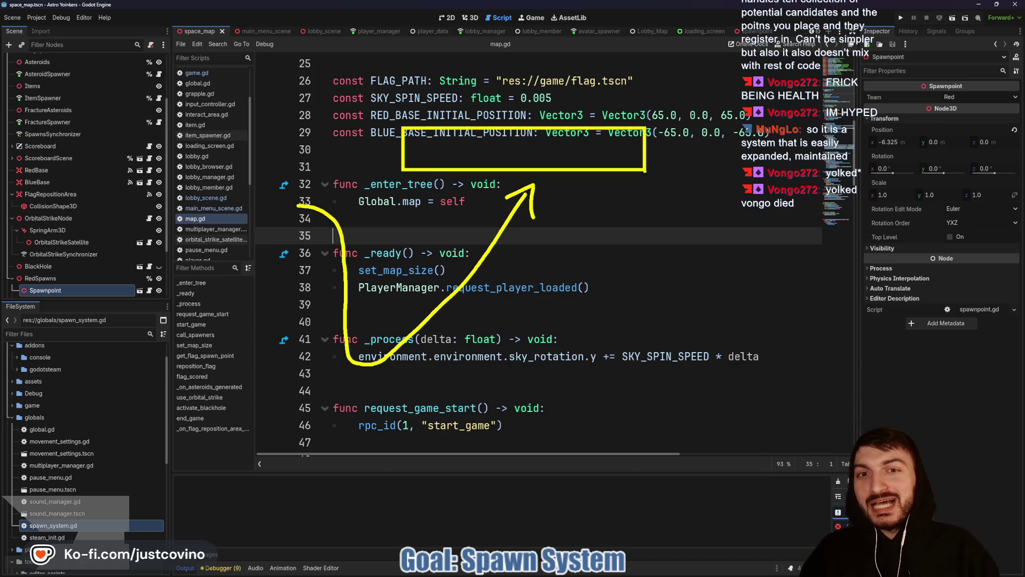
pyautogui.click(326, 29)
# View the lobby scene in 3D and fly the freelook camera around the spawn pad.
pyautogui.click(470, 18)
pyautogui.scroll(-5, 610, 241)
pyautogui.scroll(5, 610, 240)
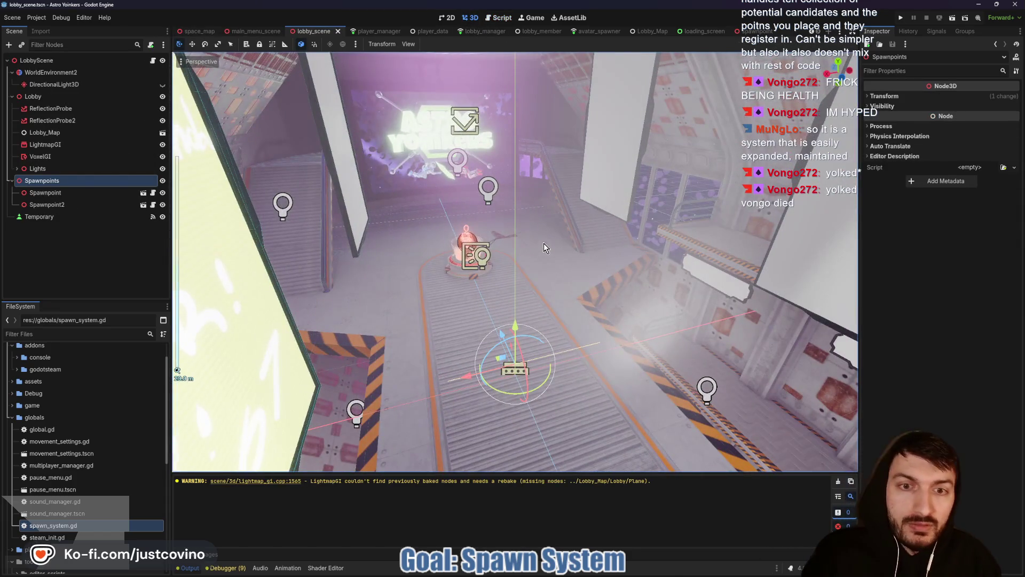
pyautogui.press('w')
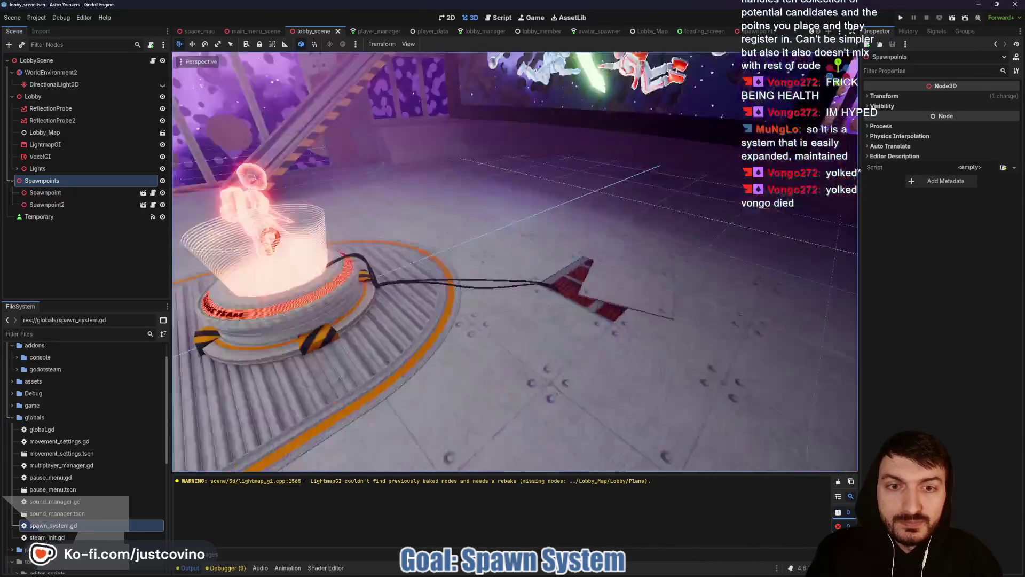
pyautogui.press('s')
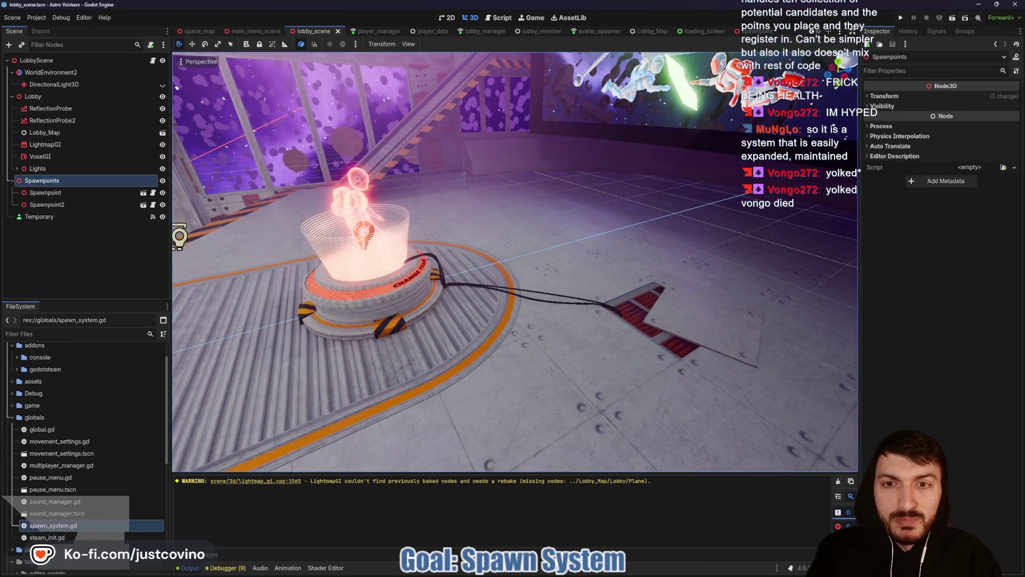
pyautogui.press('w')
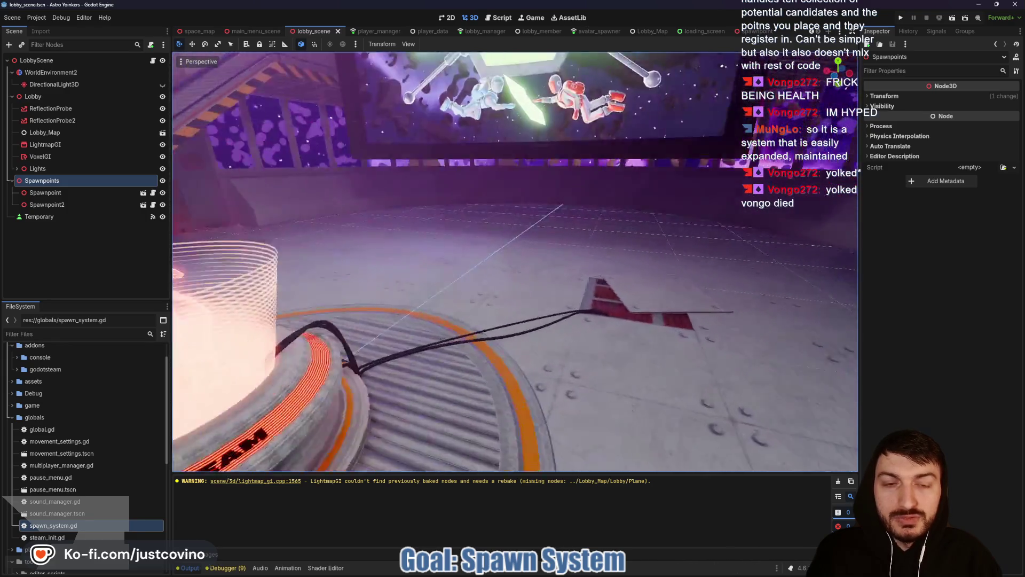
# Inspect the corridor spawnpoint, then run the project and place the two game windows side by side.
pyautogui.press('s')
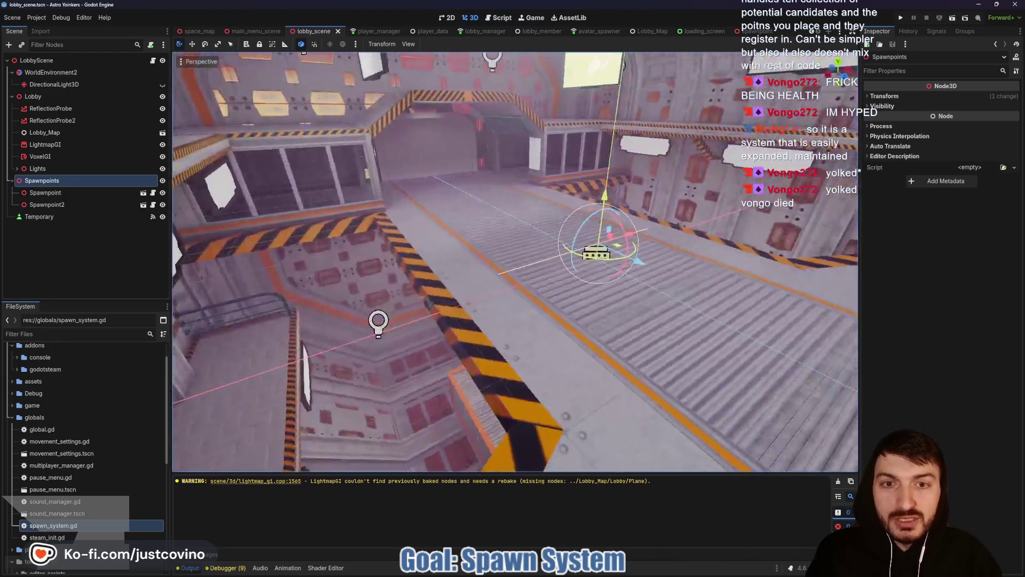
pyautogui.press('s')
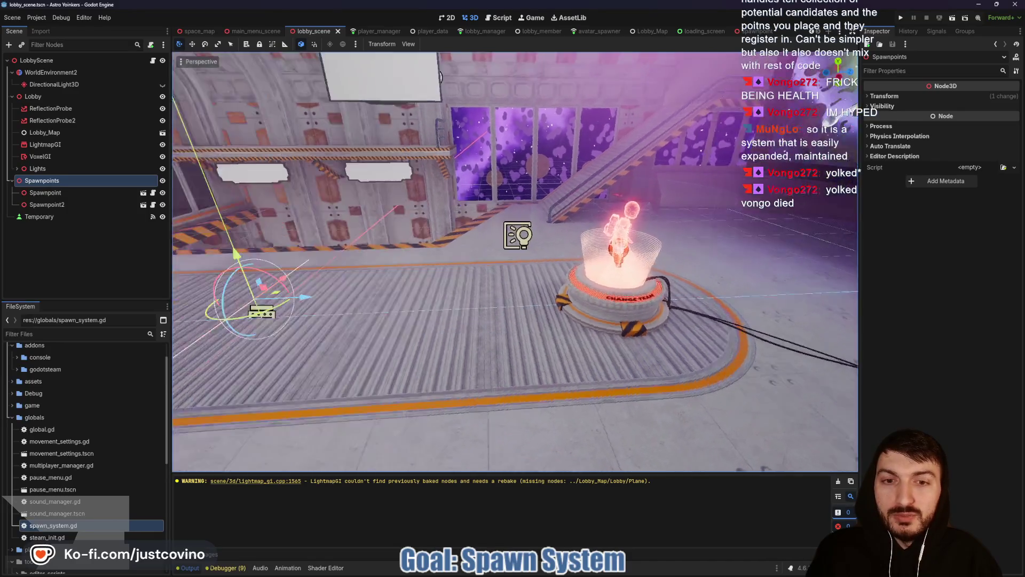
pyautogui.press('w')
pyautogui.press('w')
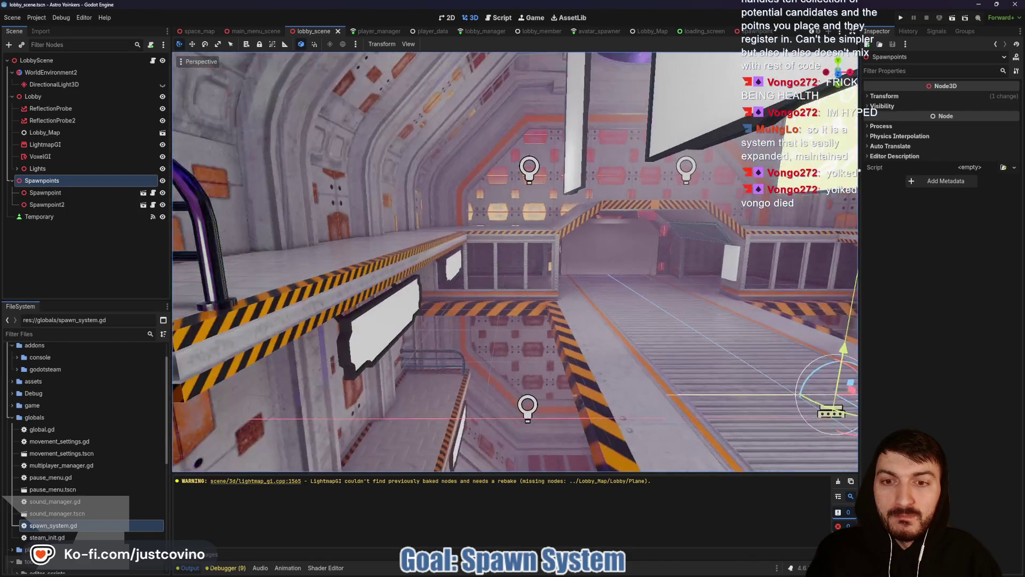
pyautogui.press('s')
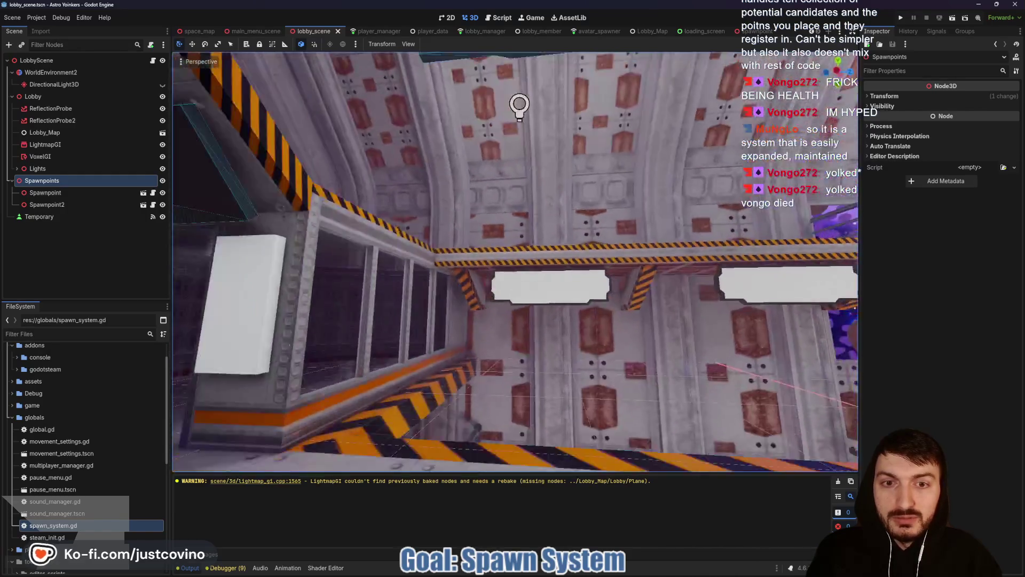
pyautogui.press('s')
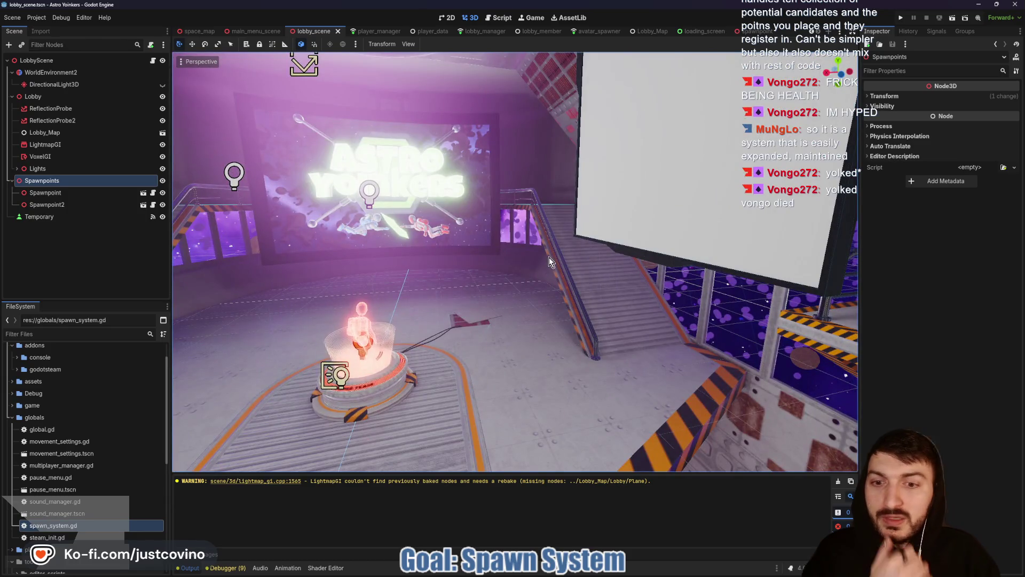
pyautogui.click(900, 17)
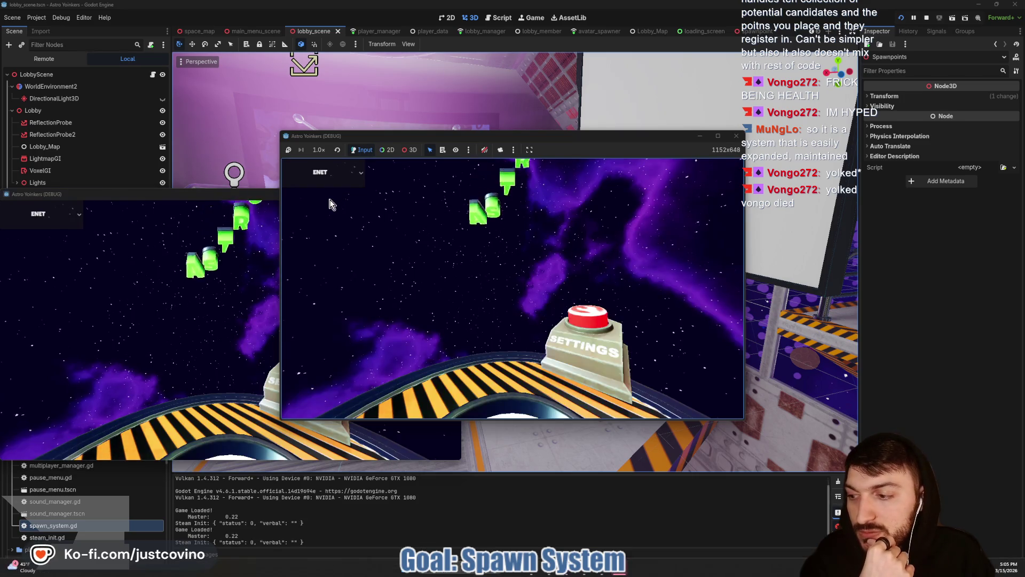
pyautogui.moveTo(228, 197); pyautogui.dragTo(784, 159)
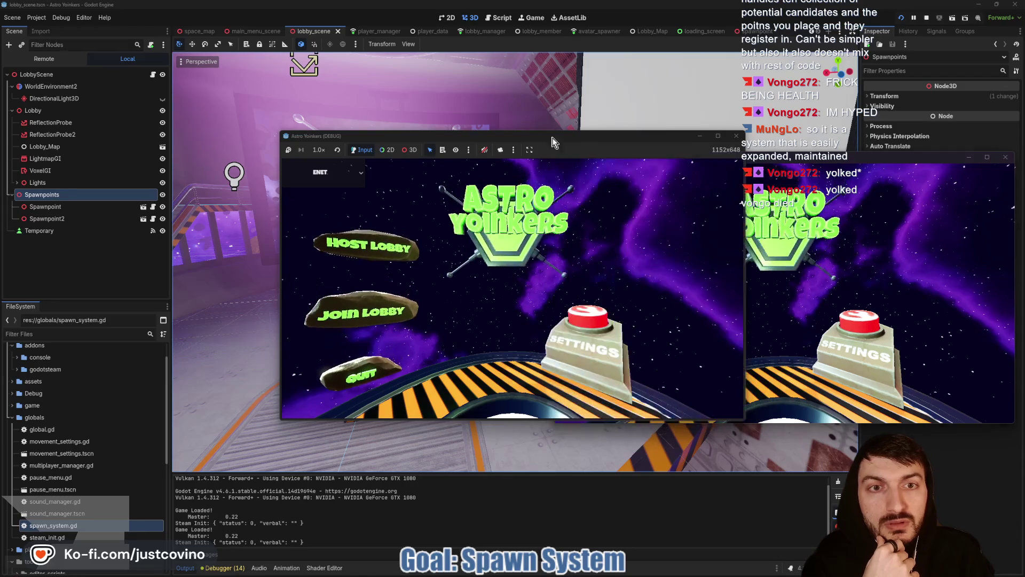
# Host a lobby in the left game window and join it from the right, spawning red and blue avatars.
pyautogui.moveTo(588, 139); pyautogui.dragTo(347, 155)
pyautogui.click(123, 262)
pyautogui.click(280, 274)
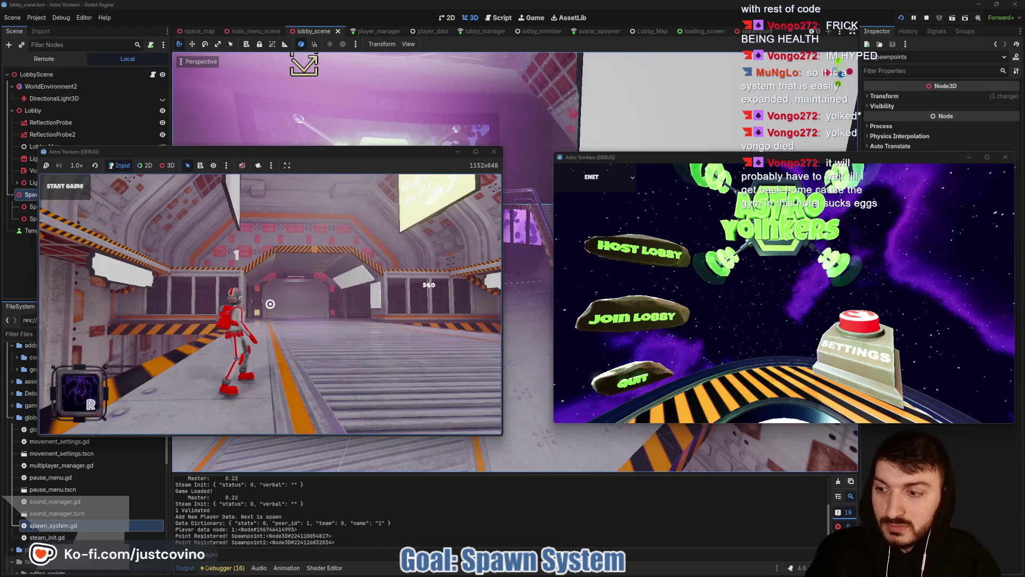
pyautogui.click(657, 305)
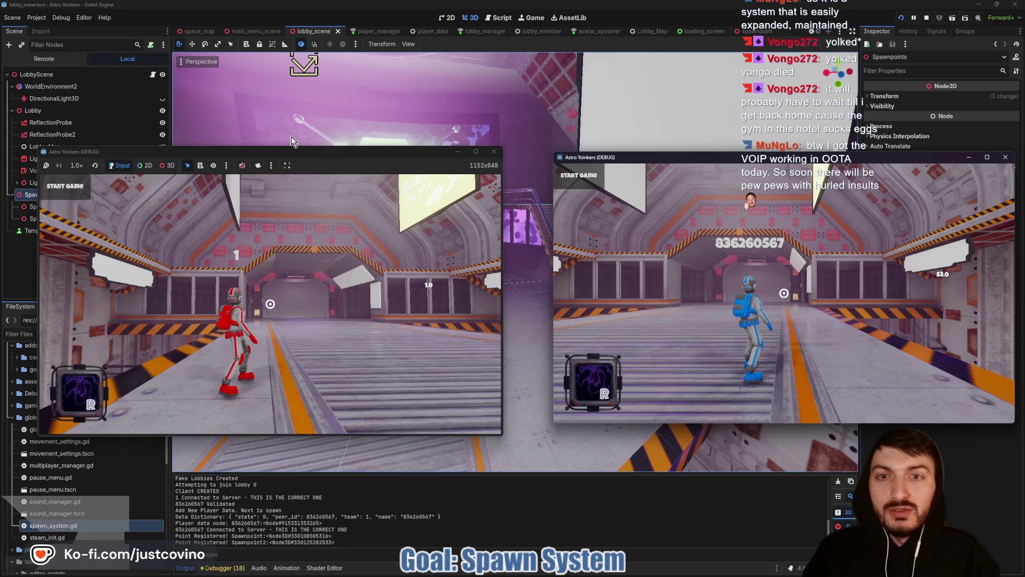
pyautogui.click(335, 154)
# Move the red character through the lobby corridor and along the curved track.
pyautogui.press('w')
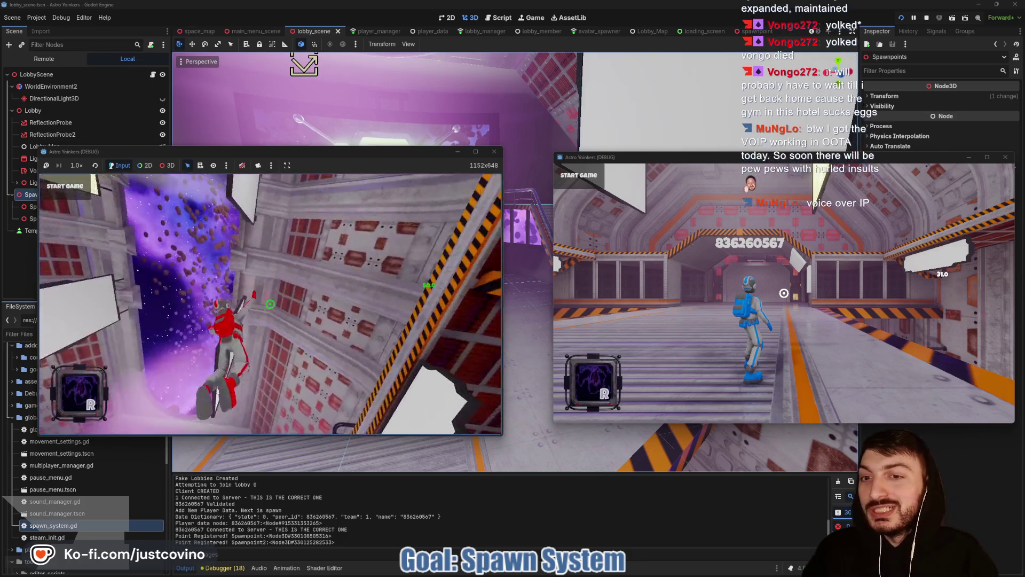
pyautogui.press('w')
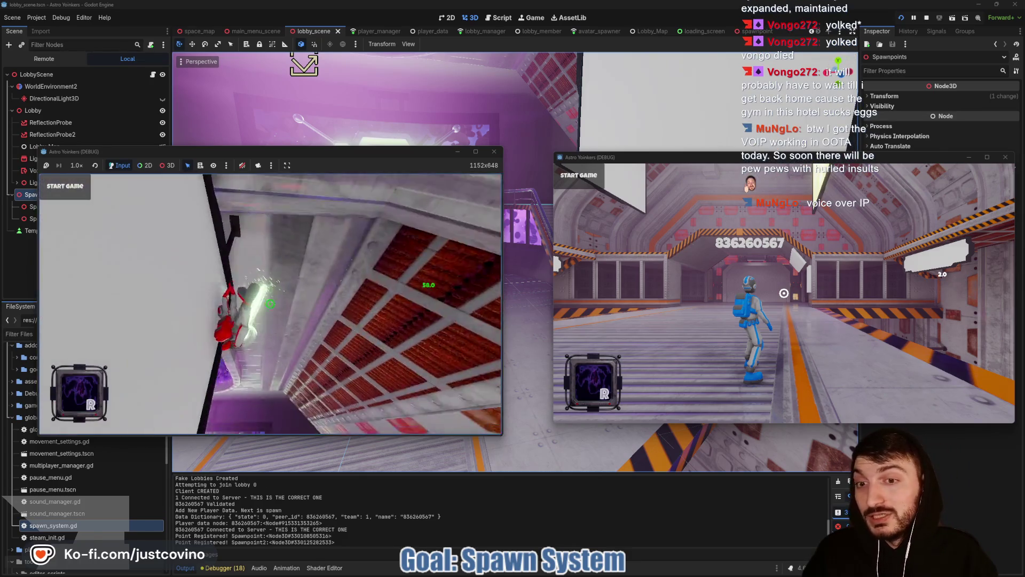
pyautogui.press('w')
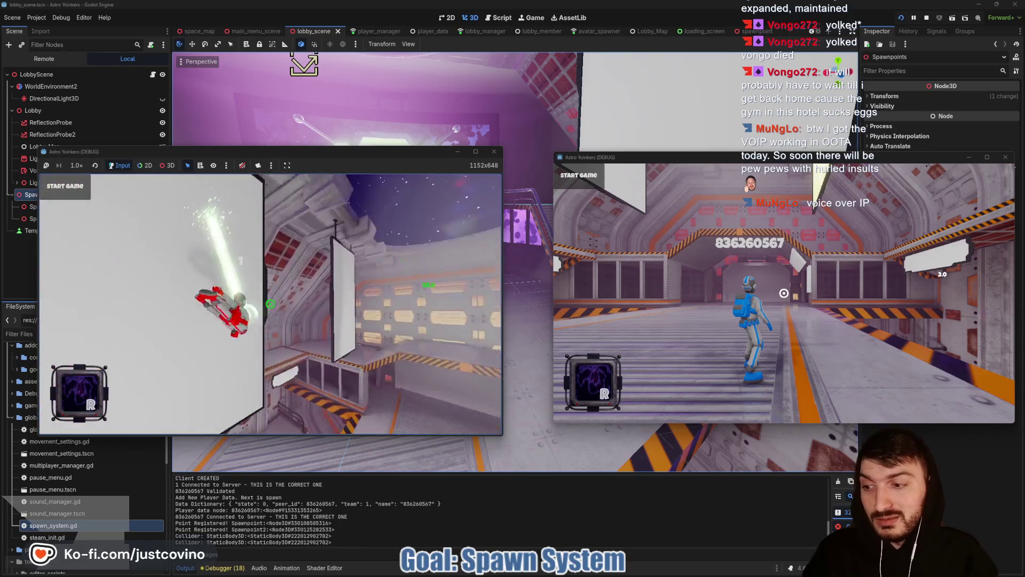
pyautogui.press('w')
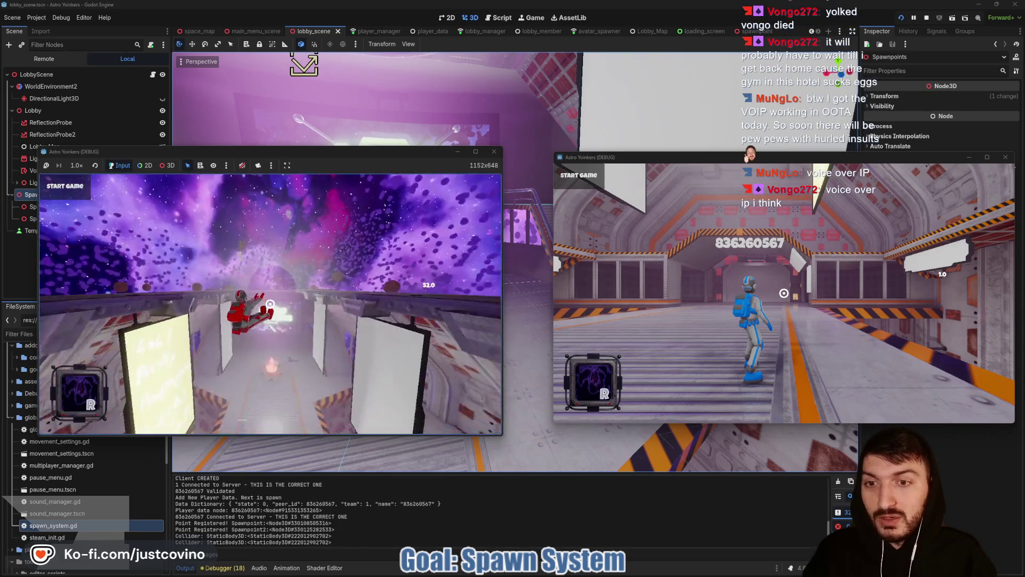
pyautogui.press('w')
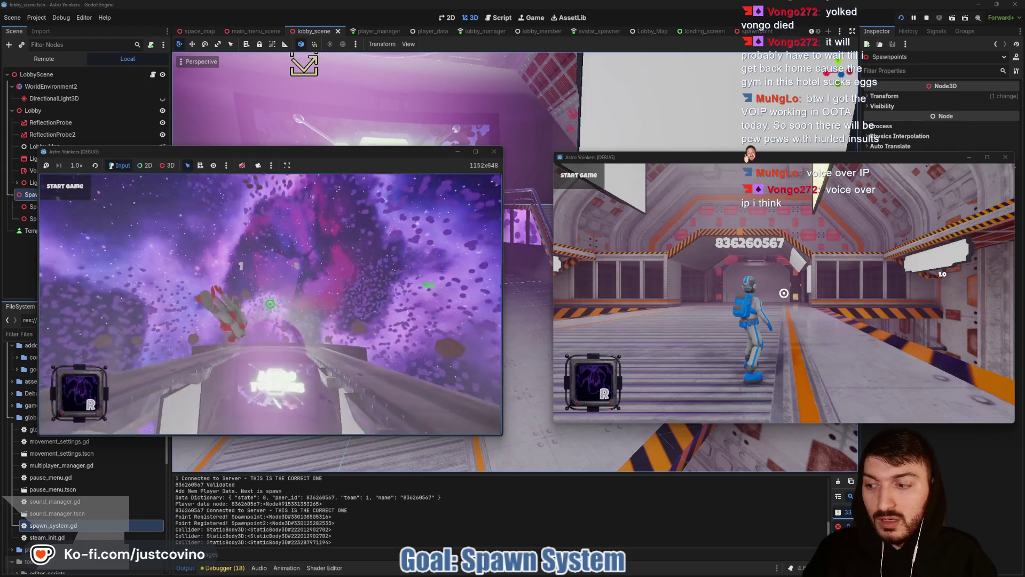
pyautogui.press('w')
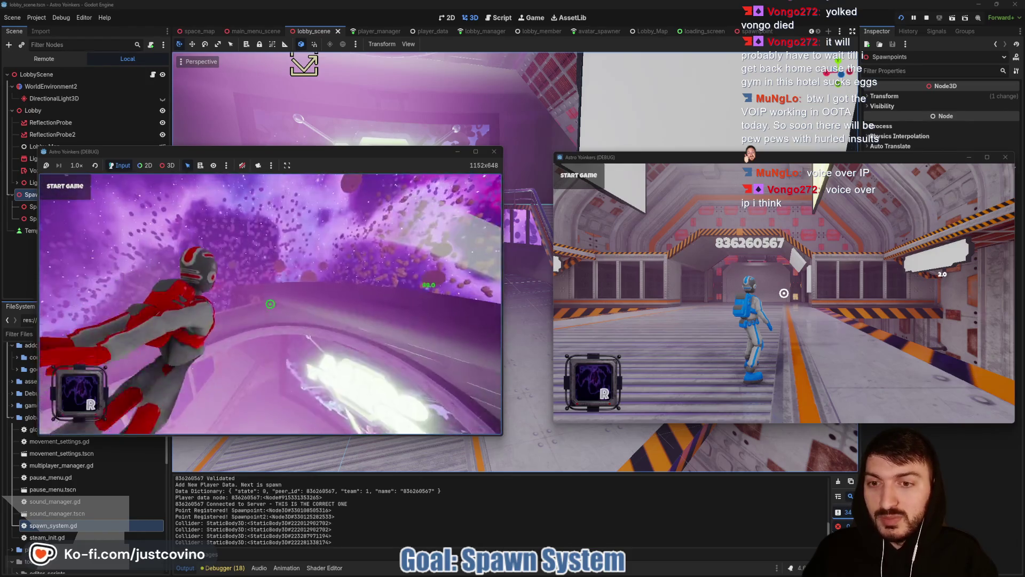
pyautogui.press('w')
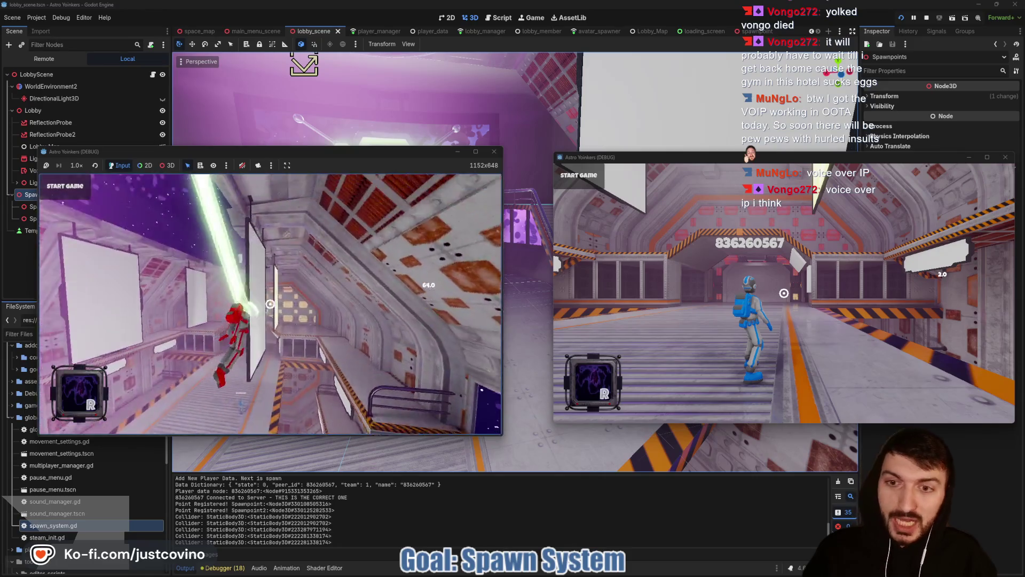
pyautogui.press('w')
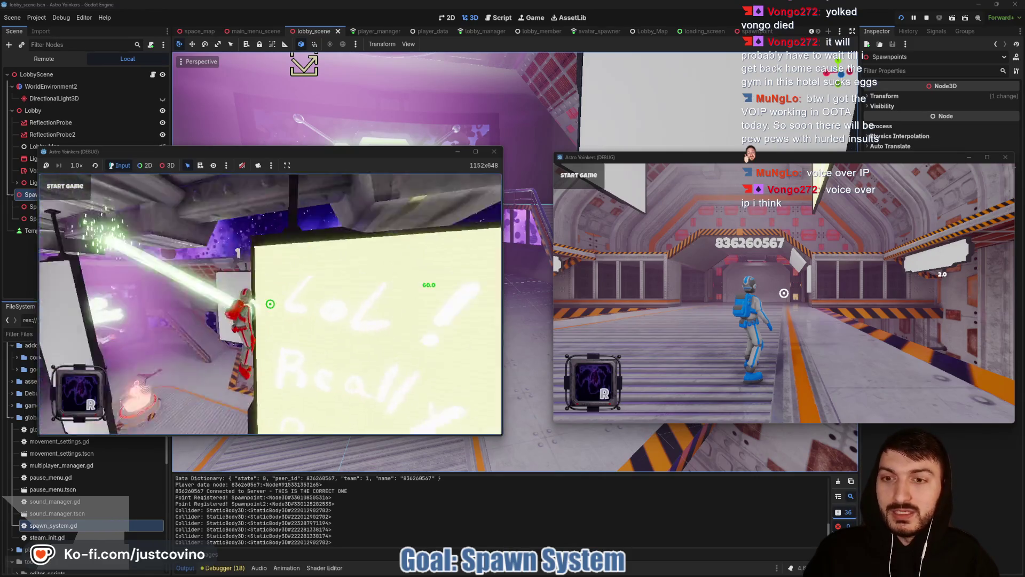
pyautogui.press('w')
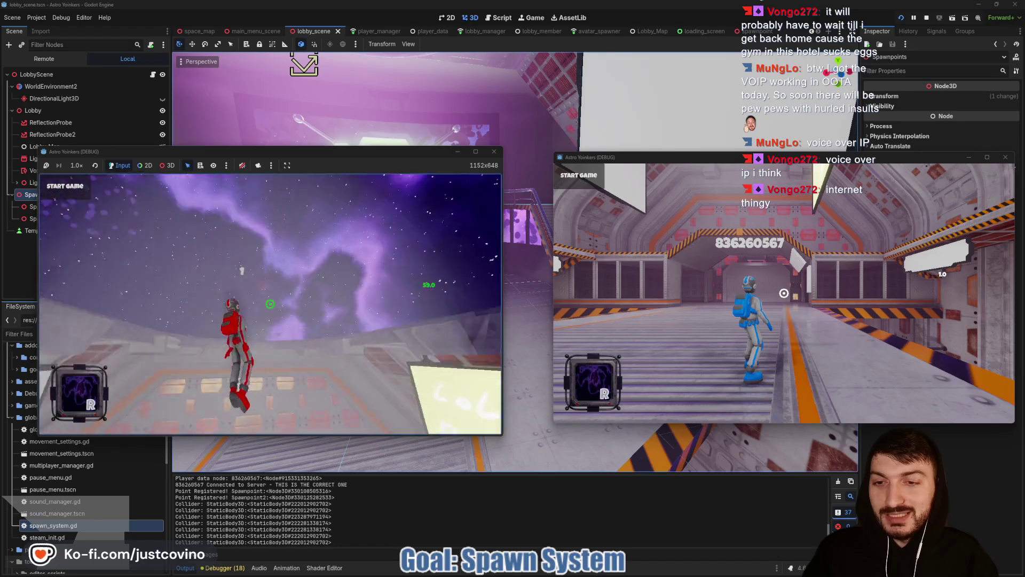
pyautogui.press('w')
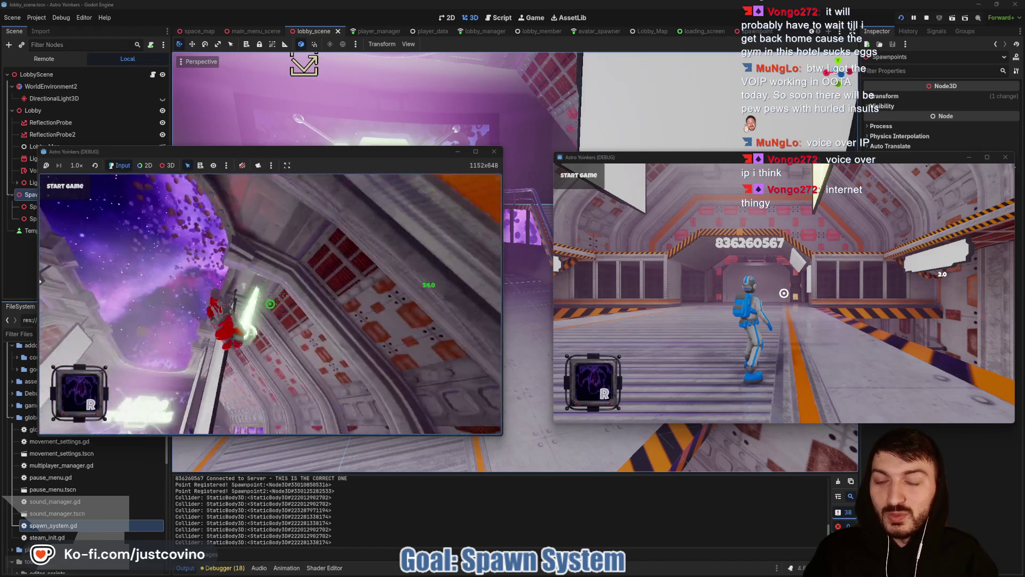
pyautogui.press('w')
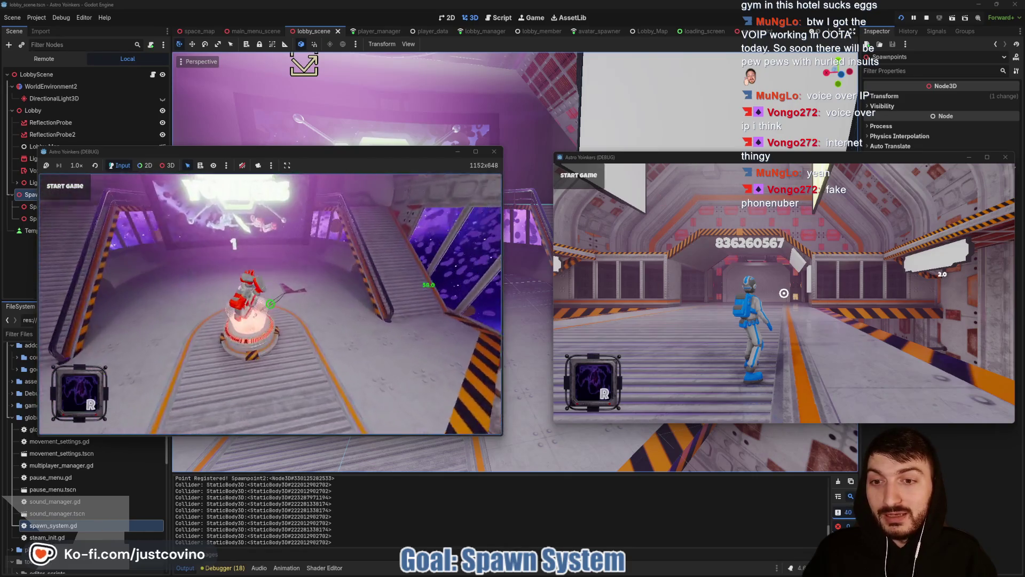
# Switch the character's team and back to team 0 to test respawning, then stop the run.
pyautogui.press('e')
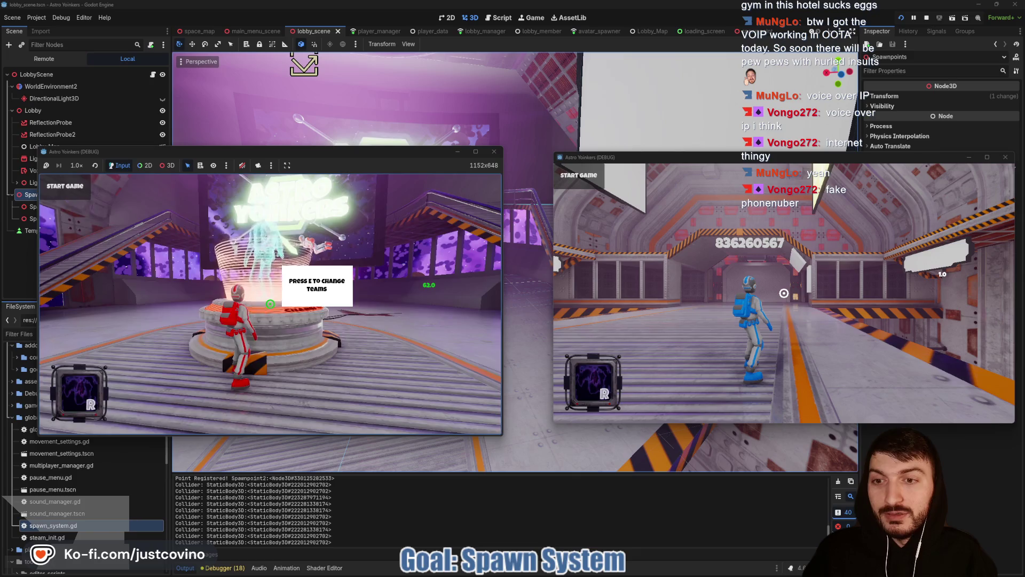
pyautogui.press('e')
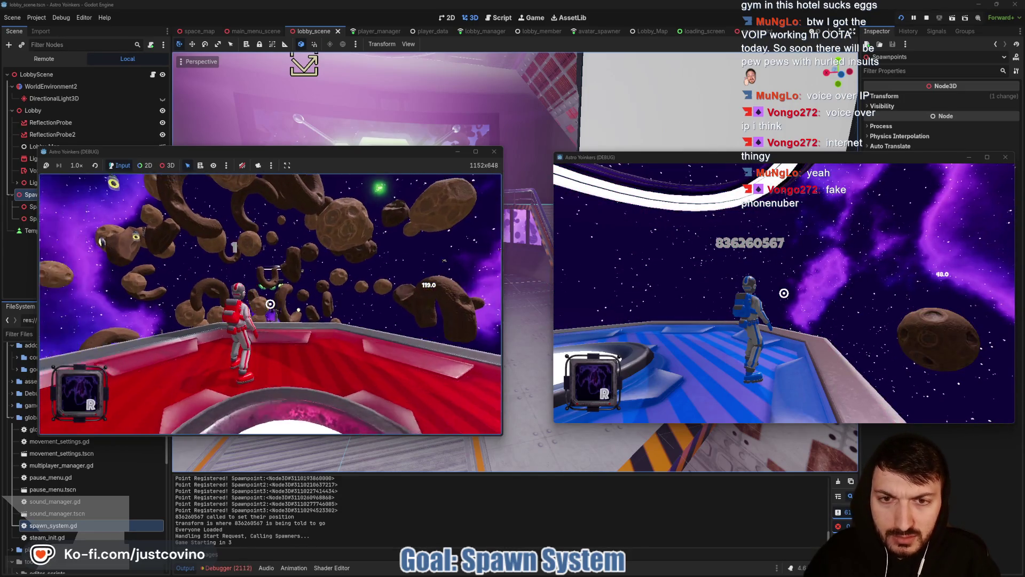
pyautogui.press('F8')
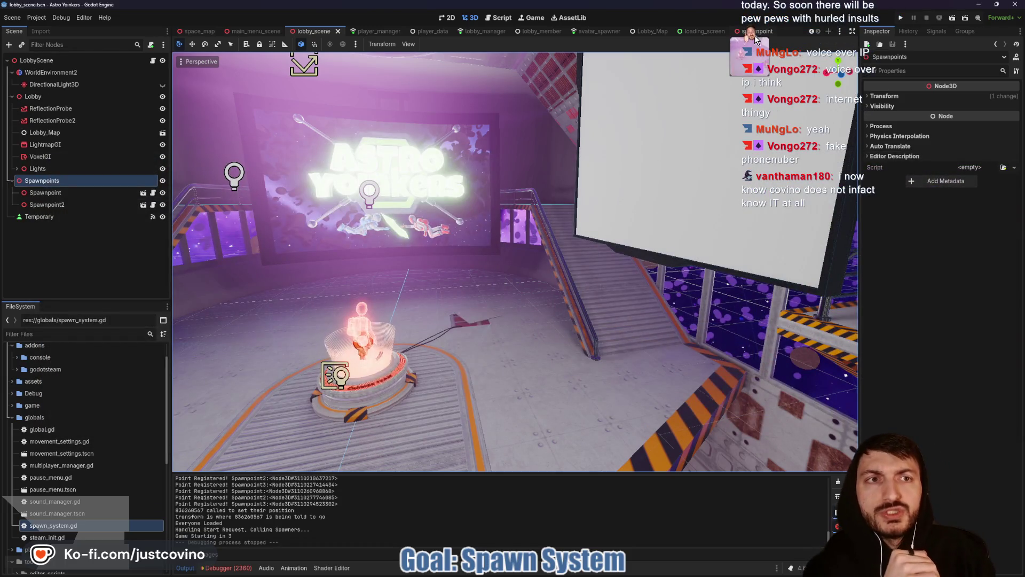
# Delete the commented-out PlayerManager.request_player_loaded() line from change_map in loading_screen.gd and save.
pyautogui.click(693, 32)
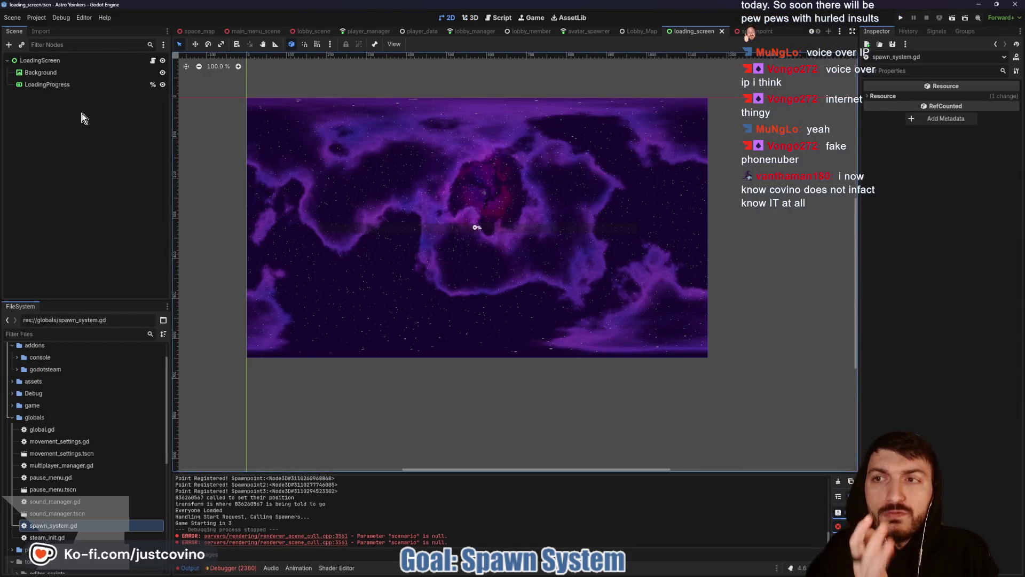
pyautogui.click(152, 60)
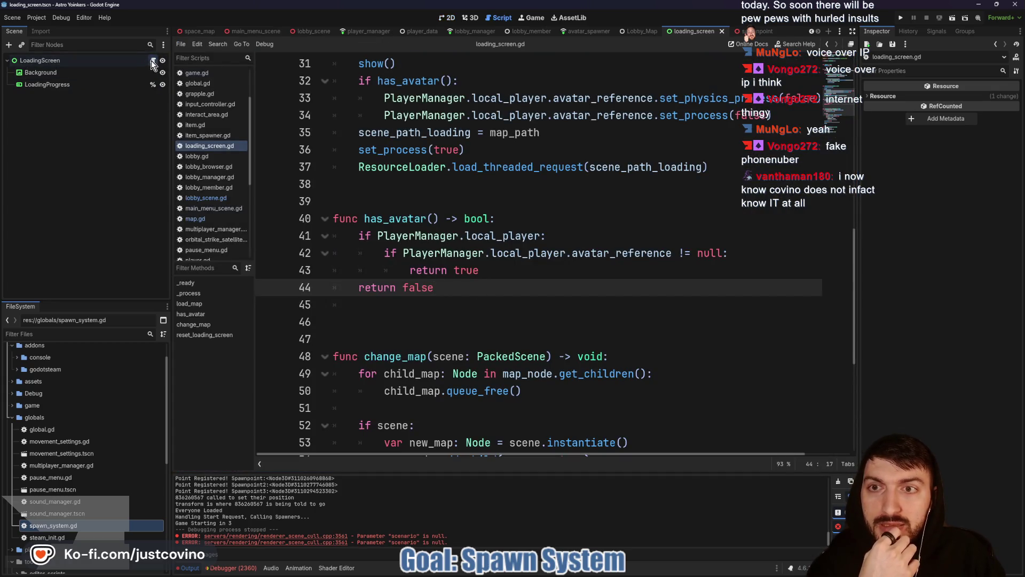
pyautogui.scroll(3, 497, 267)
pyautogui.scroll(-5, 532, 261)
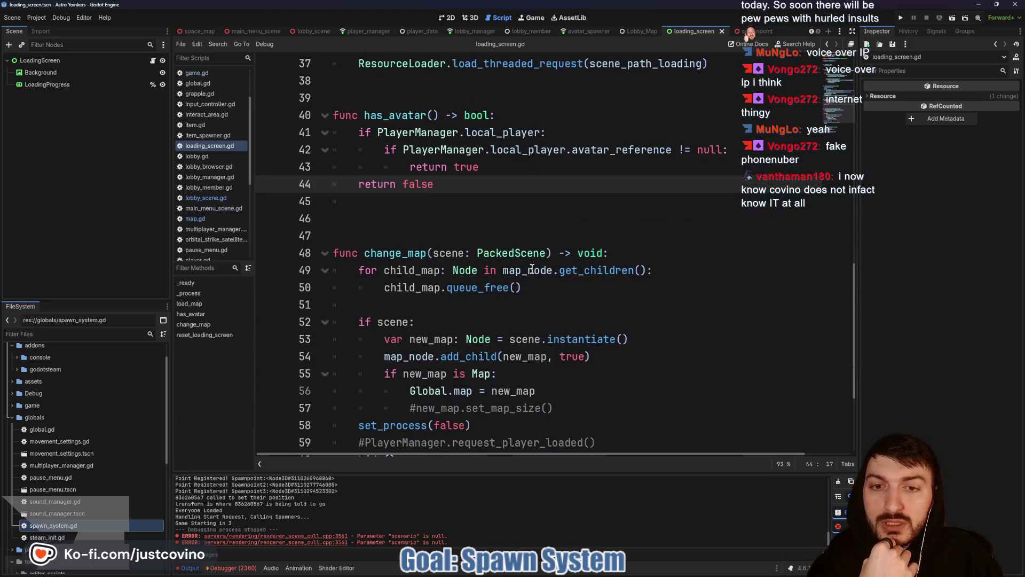
pyautogui.scroll(-3, 531, 269)
pyautogui.moveTo(619, 282); pyautogui.dragTo(331, 285)
pyautogui.press('BackSpace')
pyautogui.press('BackSpace')
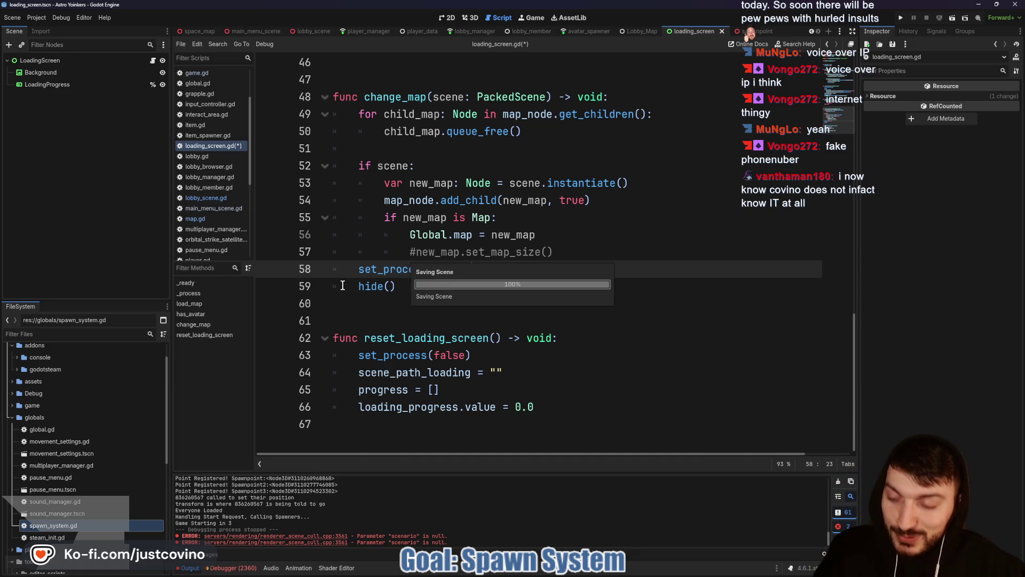
pyautogui.hotkey('ctrl', 's')
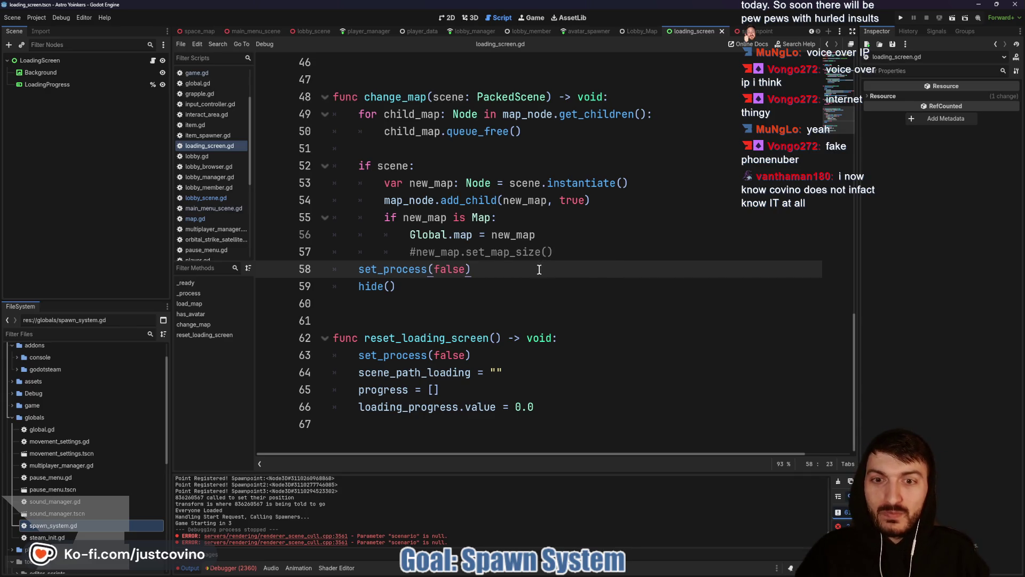
pyautogui.click(231, 568)
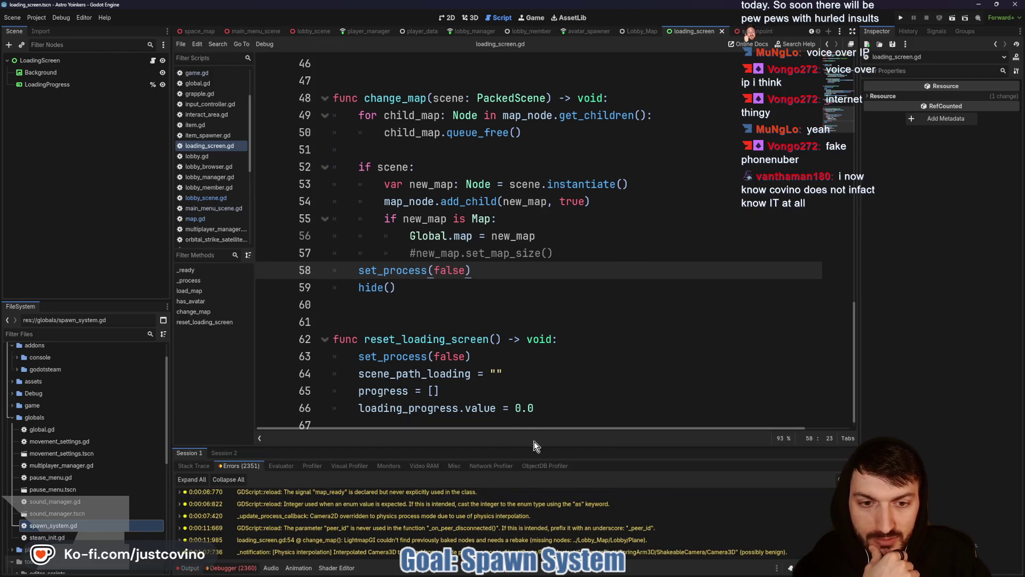
# Enlarge the debugger error list, inspect the RedSpawn position not-found error, then clear the errors.
pyautogui.moveTo(534, 449); pyautogui.dragTo(534, 133)
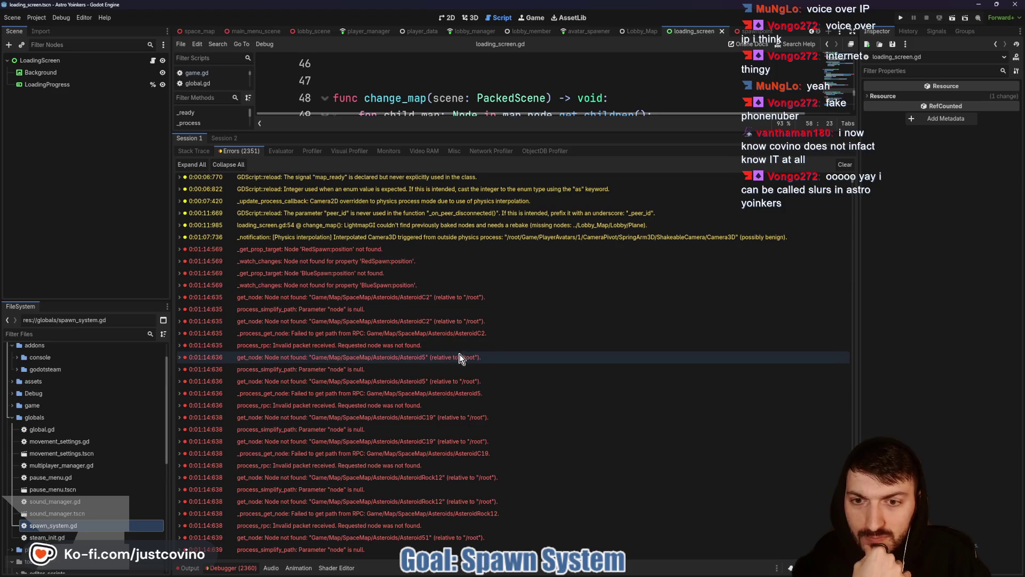
pyautogui.click(430, 252)
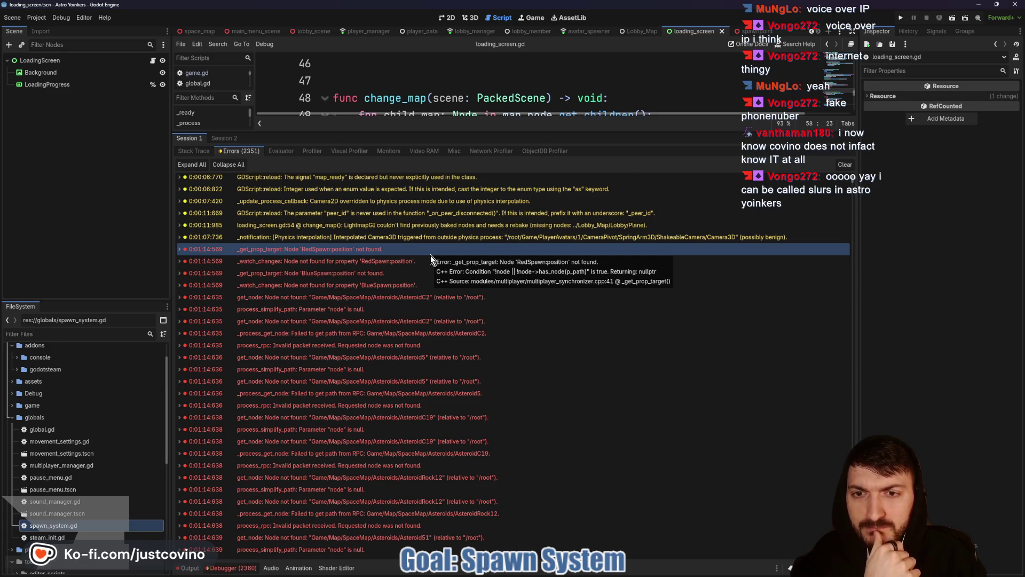
pyautogui.click(845, 164)
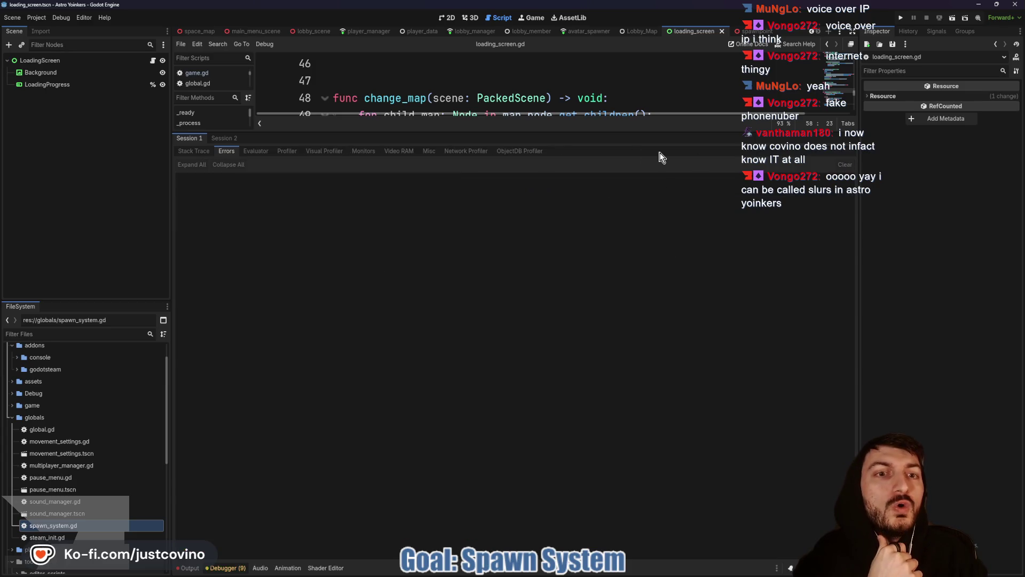
# Restore the editor size and show space_map's SpawnsSynchronizer replication properties.
pyautogui.moveTo(572, 131); pyautogui.dragTo(571, 411)
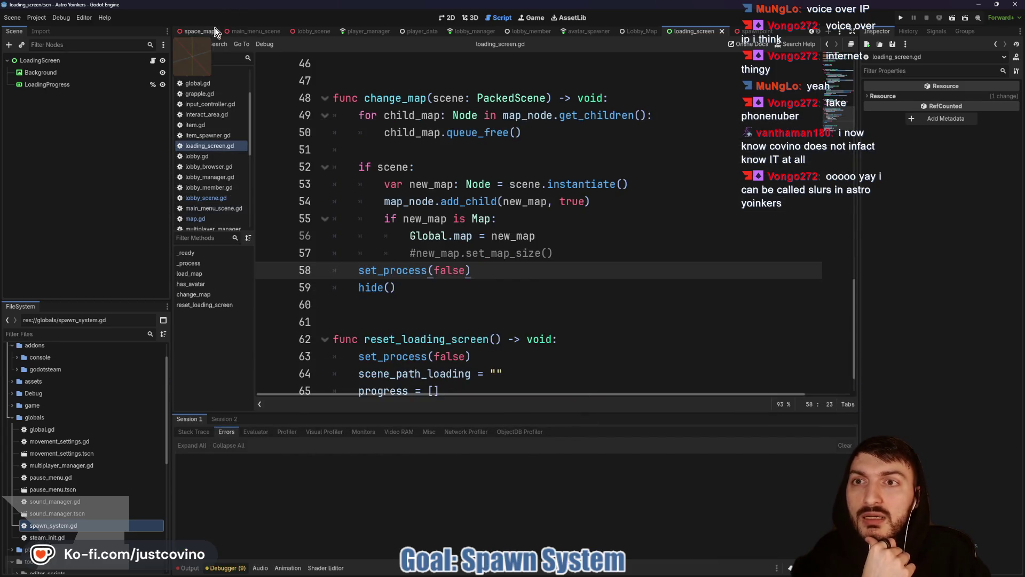
pyautogui.click(205, 31)
pyautogui.click(52, 134)
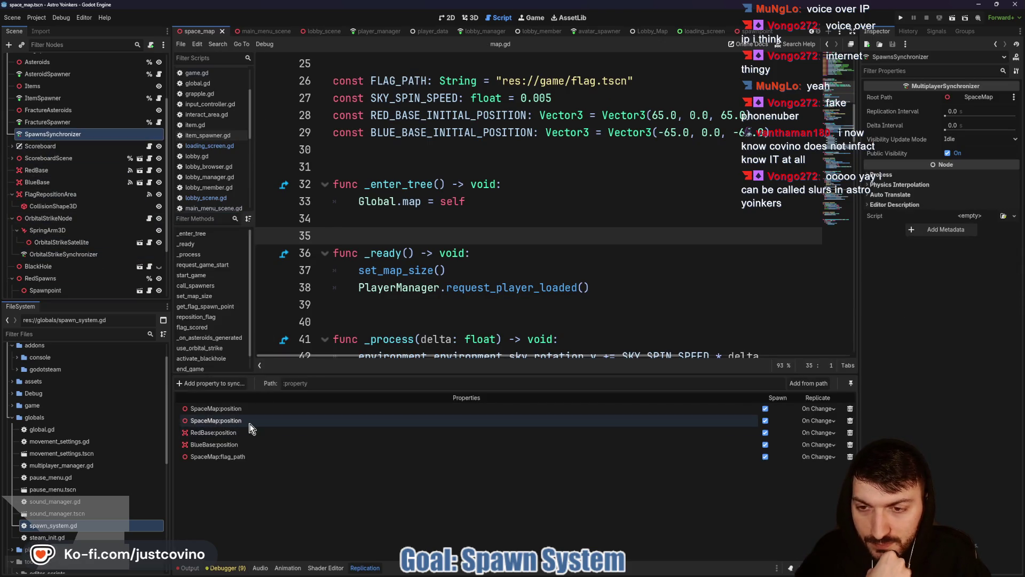
# Remove both SpaceMap:position rows from the SpawnsSynchronizer replication list.
pyautogui.click(379, 420)
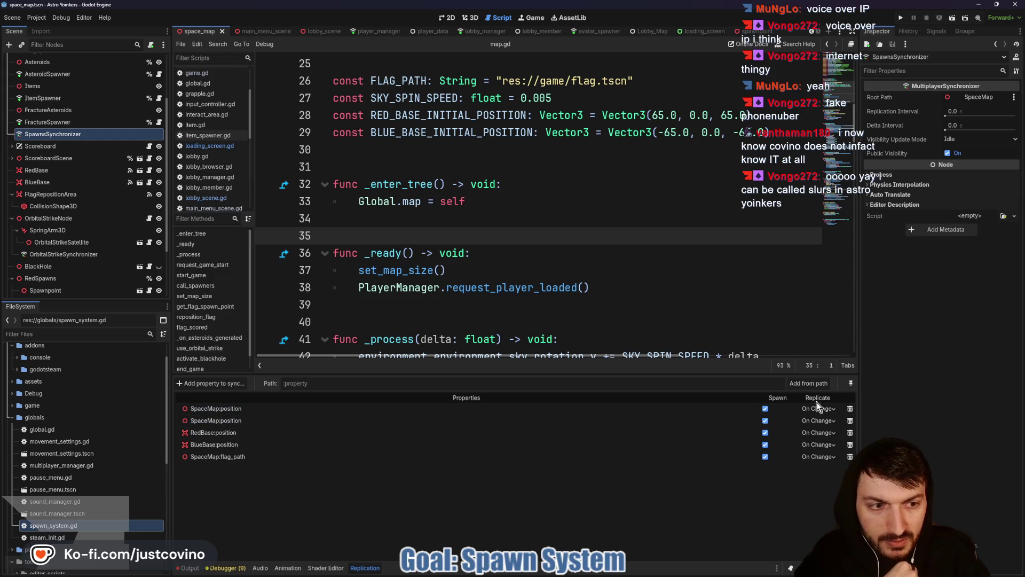
pyautogui.press('Delete')
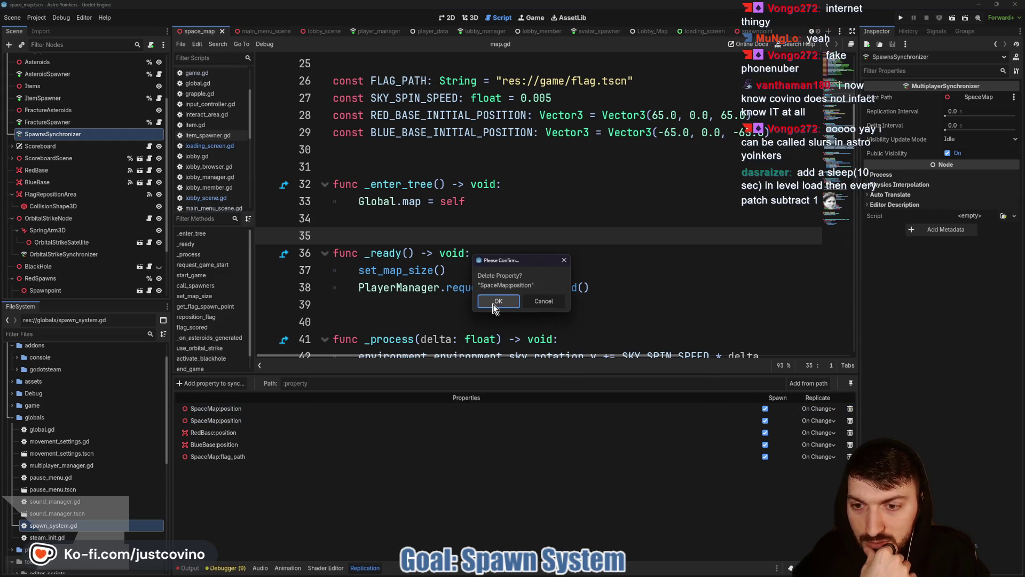
pyautogui.click(497, 301)
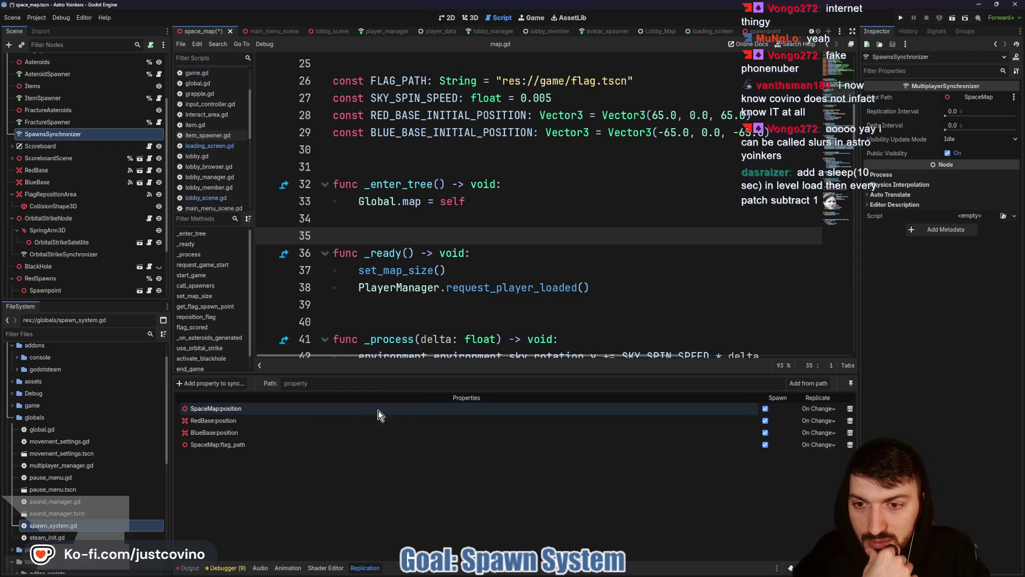
pyautogui.click(850, 408)
pyautogui.click(494, 299)
# Add RedSpawns:position to the replication list, replicating On Change.
pyautogui.click(192, 383)
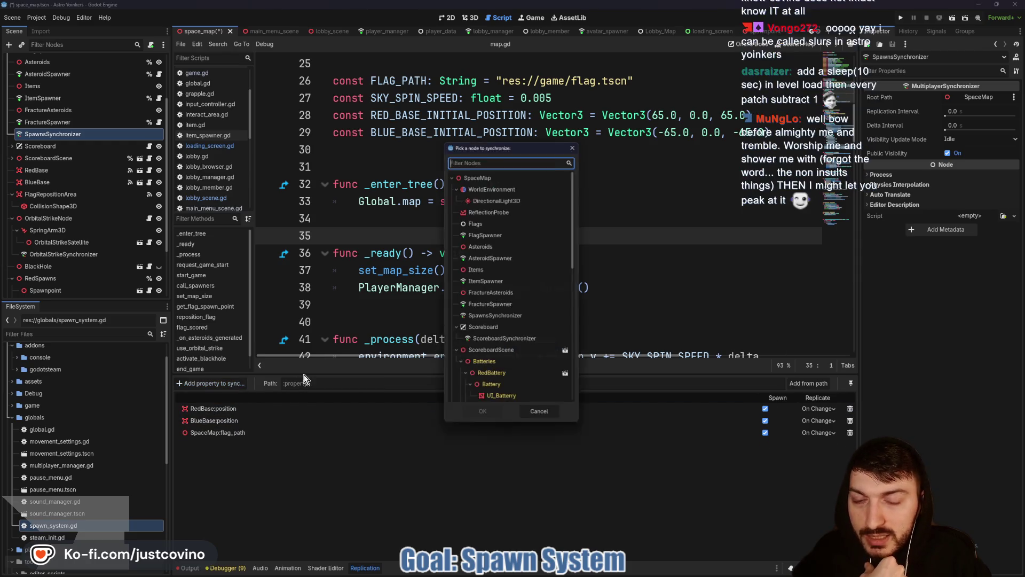
pyautogui.scroll(-10, 507, 316)
pyautogui.click(503, 317)
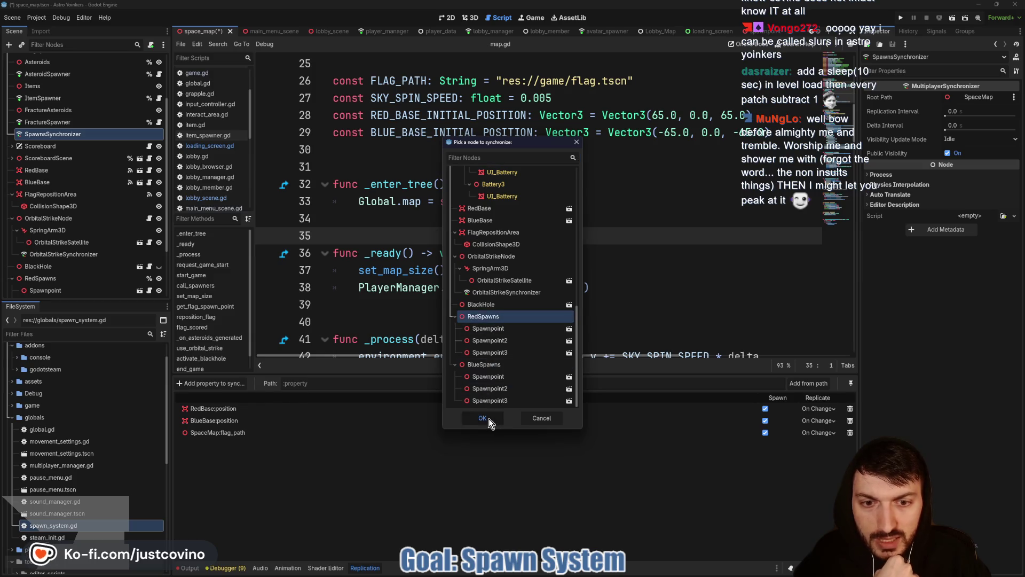
pyautogui.click(485, 418)
pyautogui.click(258, 181)
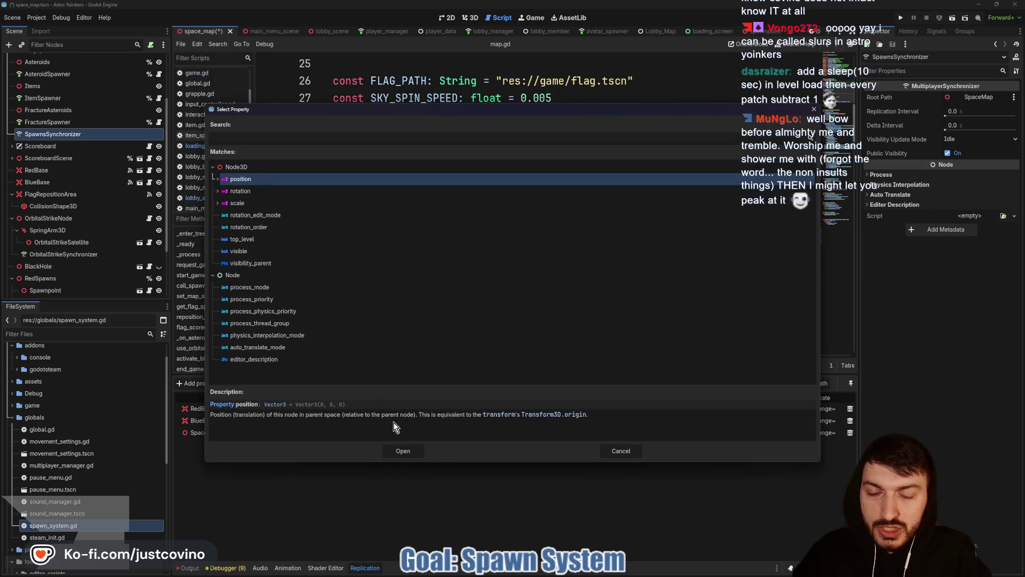
pyautogui.click(403, 451)
pyautogui.click(817, 444)
pyautogui.click(817, 477)
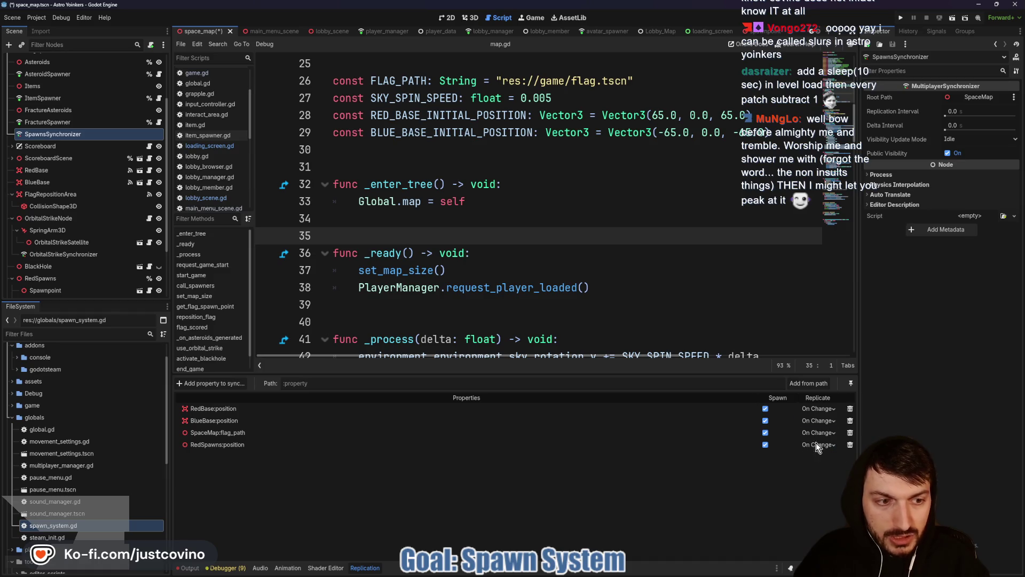
# Add BlueSpawns:position replicating On Change, and save the space_map scene.
pyautogui.click(216, 383)
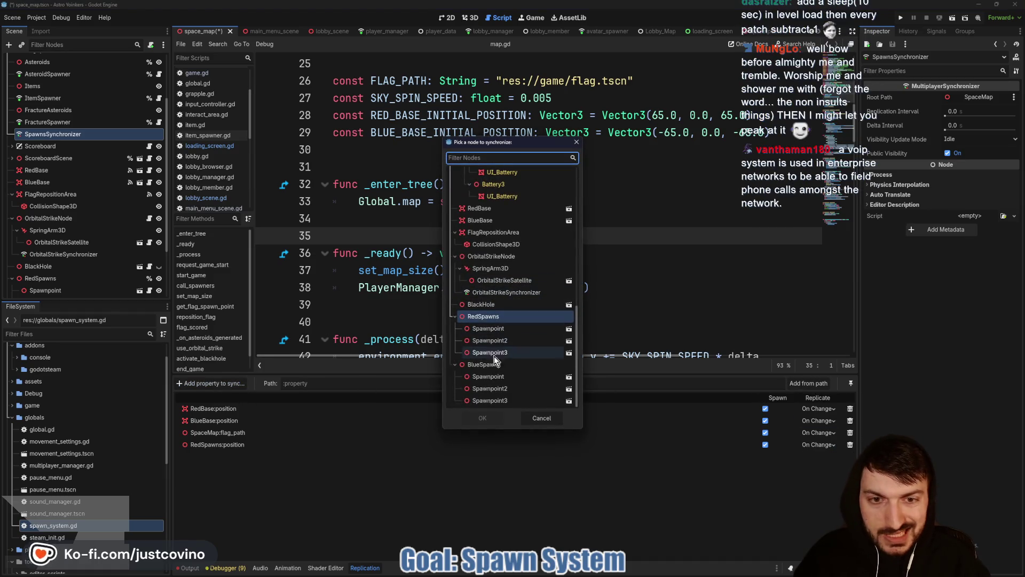
pyautogui.click(485, 368)
pyautogui.click(485, 417)
pyautogui.click(240, 179)
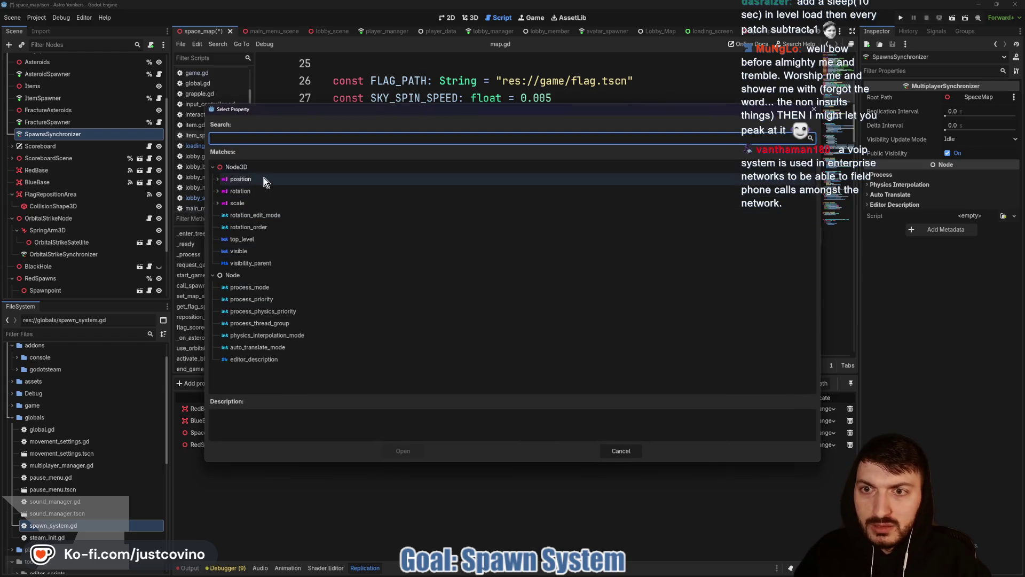
pyautogui.click(402, 451)
pyautogui.click(812, 462)
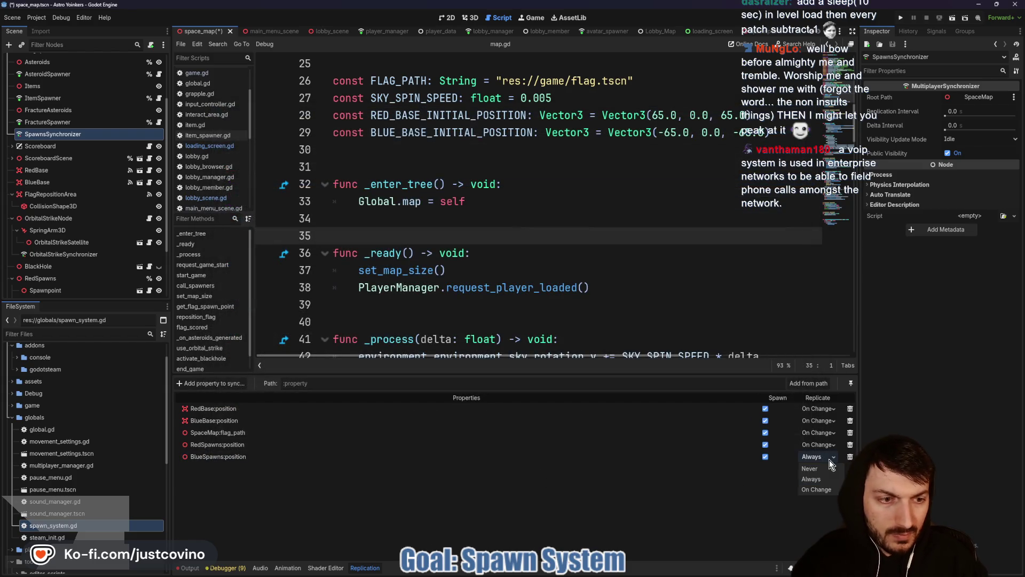
pyautogui.click(817, 489)
pyautogui.click(561, 305)
pyautogui.hotkey('ctrl', 's')
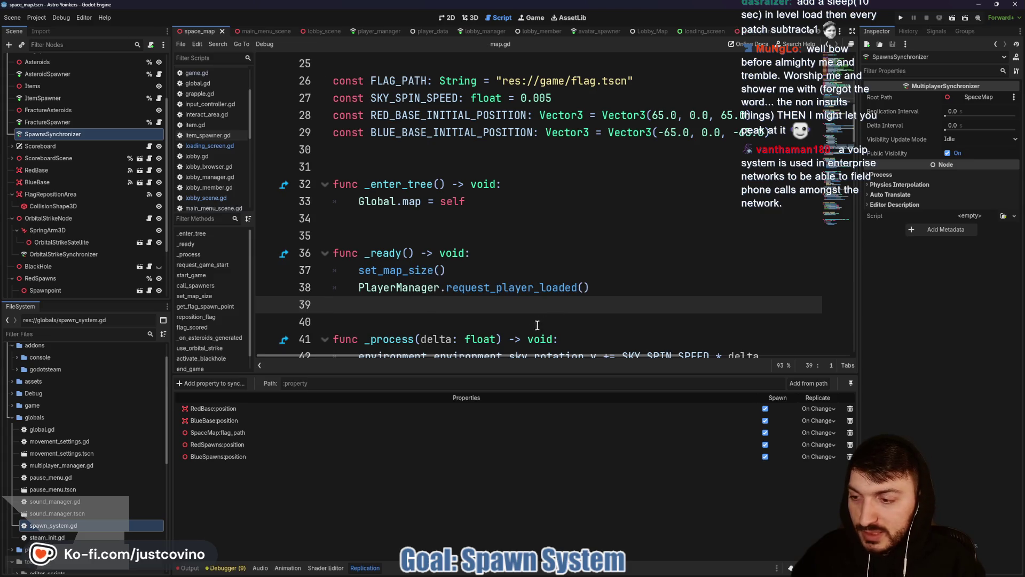
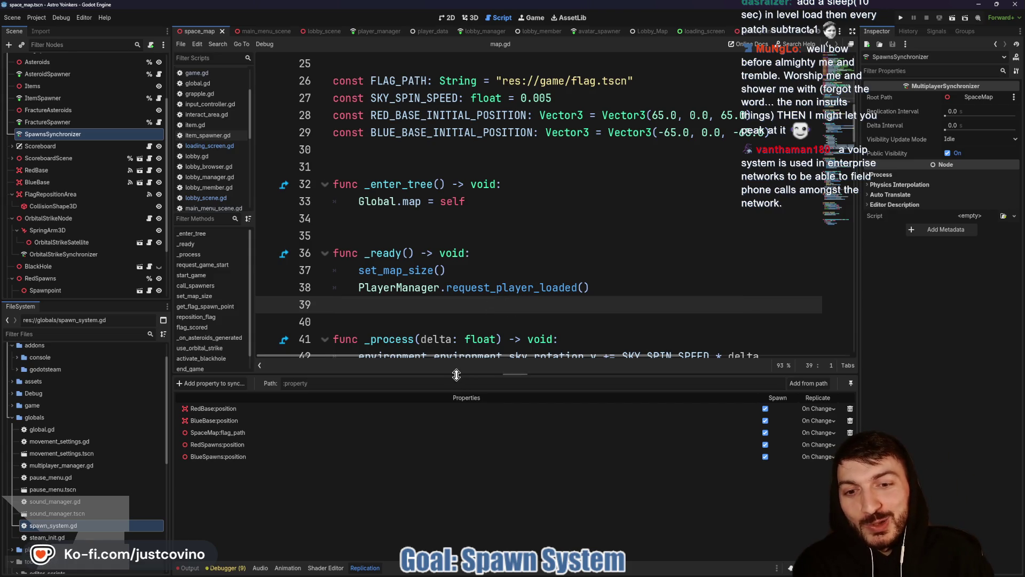
# Enlarge the map.gd code area over the Replication panel and browse past _ready.
pyautogui.moveTo(454, 373); pyautogui.dragTo(455, 446)
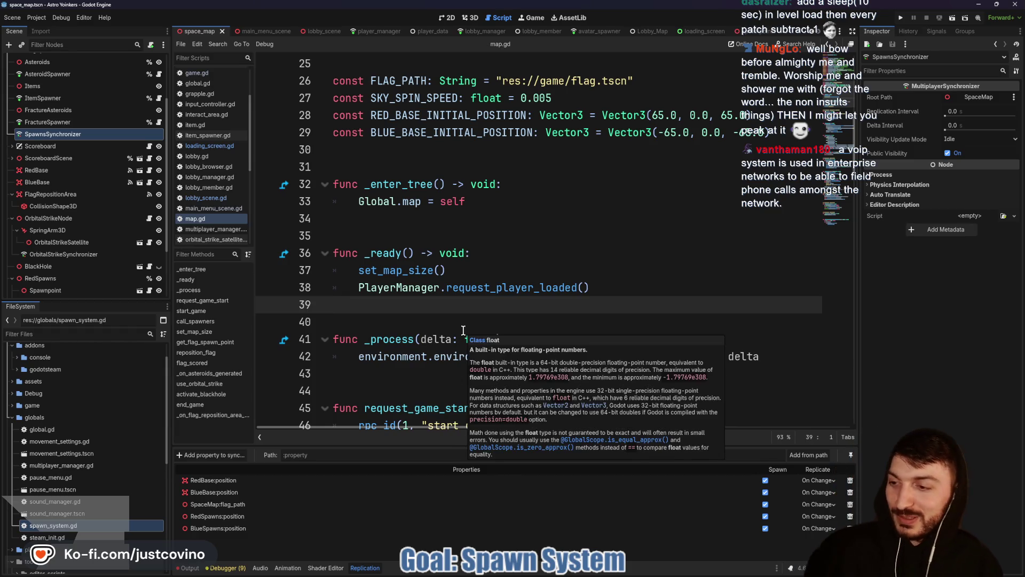
pyautogui.click(376, 325)
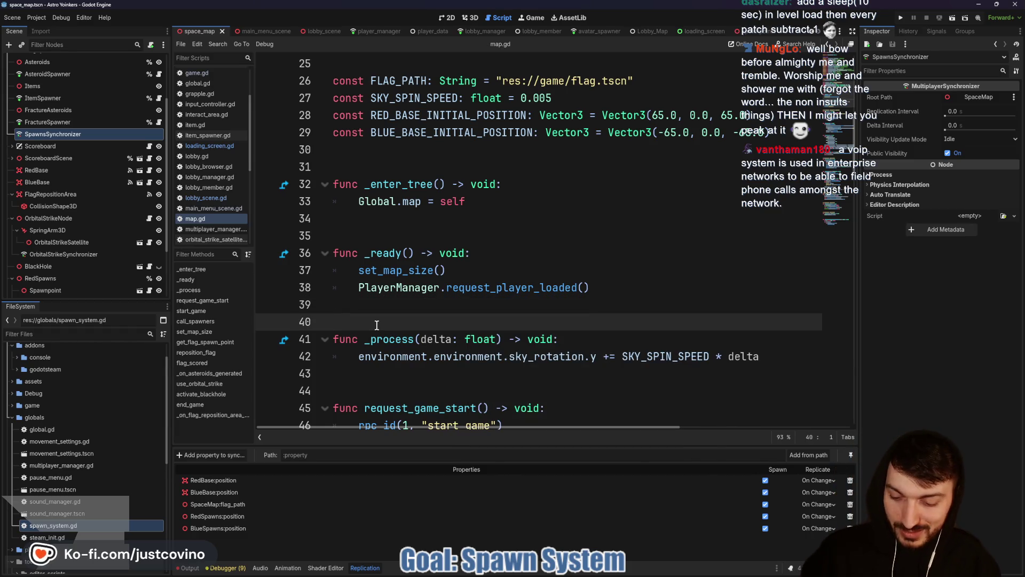
pyautogui.click(419, 389)
pyautogui.scroll(-6, 405, 368)
pyautogui.click(435, 322)
# Review the timer await line in start_game, then bring up GitHub Desktop's three changed files.
pyautogui.scroll(-4, 433, 331)
pyautogui.scroll(4, 459, 299)
pyautogui.moveTo(619, 274); pyautogui.dragTo(374, 267)
pyautogui.click(429, 322)
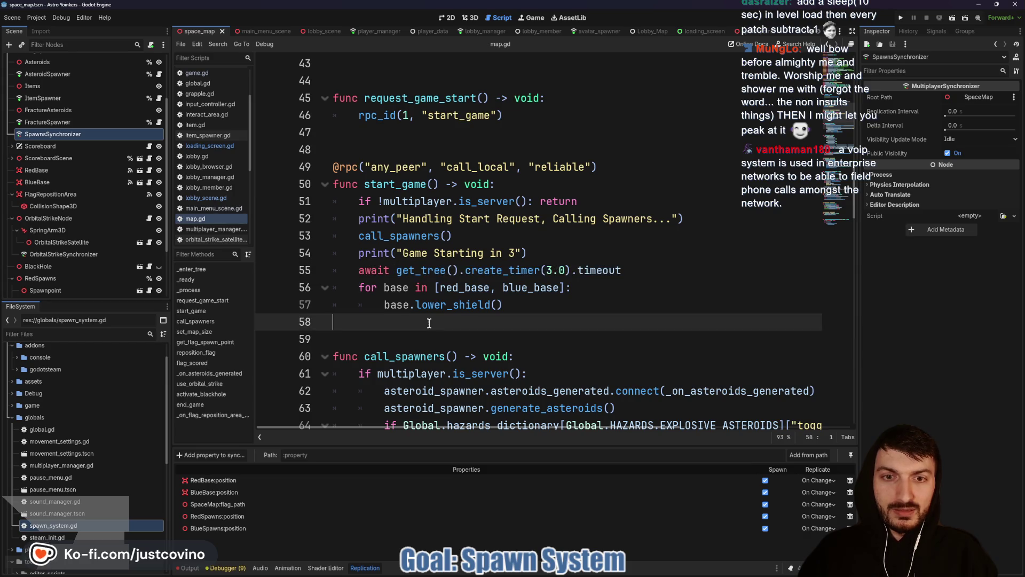
pyautogui.scroll(-8, 646, 243)
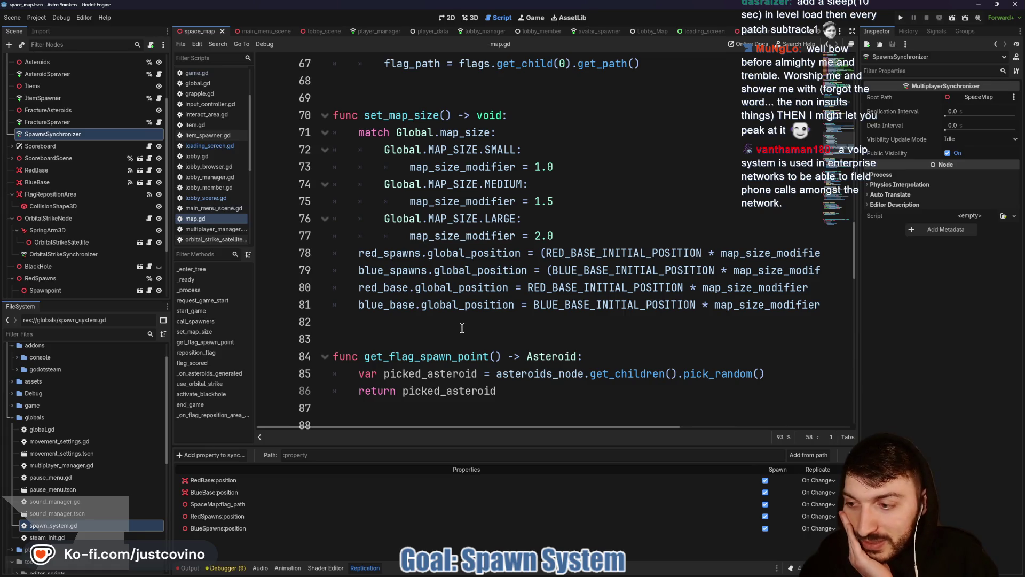
pyautogui.click(576, 573)
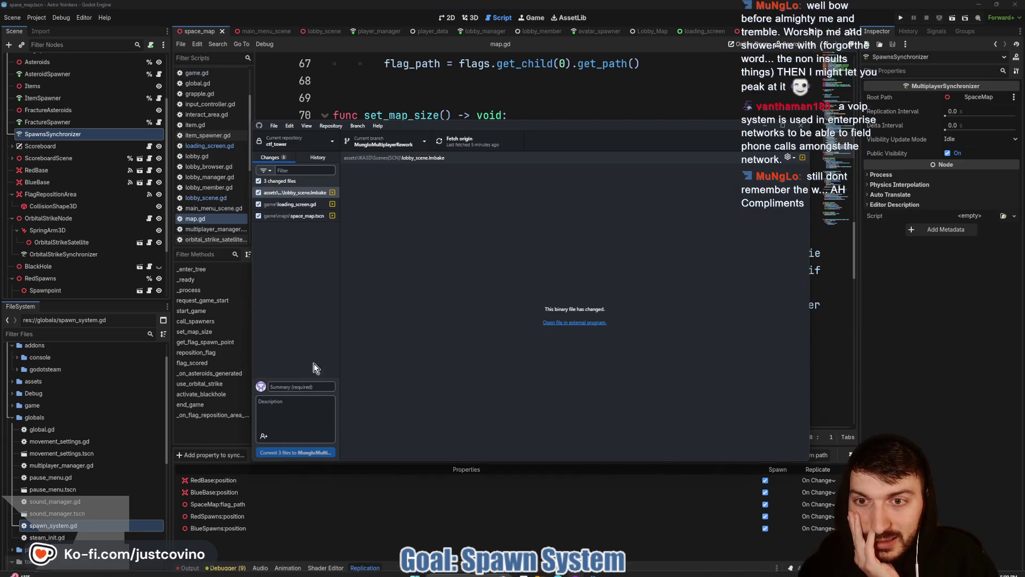
# Review the loading_screen.gd and space_map.tscn diffs and commit with summary 'Spawn Sync position thing'.
pyautogui.click(298, 208)
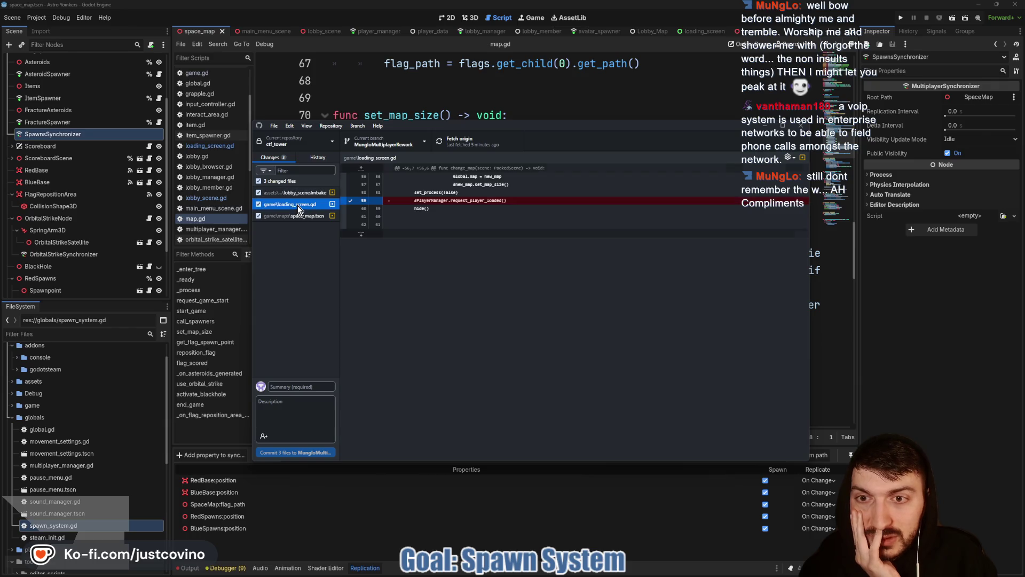
pyautogui.click(298, 216)
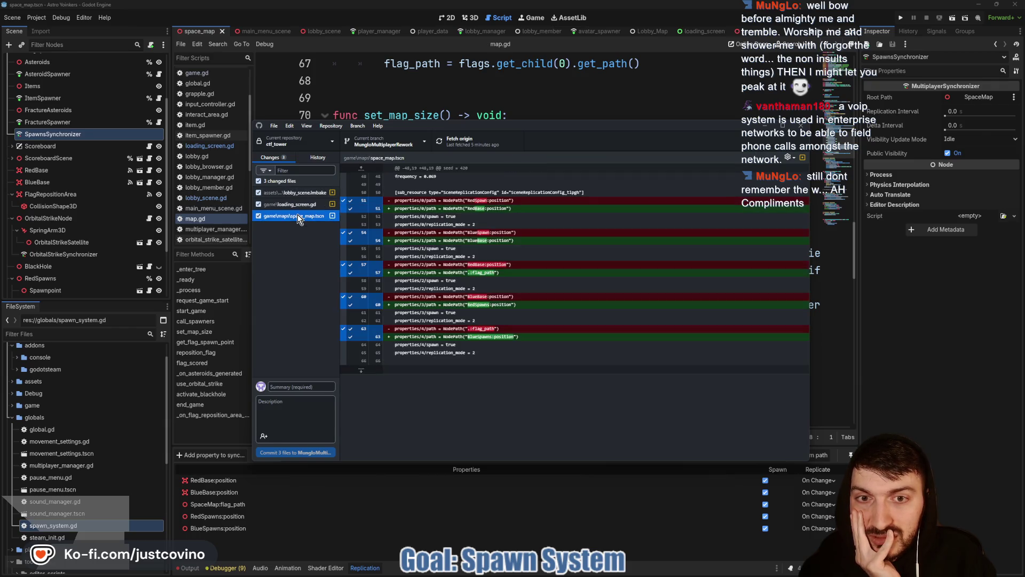
pyautogui.click(289, 386)
pyautogui.write('Spawn Sync position thing')
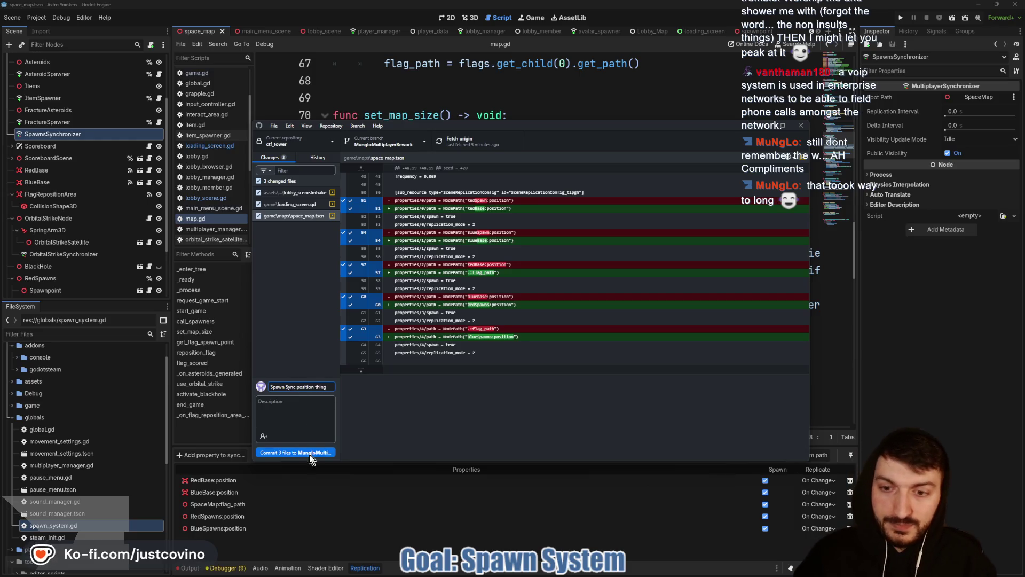
pyautogui.click(309, 454)
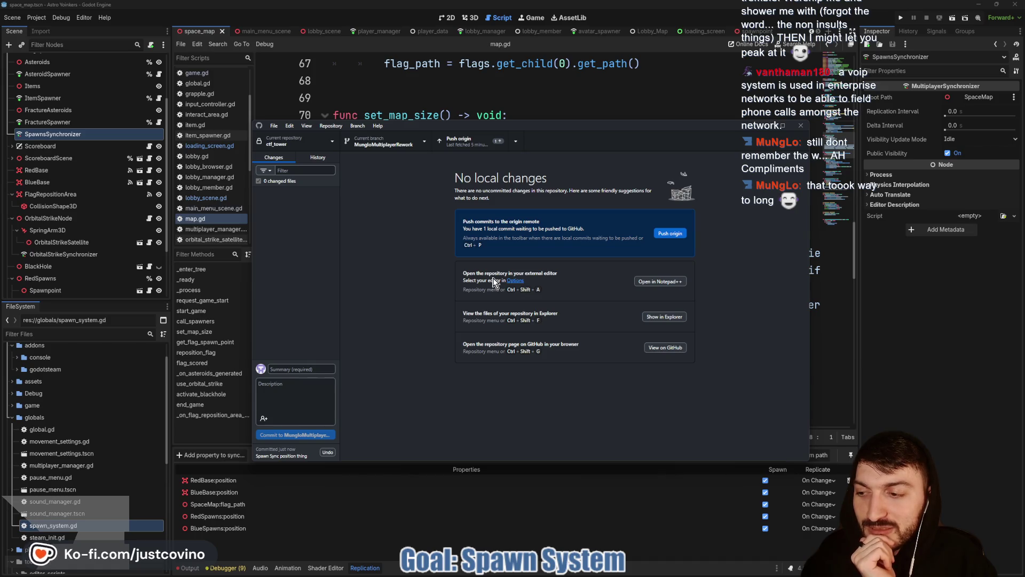
# Push the commit to origin and return to map.gd in Godot.
pyautogui.click(671, 235)
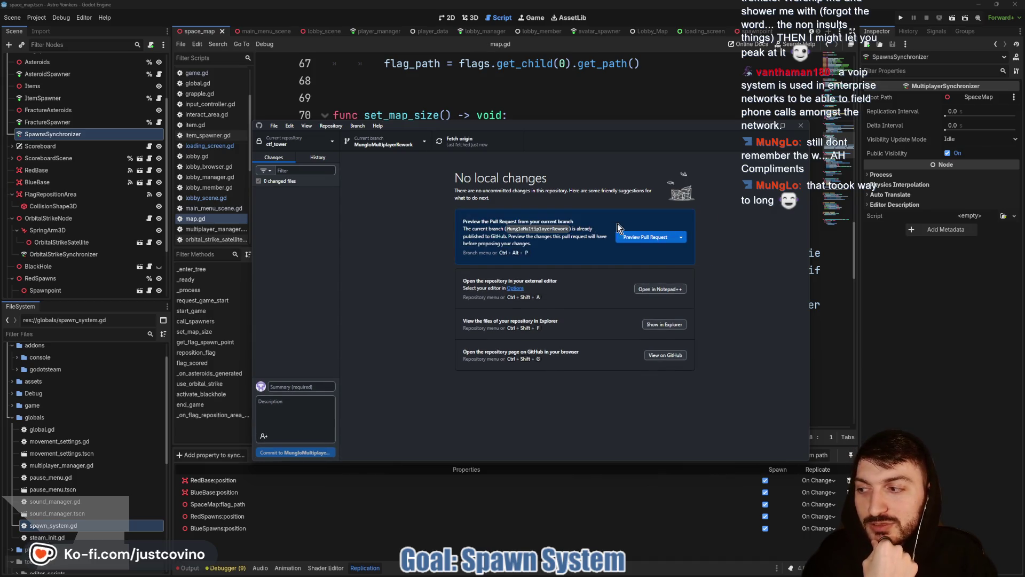
pyautogui.click(930, 355)
pyautogui.click(450, 322)
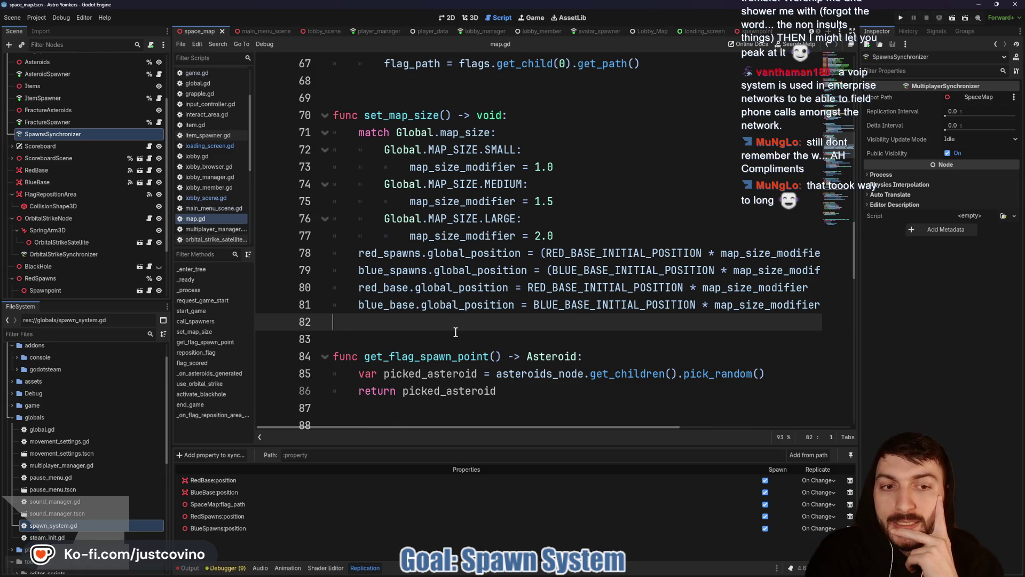
# Place the cursor on line 83 of map.gd and bring up the Twitch Chat popout.
pyautogui.click(456, 337)
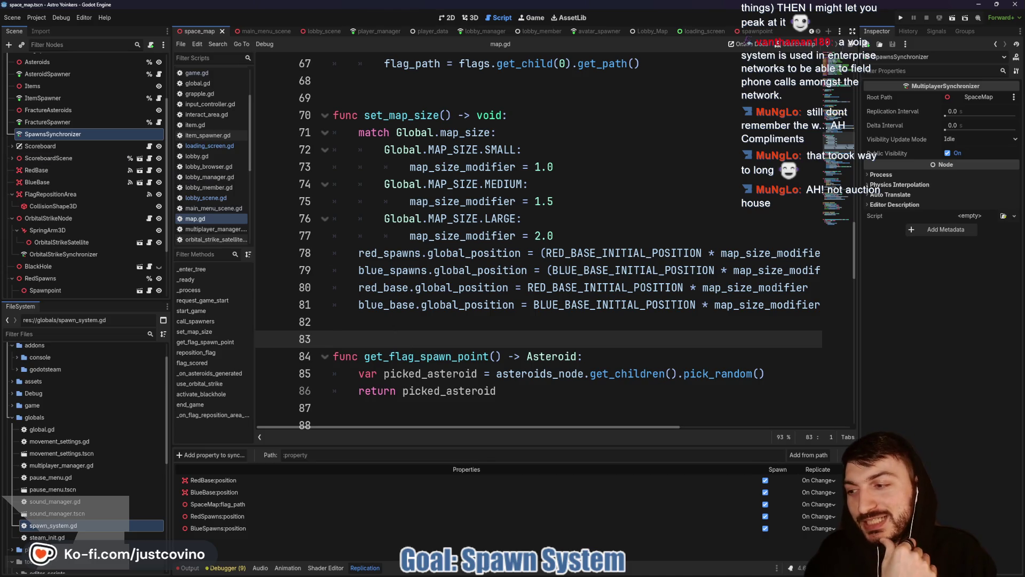
pyautogui.hotkey('alt', 'Tab')
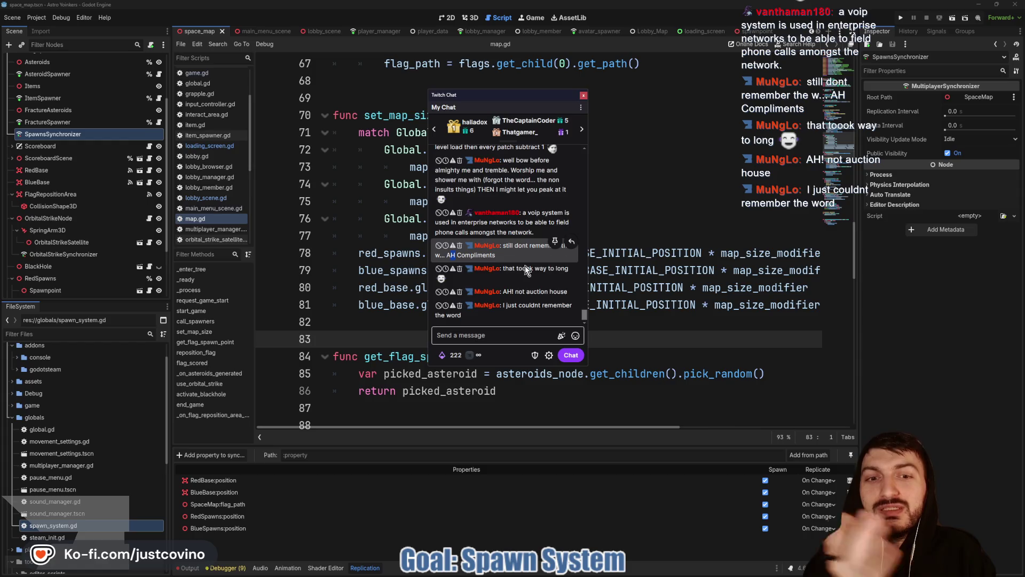
# Focus the chat message box, then hide the Twitch Chat popout to reveal map.gd.
pyautogui.click(493, 335)
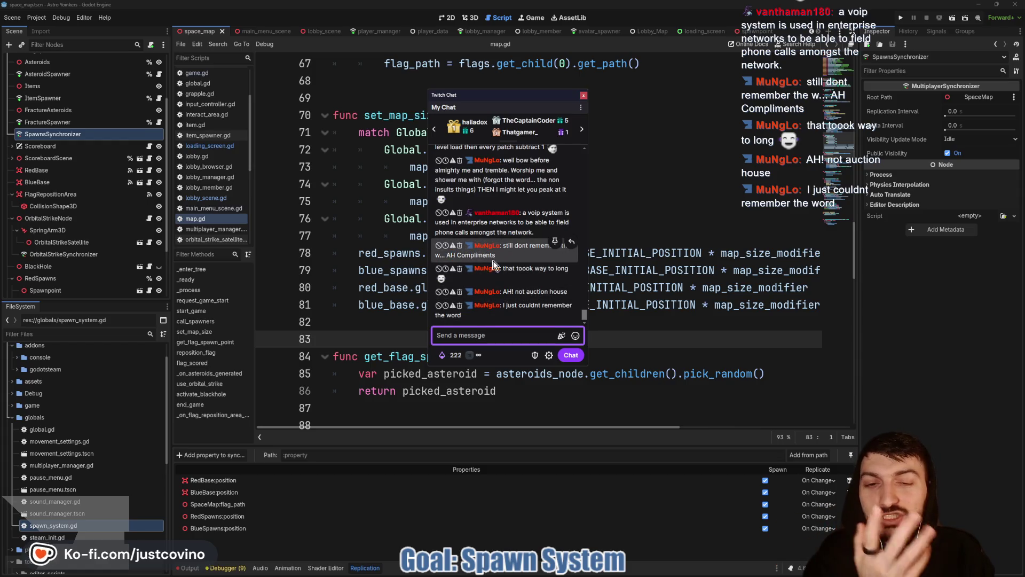
pyautogui.hotkey('alt', 'Tab')
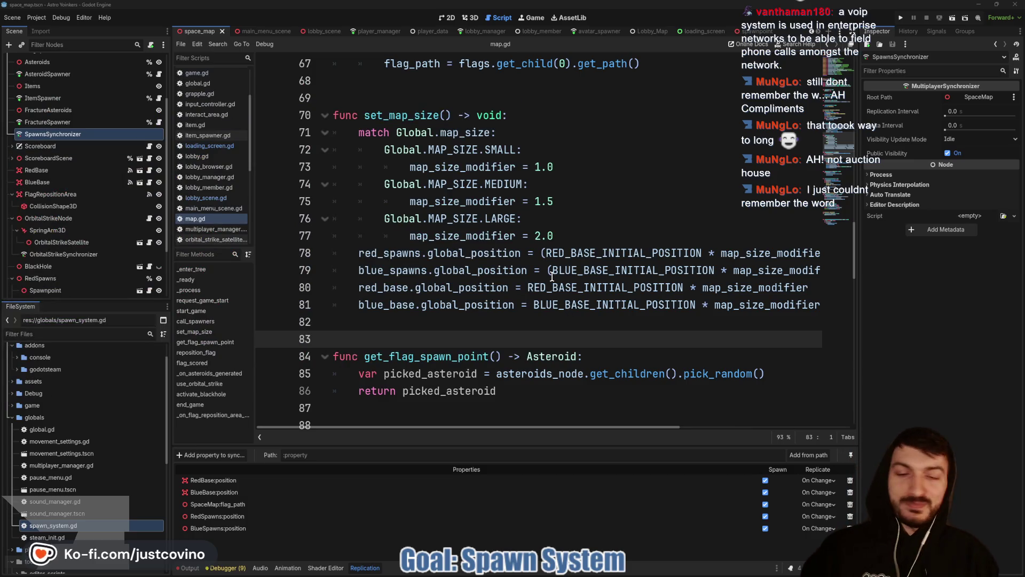
# Delete the 'Handling Start Request, Calling Spawners...' print line from start_game and save map.gd.
pyautogui.scroll(-2, 449, 322)
pyautogui.click(437, 317)
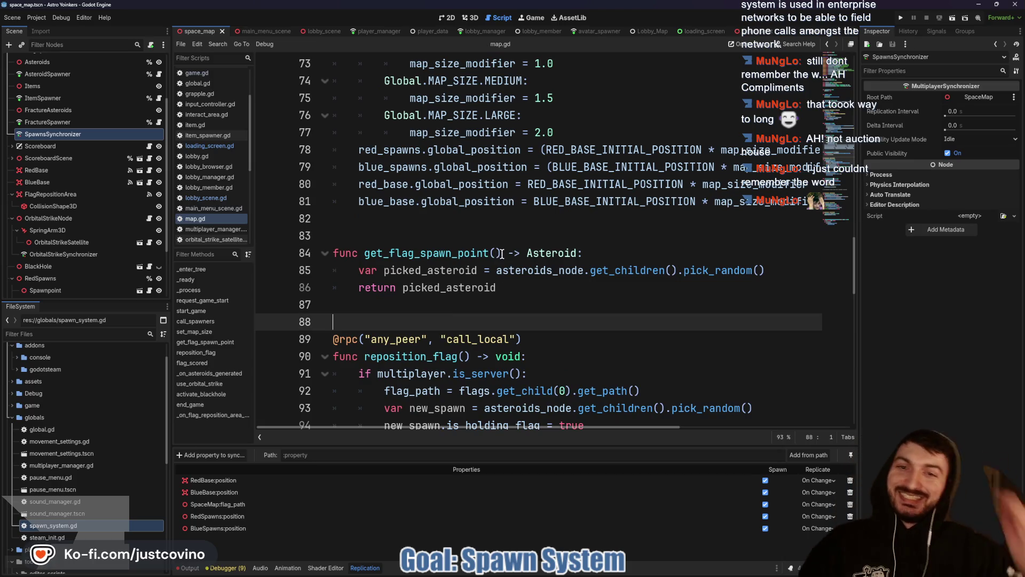
pyautogui.scroll(3, 478, 230)
pyautogui.scroll(5, 475, 232)
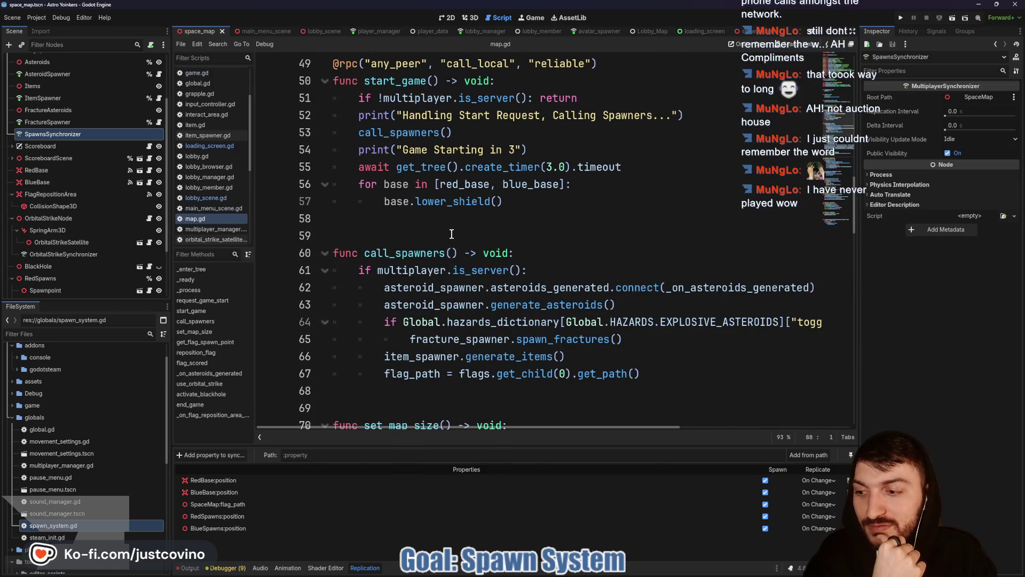
pyautogui.scroll(2, 451, 233)
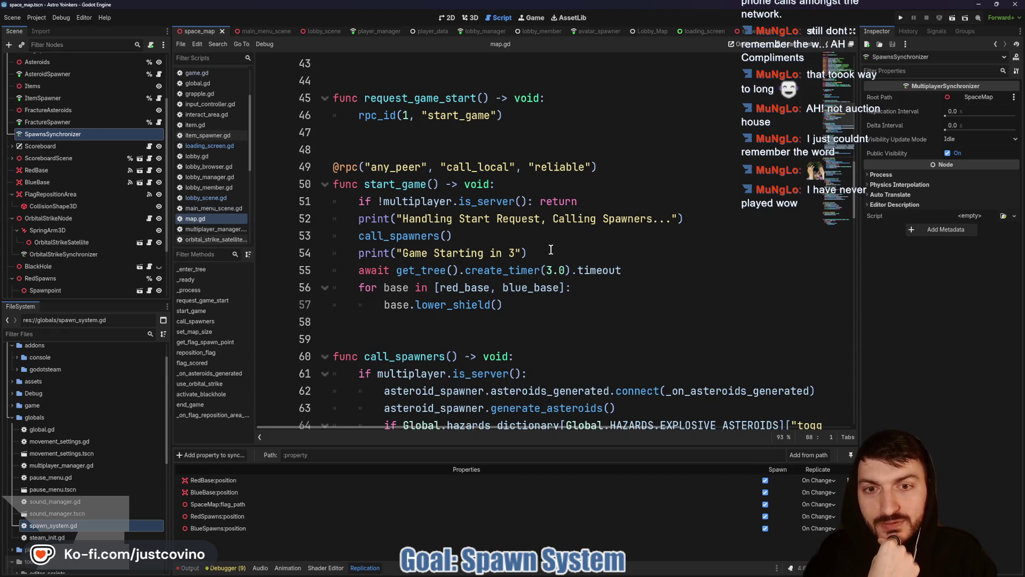
pyautogui.moveTo(711, 217); pyautogui.dragTo(335, 215)
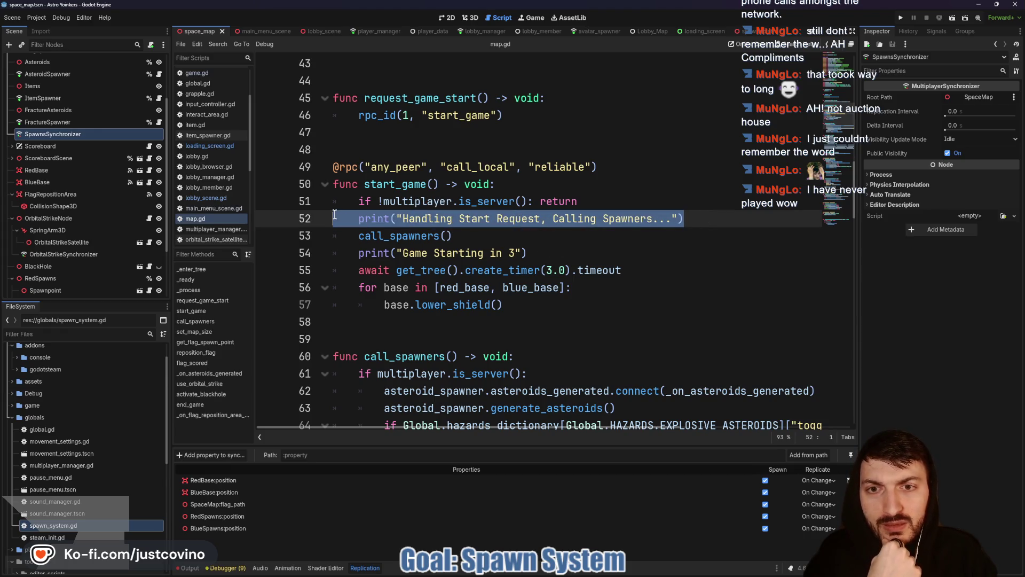
pyautogui.press('BackSpace')
pyautogui.press('BackSpace')
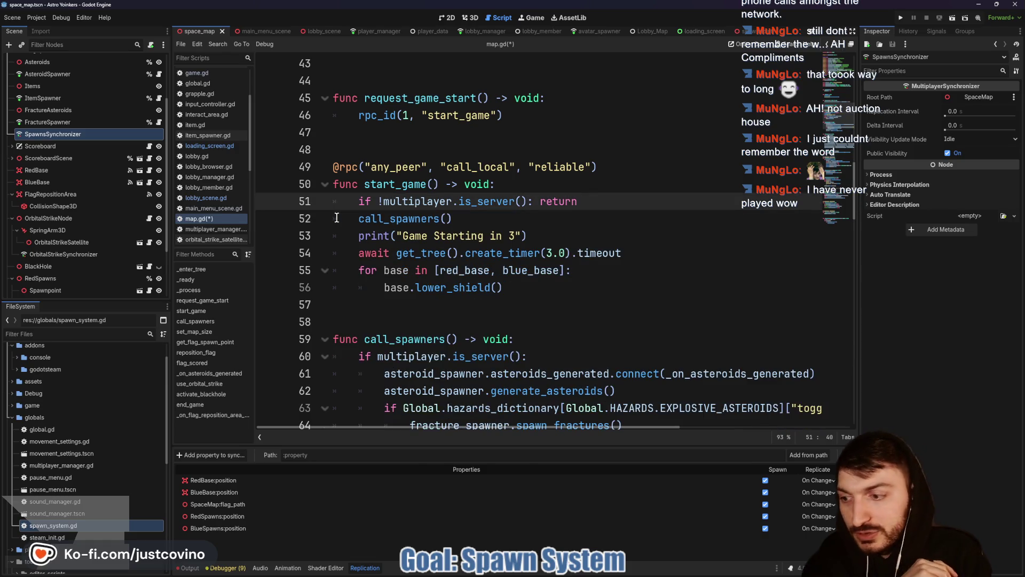
pyautogui.hotkey('ctrl', 's')
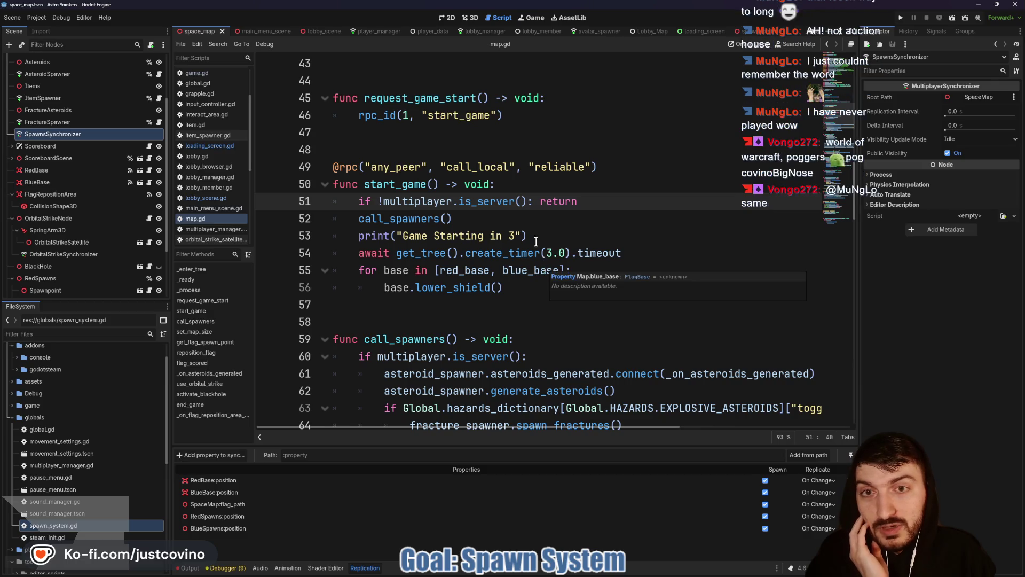
# Move through the empty lines 47 up to 39 near _ready in map.gd.
pyautogui.click(417, 131)
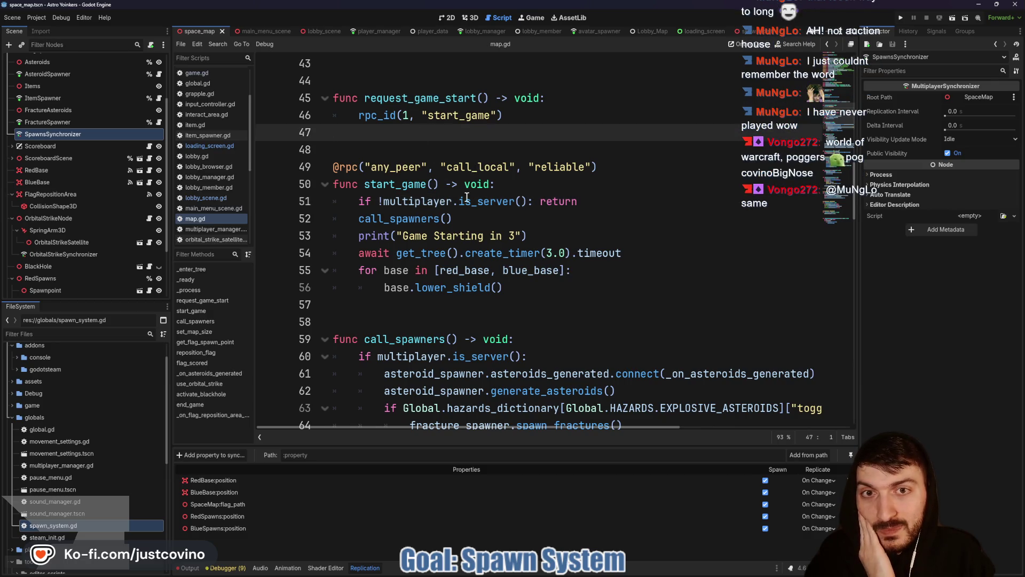
pyautogui.scroll(4, 466, 198)
pyautogui.click(385, 271)
pyautogui.scroll(2, 434, 285)
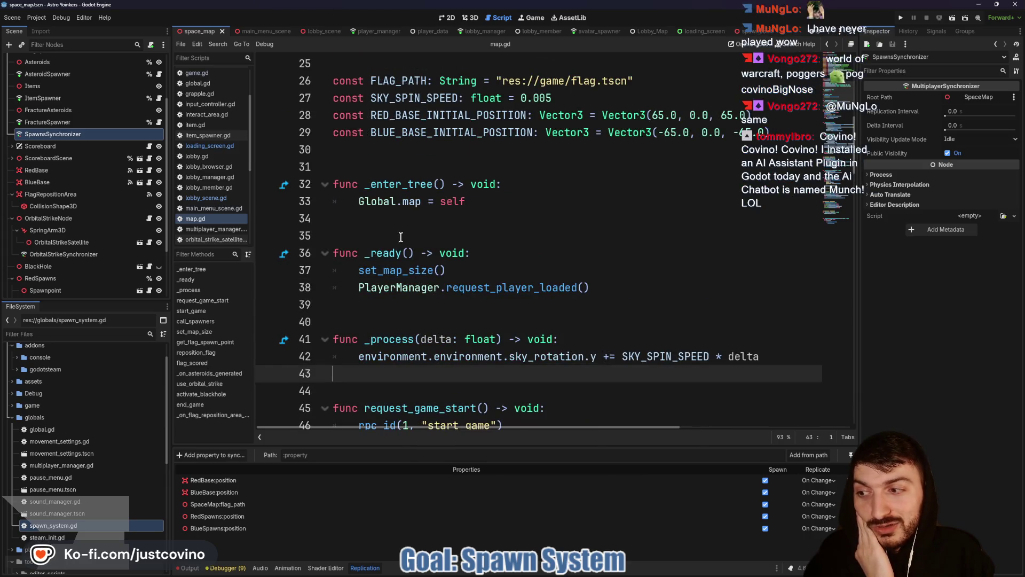
pyautogui.click(422, 307)
pyautogui.click(381, 323)
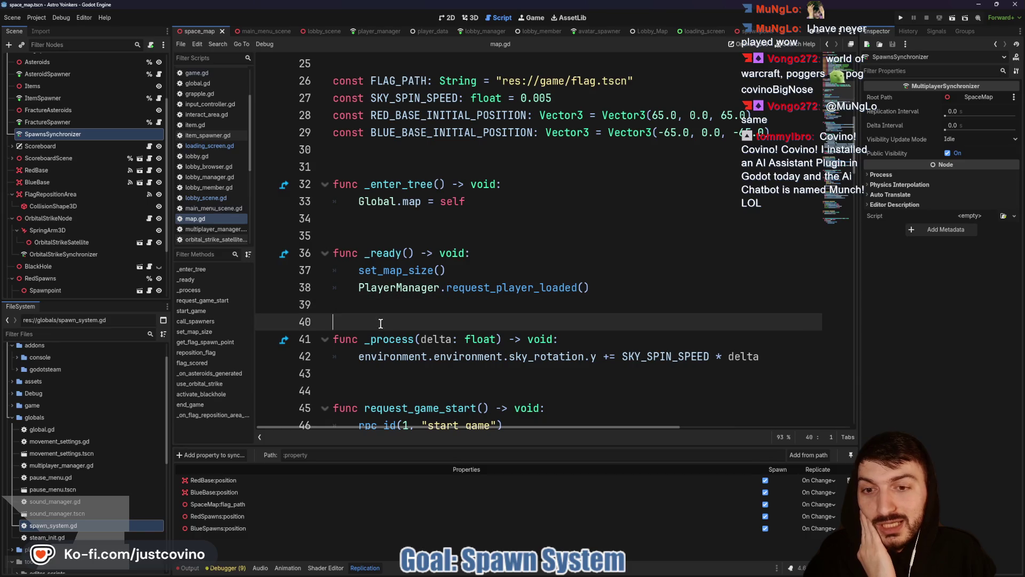
pyautogui.click(362, 307)
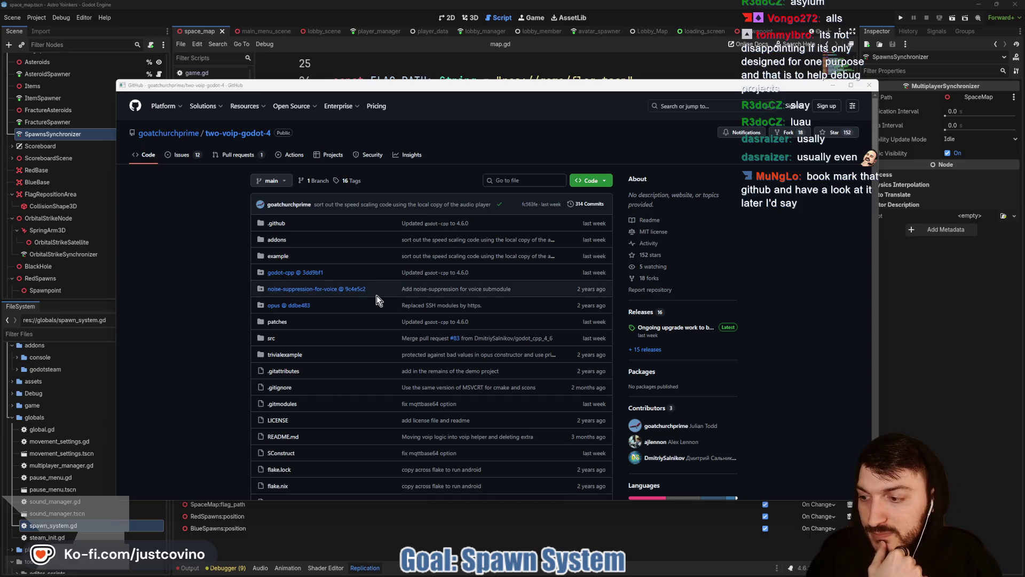
# Scroll the two-voip-godot-4 GitHub page, then switch to Godot and on to the Astro Yoinkers Steam page.
pyautogui.scroll(-7, 351, 235)
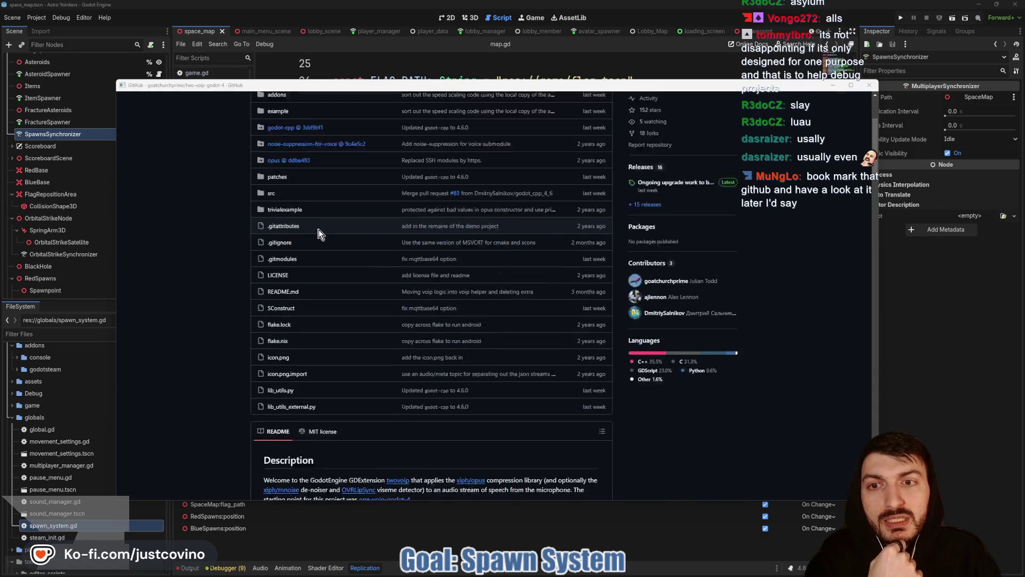
pyautogui.scroll(-1, 356, 313)
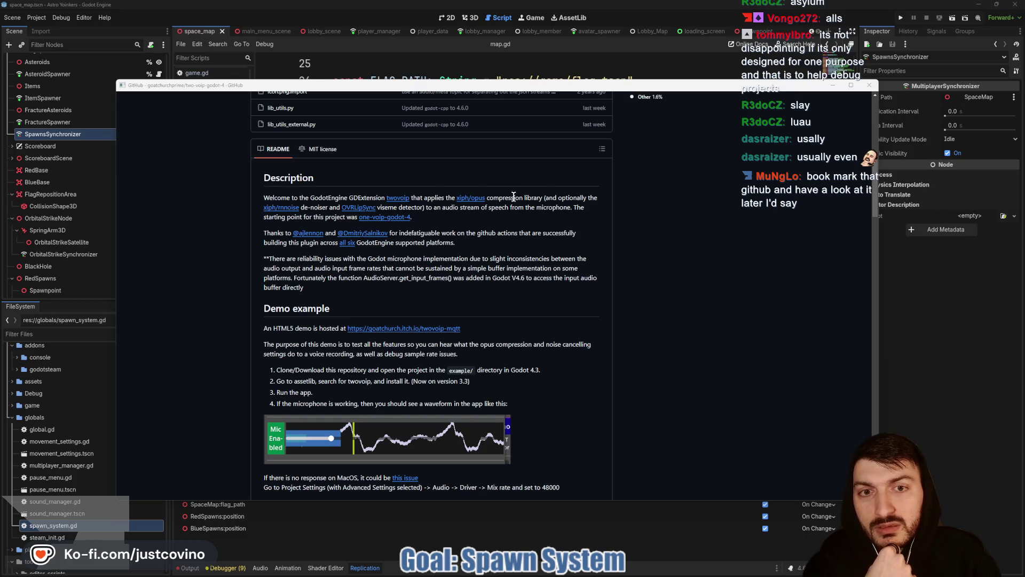
pyautogui.scroll(-4, 567, 223)
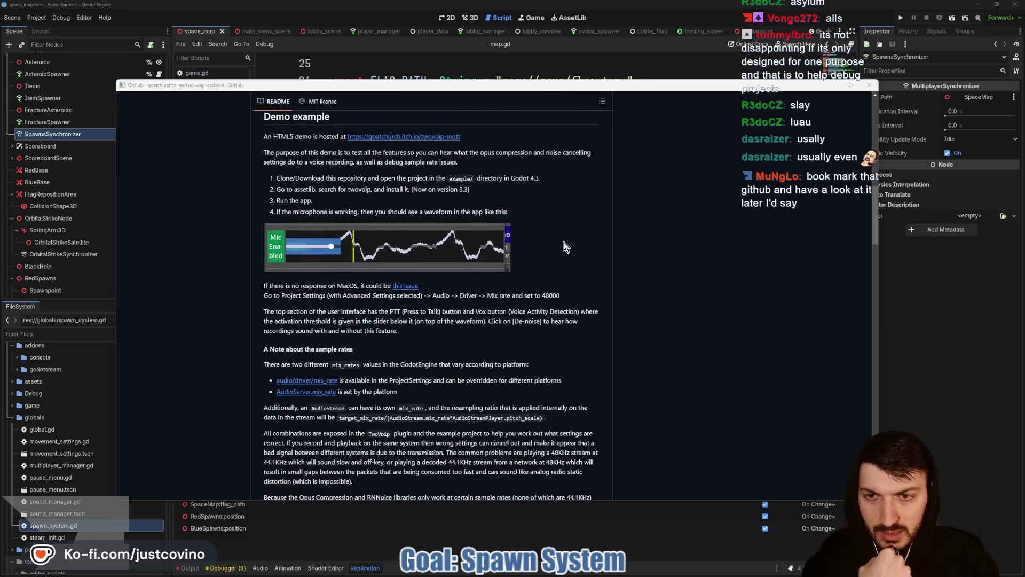
pyautogui.scroll(3, 568, 263)
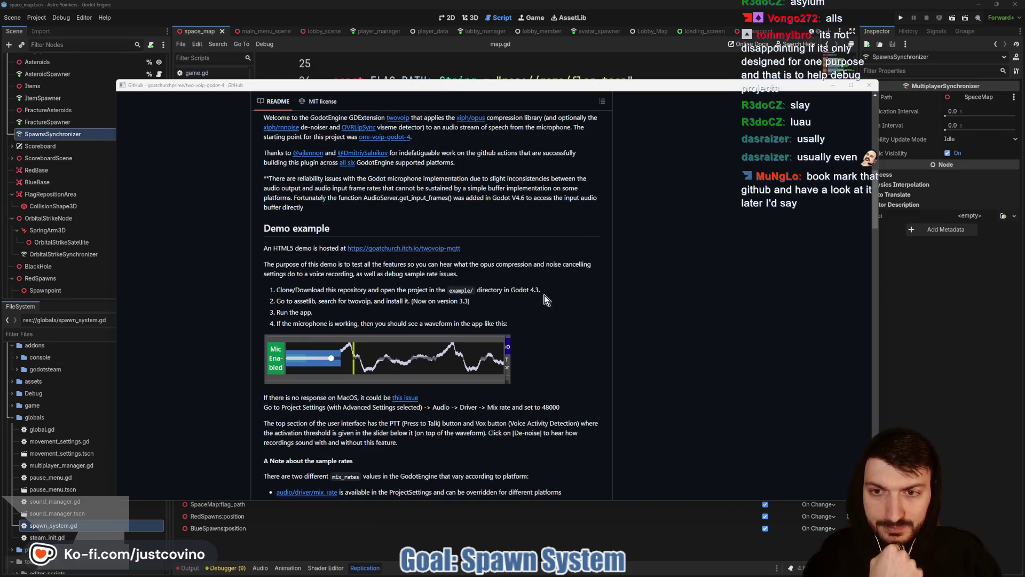
pyautogui.scroll(-3, 542, 302)
pyautogui.scroll(-10, 542, 301)
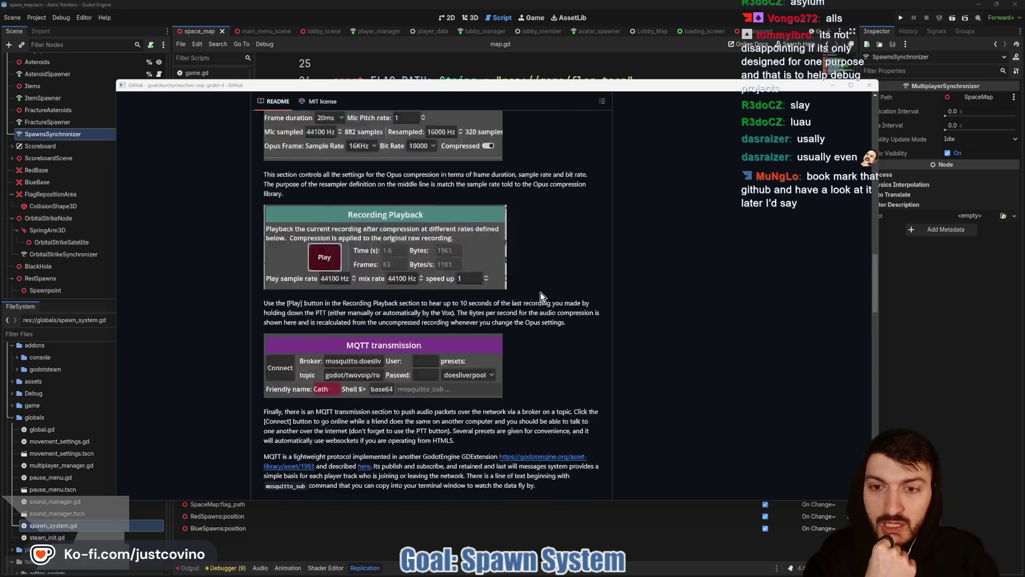
pyautogui.scroll(15, 540, 292)
pyautogui.hotkey('alt', 'Tab')
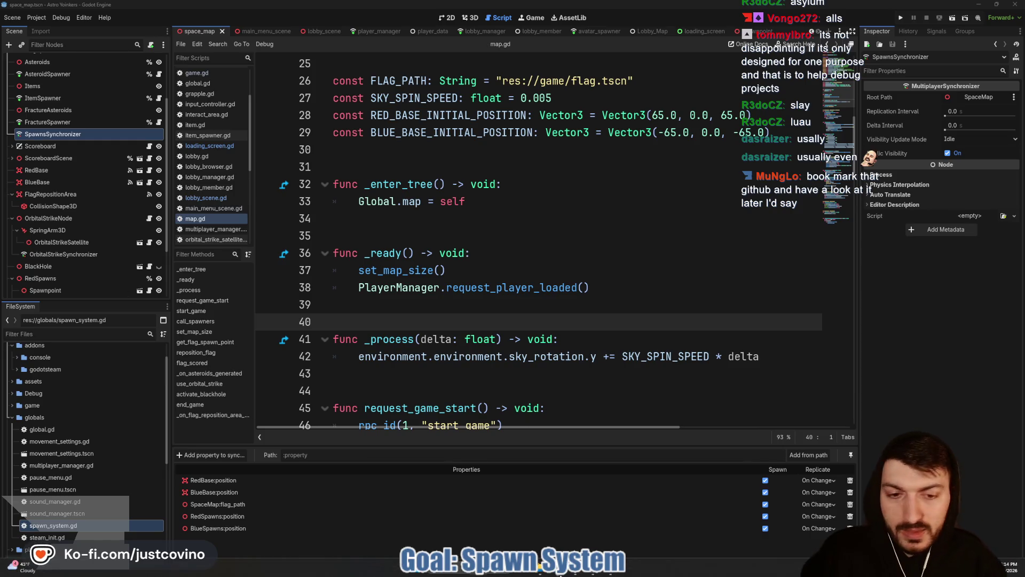
pyautogui.hotkey('alt', 'Tab')
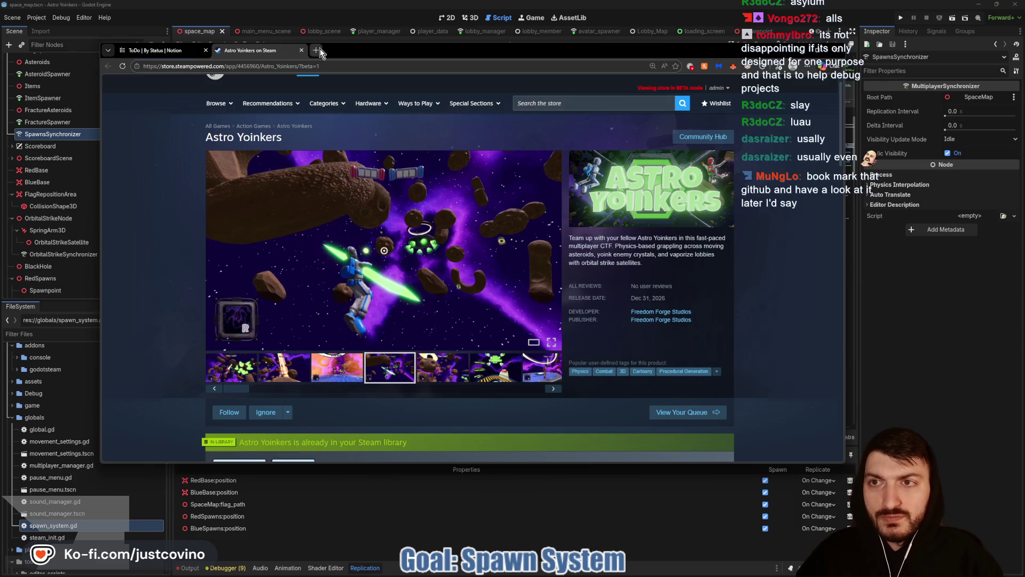
# Load the two-voip-godot-4 repository in a new tab and bookmark it into the Godot folder.
pyautogui.click(320, 51)
pyautogui.write('https://github.com/goatchurchprime/two-voip-godot-4')
pyautogui.press('Return')
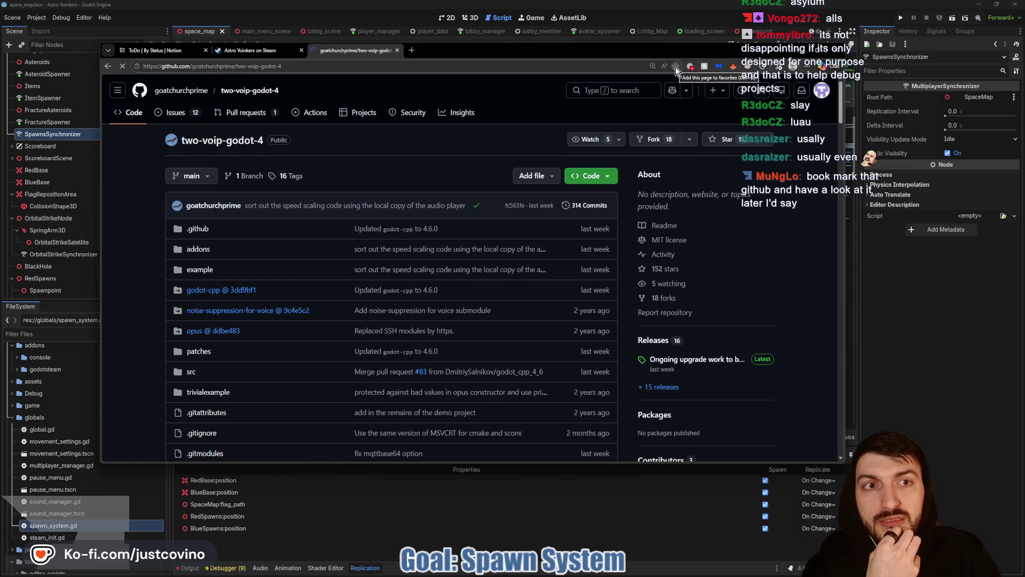
pyautogui.click(674, 66)
pyautogui.click(610, 139)
pyautogui.click(587, 162)
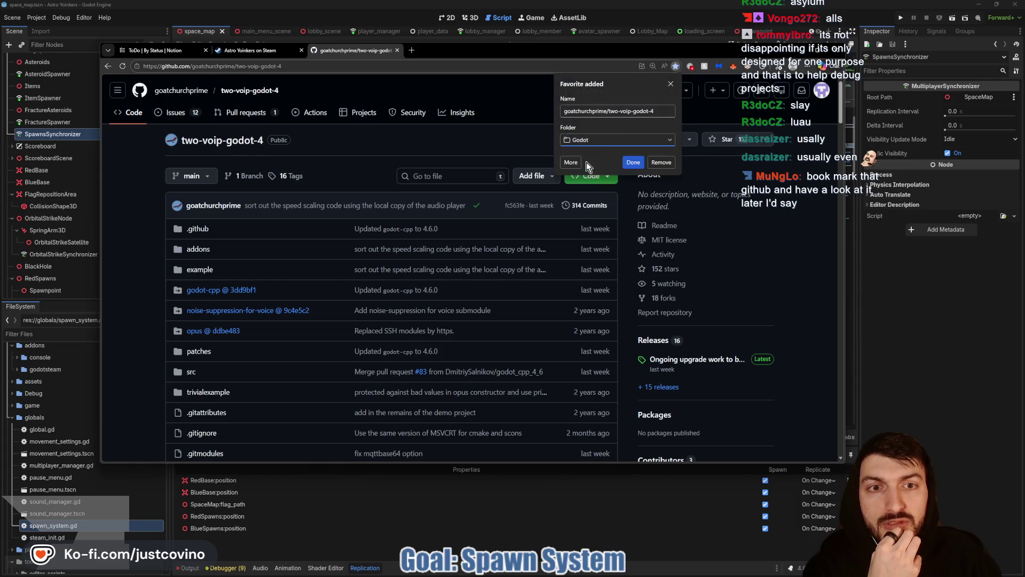
pyautogui.click(633, 162)
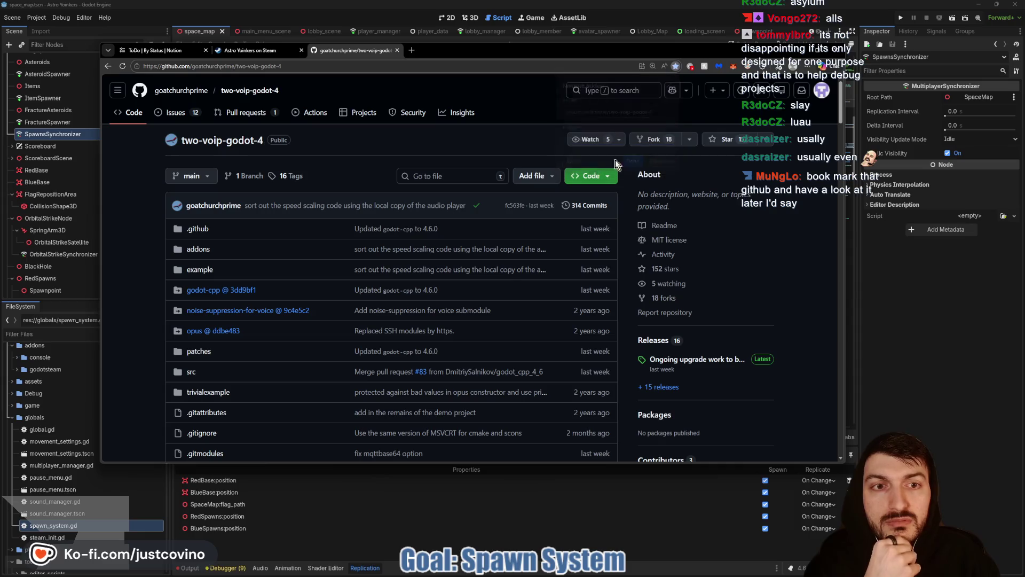
# Read through the repository README, then close the tab and return to Godot.
pyautogui.scroll(-10, 380, 153)
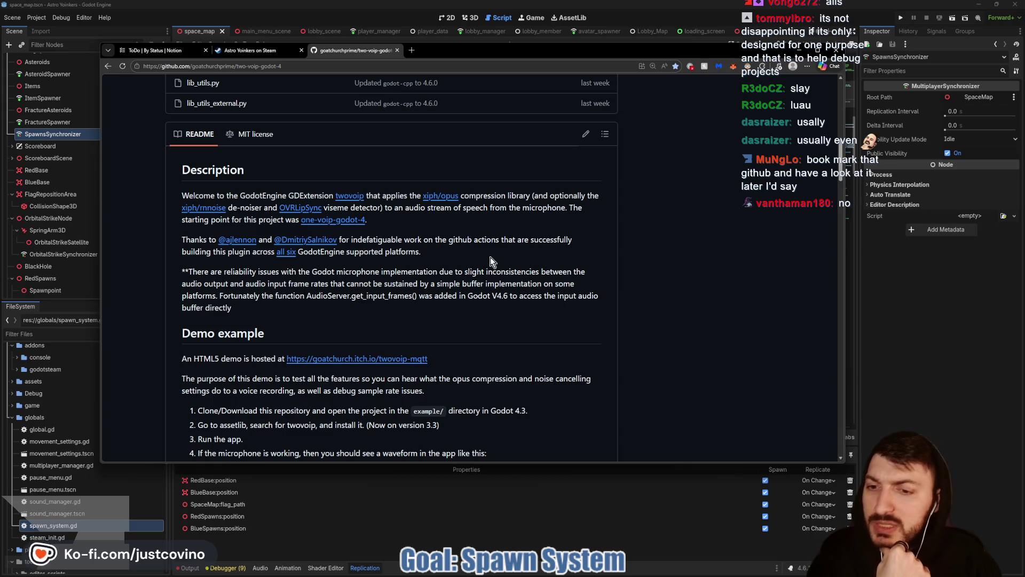
pyautogui.rightClick(504, 282)
pyautogui.click(433, 293)
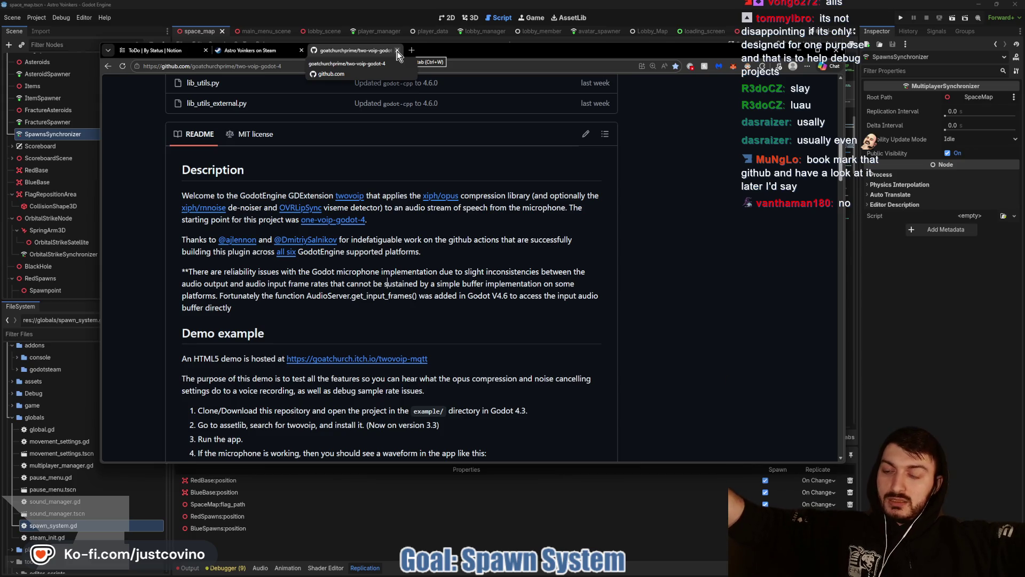
pyautogui.scroll(-1, 432, 235)
pyautogui.scroll(-5, 432, 235)
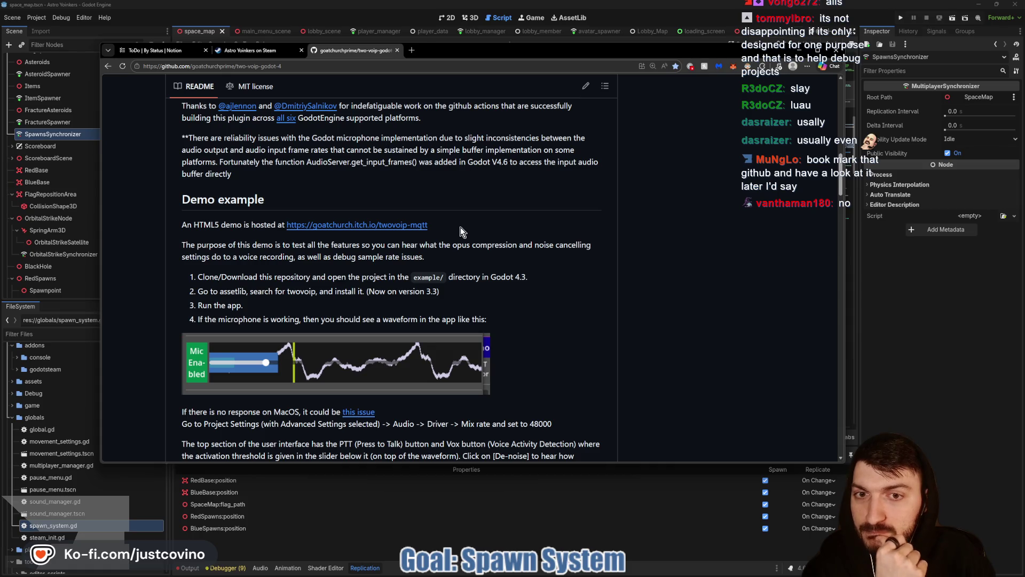
pyautogui.scroll(-10, 477, 200)
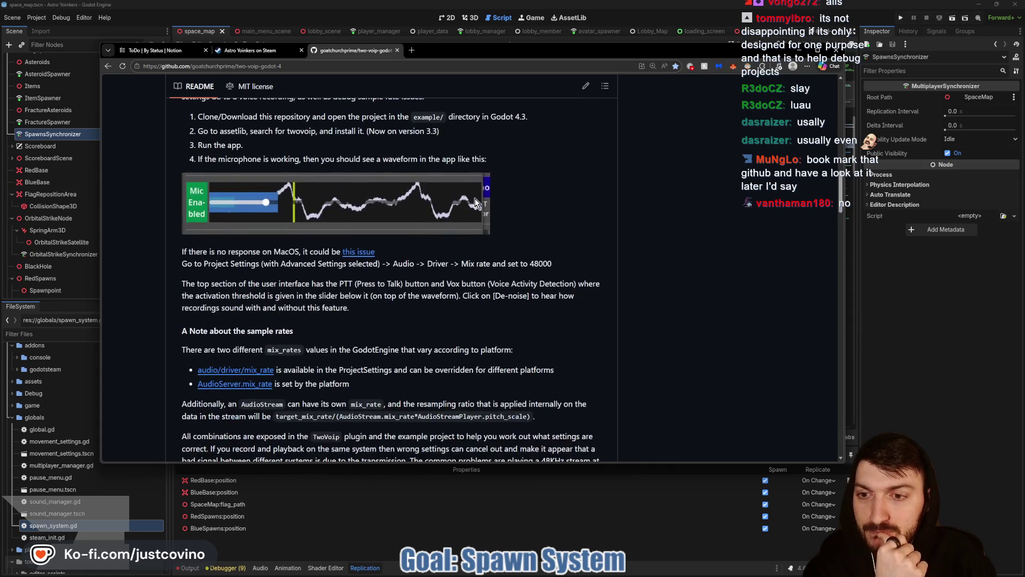
pyautogui.scroll(-10, 475, 201)
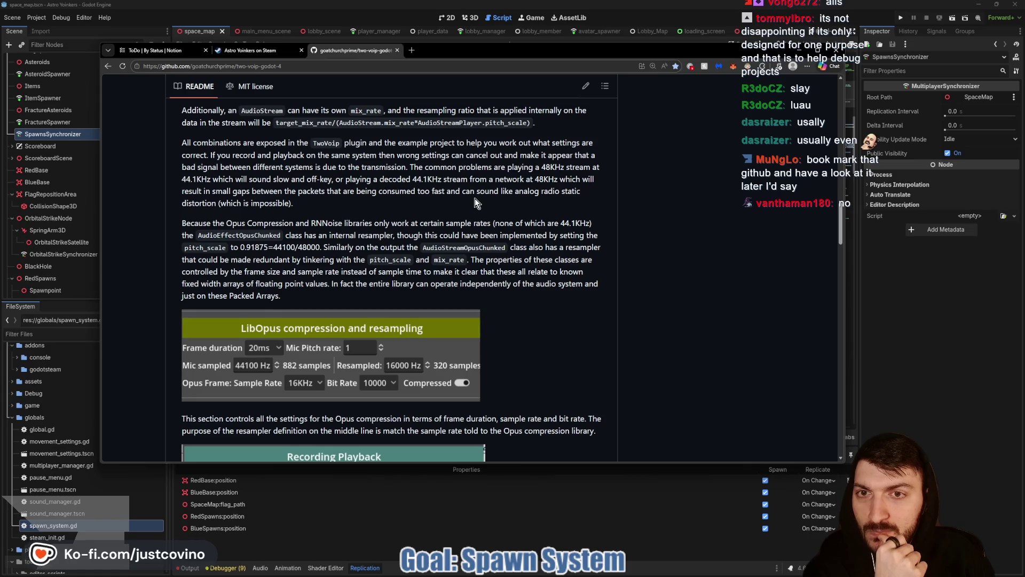
pyautogui.scroll(-5, 473, 200)
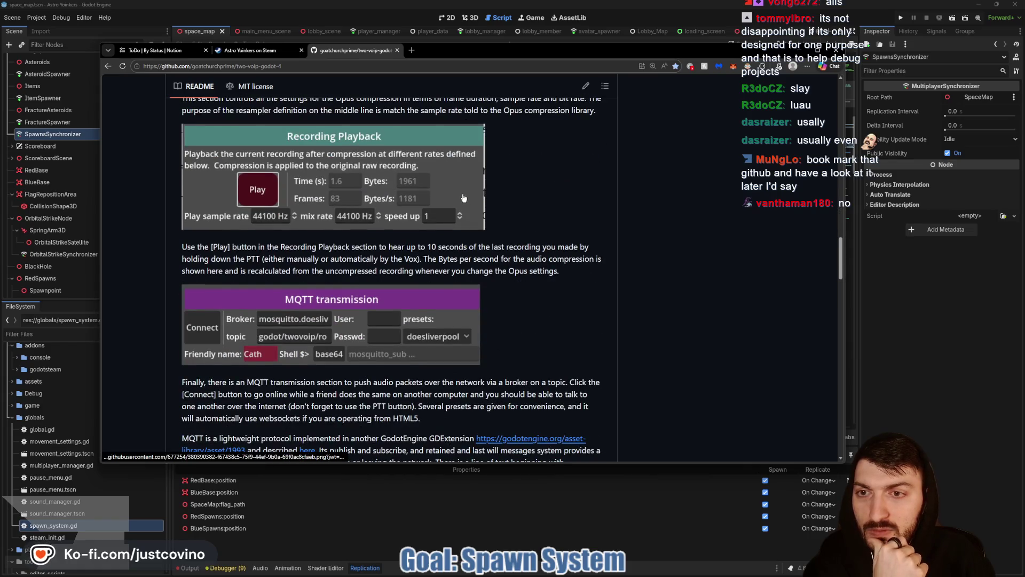
pyautogui.scroll(20, 463, 199)
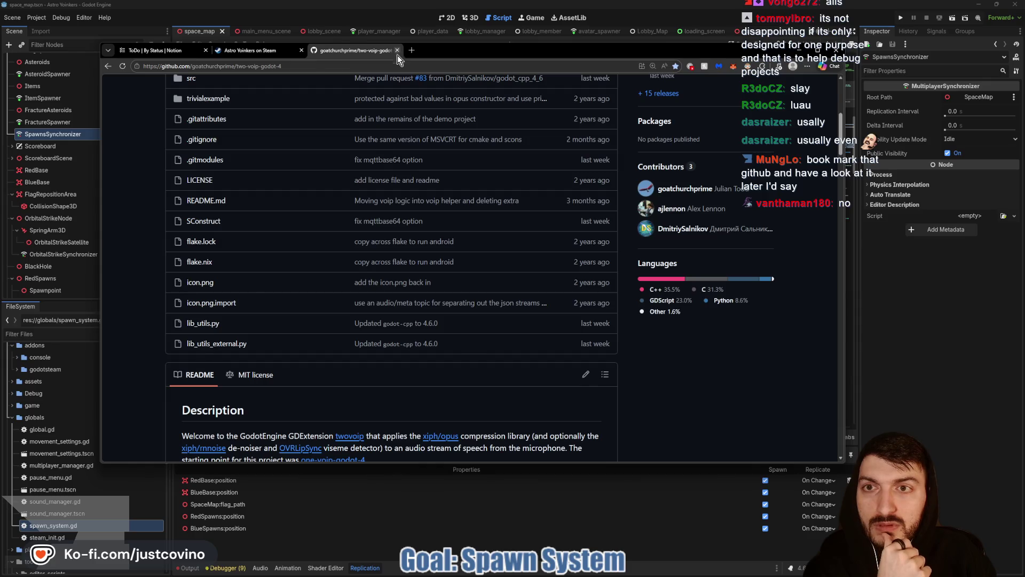
pyautogui.click(398, 50)
pyautogui.click(917, 308)
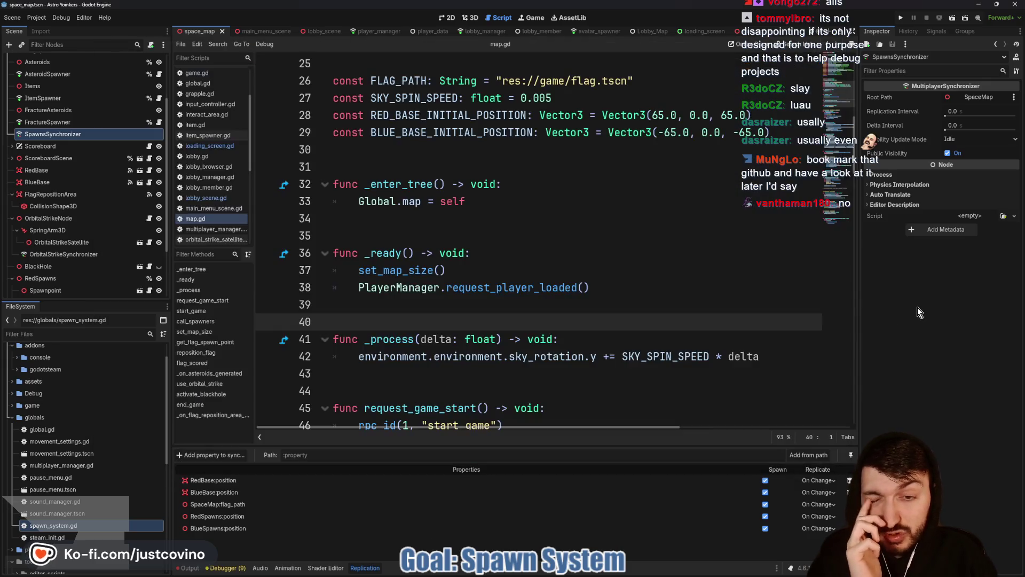
# Check lines 39 and 35 of map.gd, then run Astro Yoinkers with two debug instances.
pyautogui.click(432, 312)
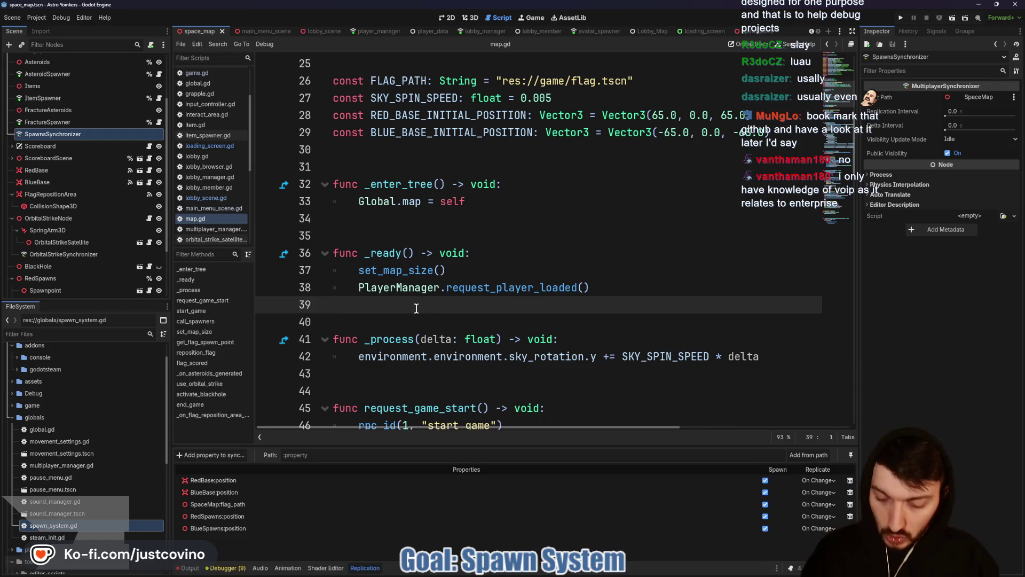
pyautogui.click(417, 235)
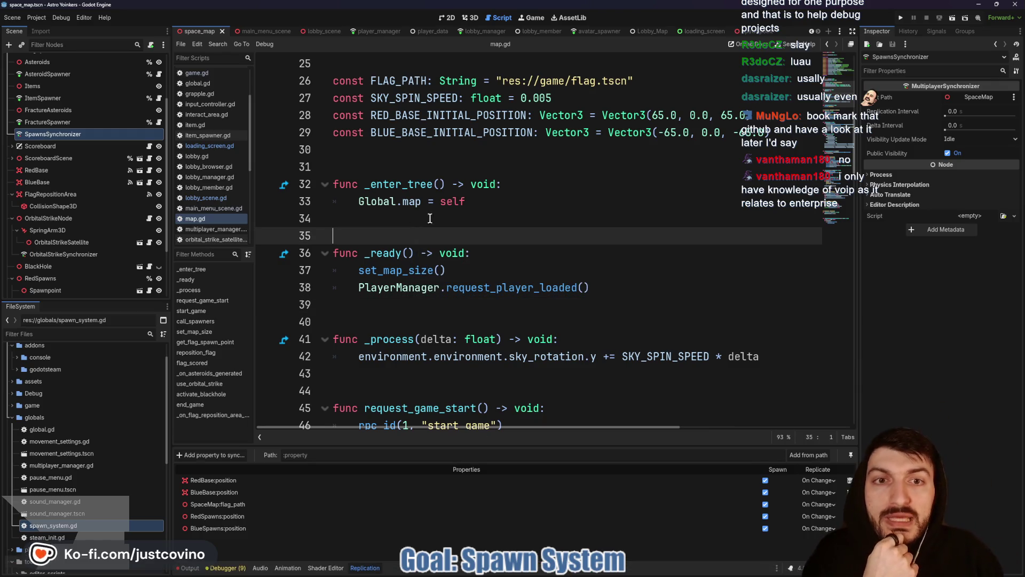
pyautogui.click(901, 20)
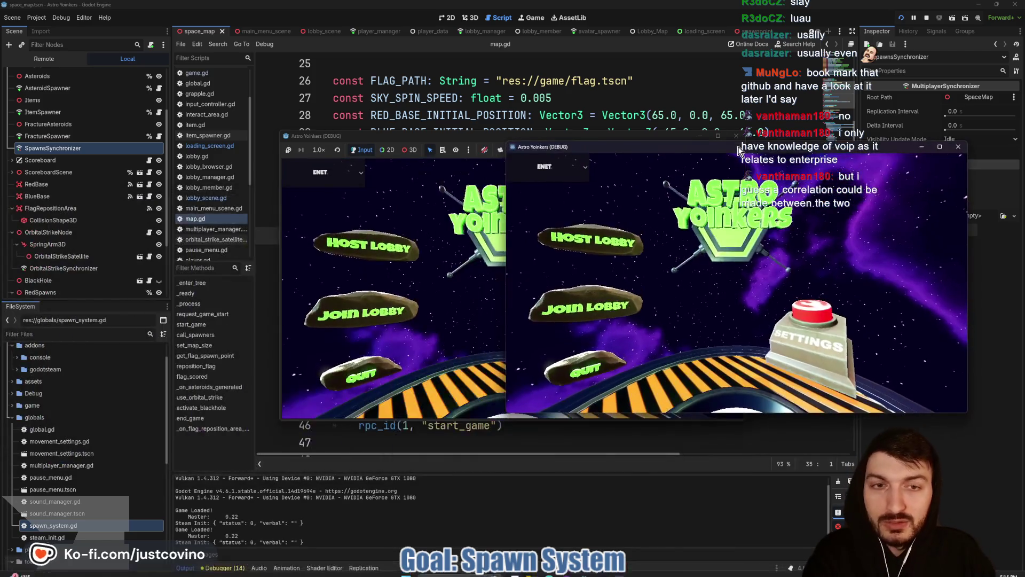
# Host a private lobby from the left game window.
pyautogui.moveTo(233, 158); pyautogui.dragTo(242, 155)
pyautogui.click(116, 269)
pyautogui.click(252, 268)
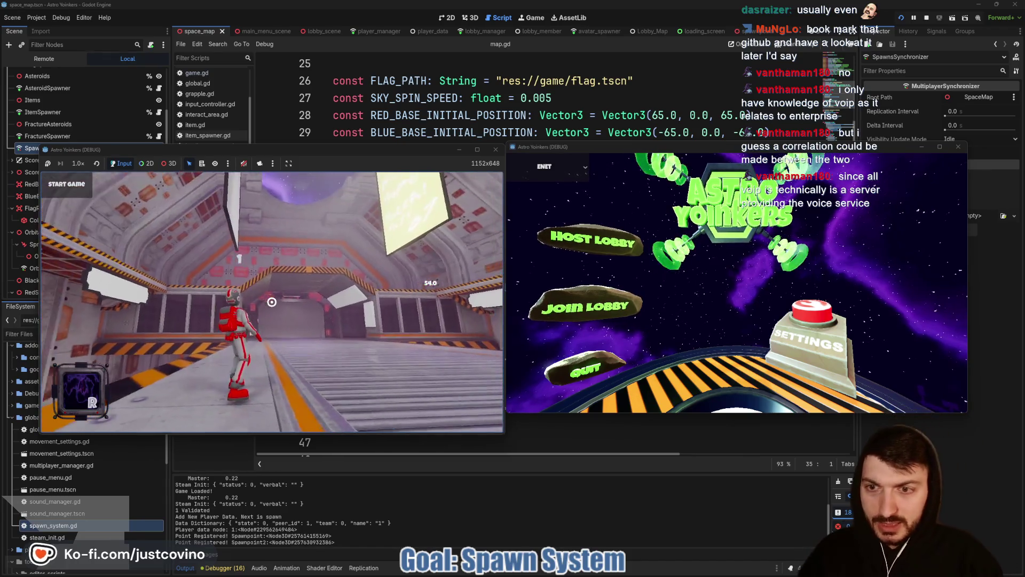
# Grapple down the corridor as host, then join lobby 0 from the second game window.
pyautogui.click(272, 302)
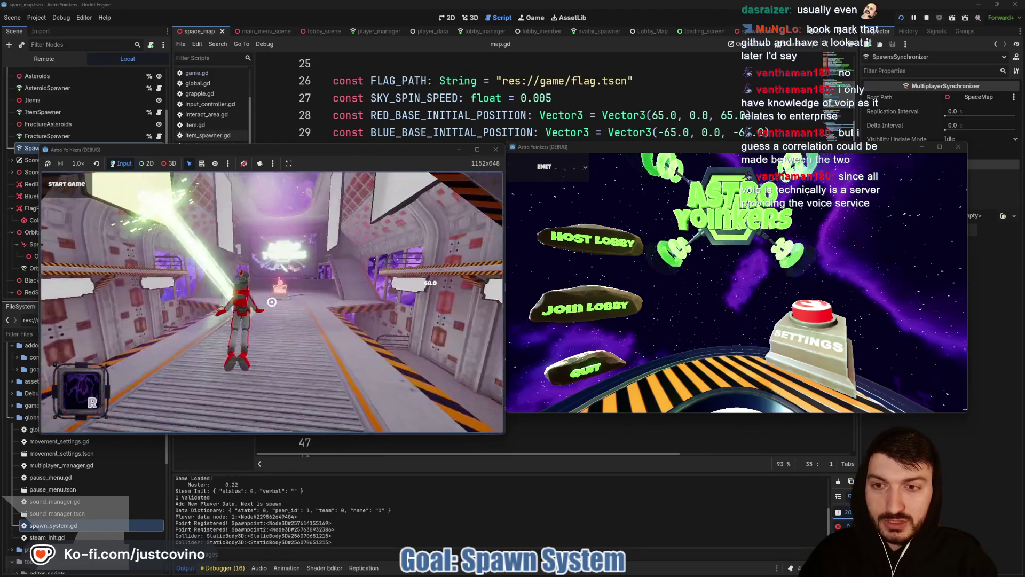
pyautogui.click(272, 302)
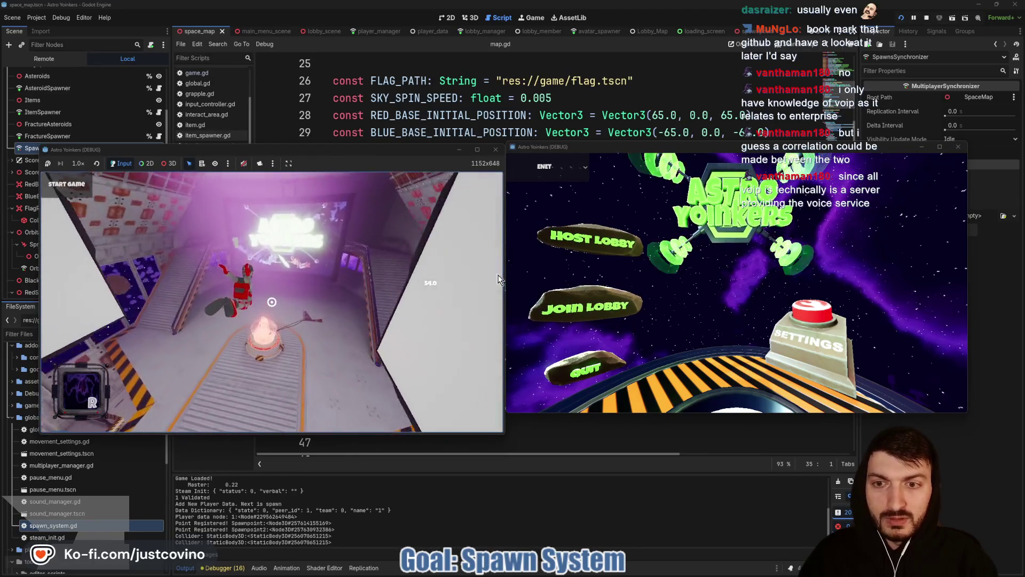
pyautogui.click(636, 306)
pyautogui.click(766, 200)
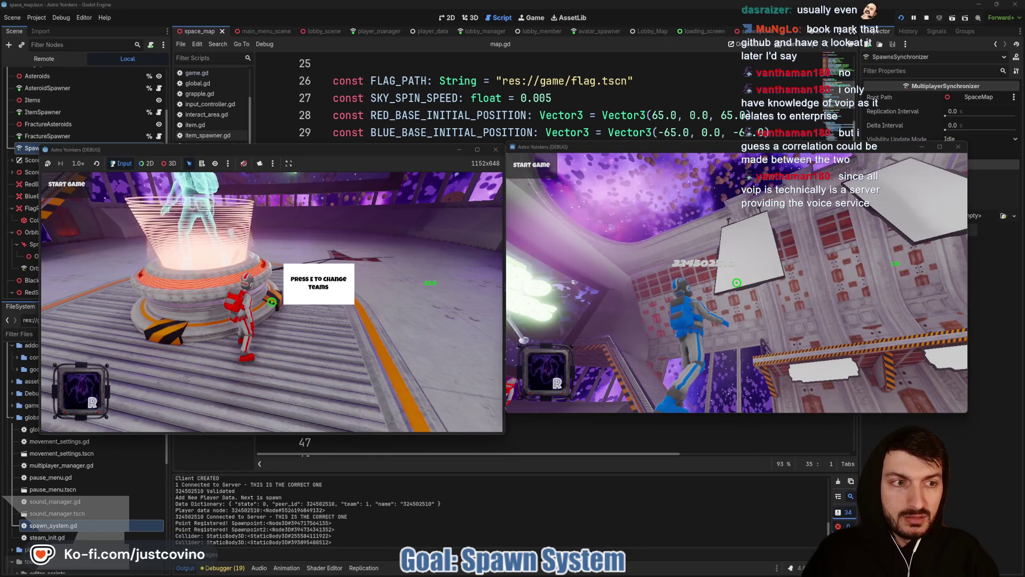
# Walk both players around the lobby, switch the host to the blue team, and start the match.
pyautogui.press('super')
pyautogui.press('super')
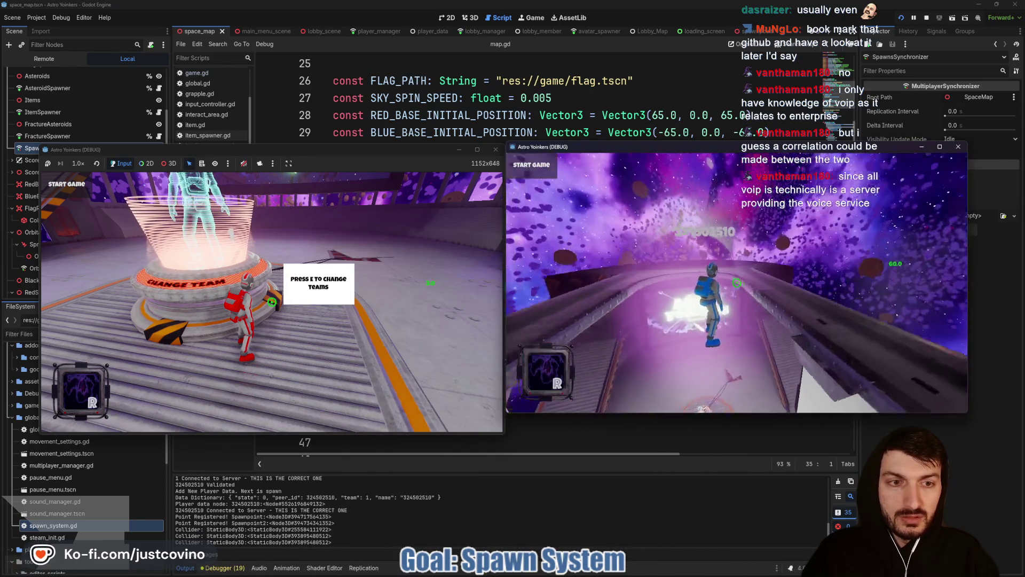
pyautogui.press('w')
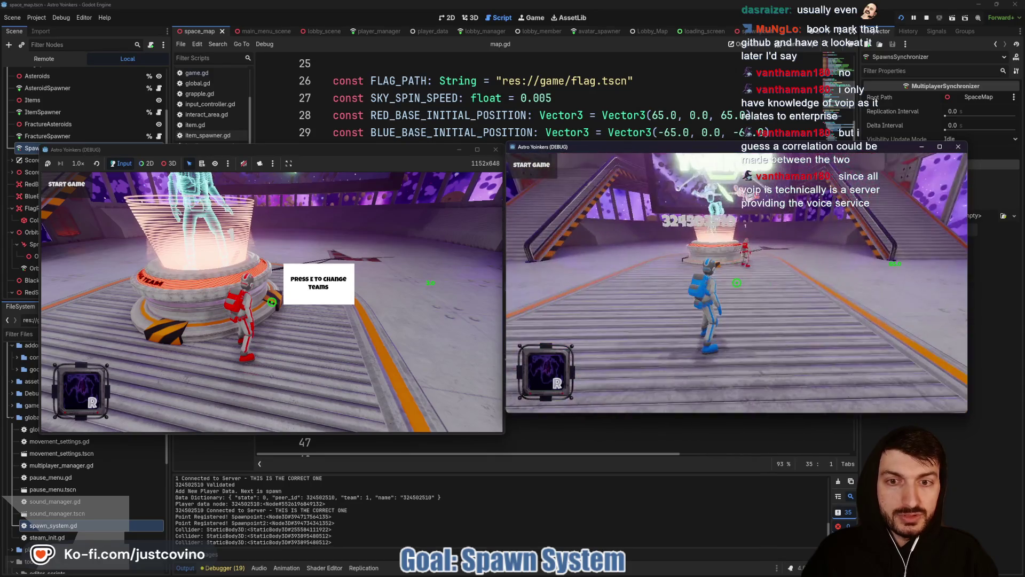
pyautogui.click(349, 156)
pyautogui.press('w')
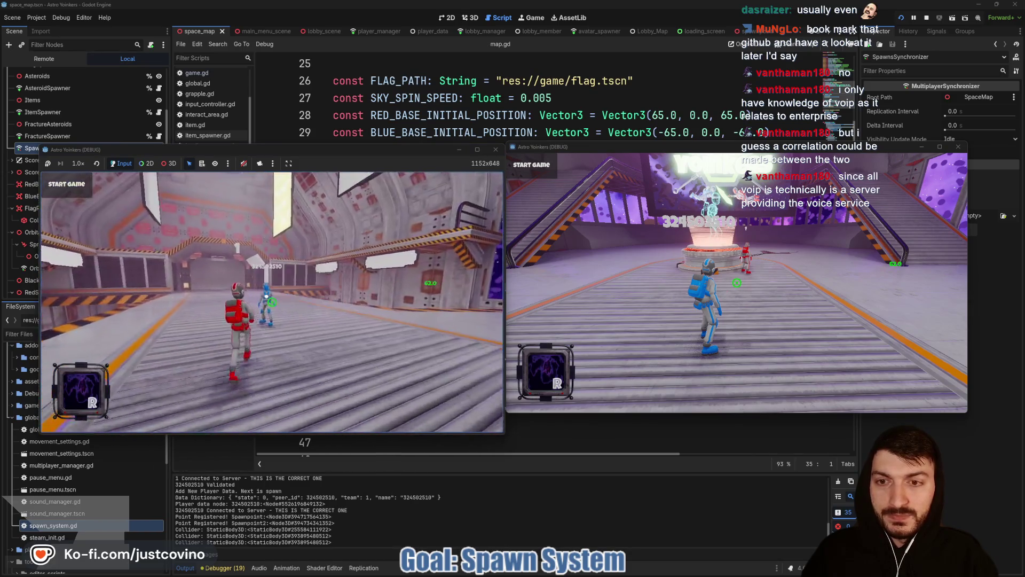
pyautogui.press('e')
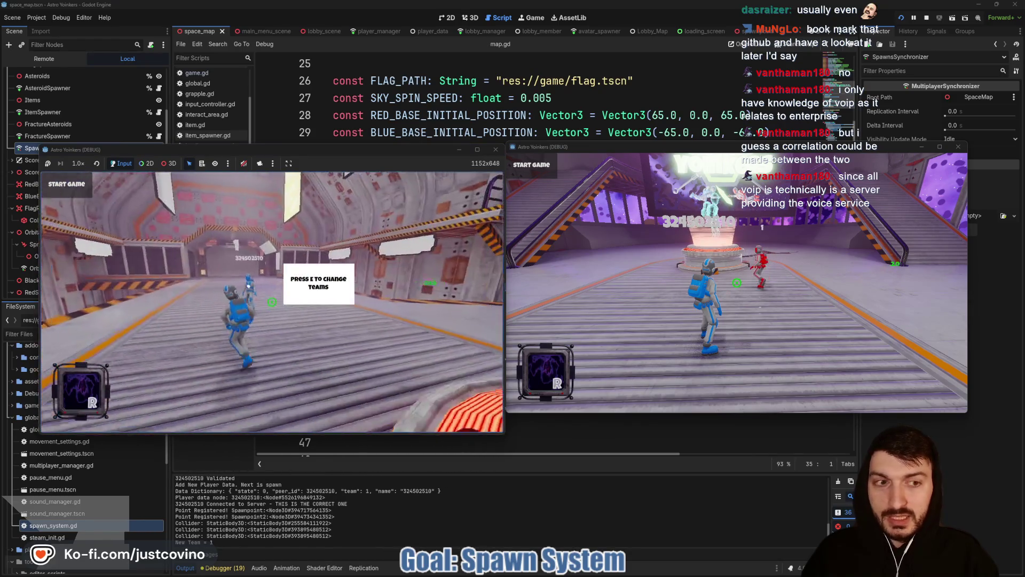
pyautogui.press('w')
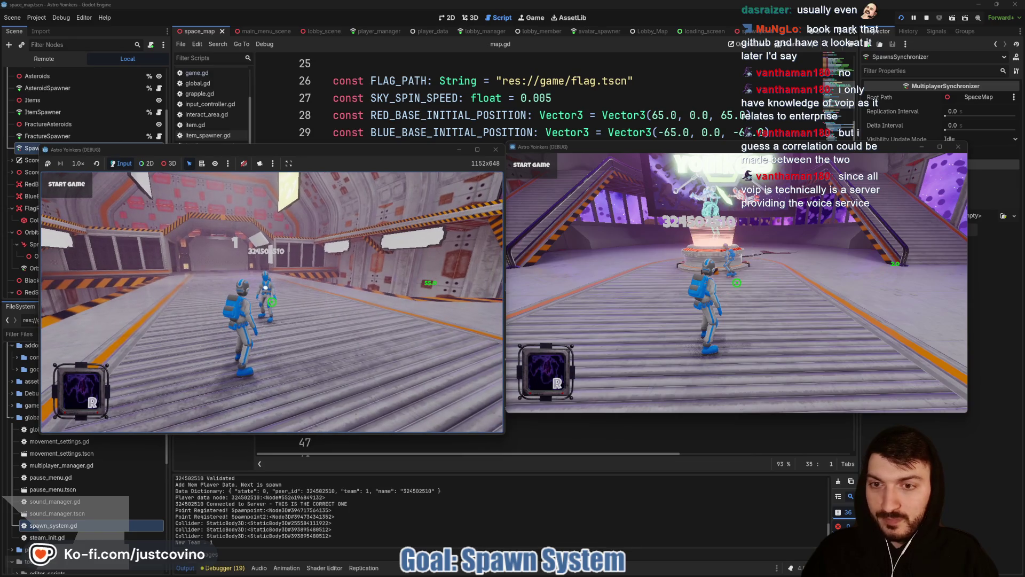
pyautogui.click(67, 187)
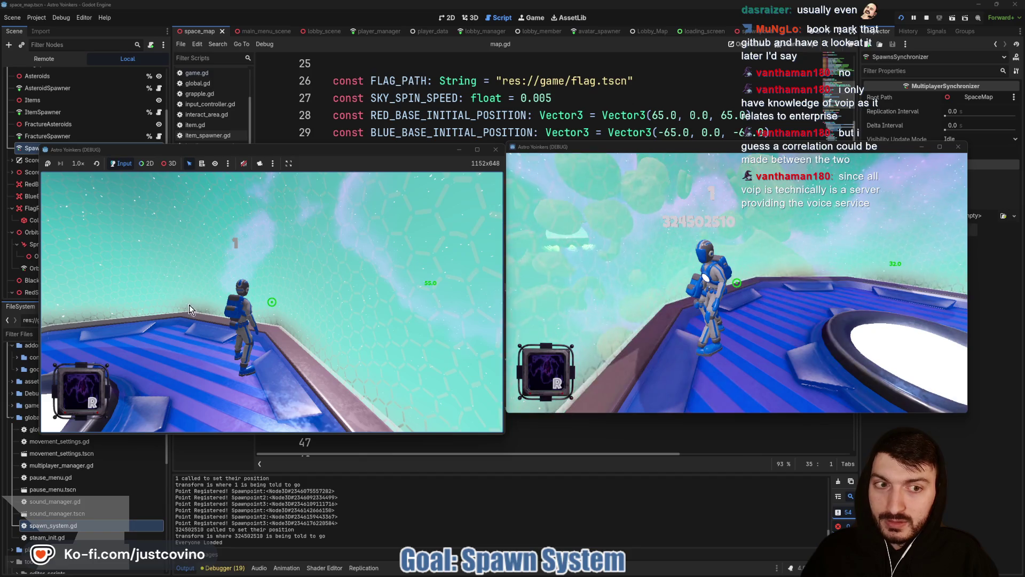
# Grapple across the asteroids in the space map, then stop the test run with F8.
pyautogui.click(295, 321)
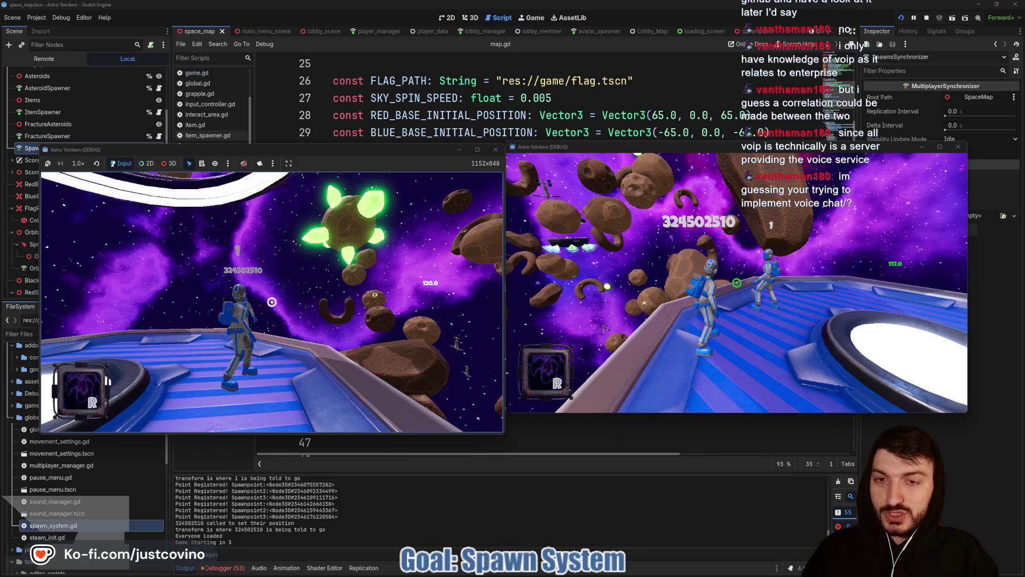
pyautogui.click(271, 301)
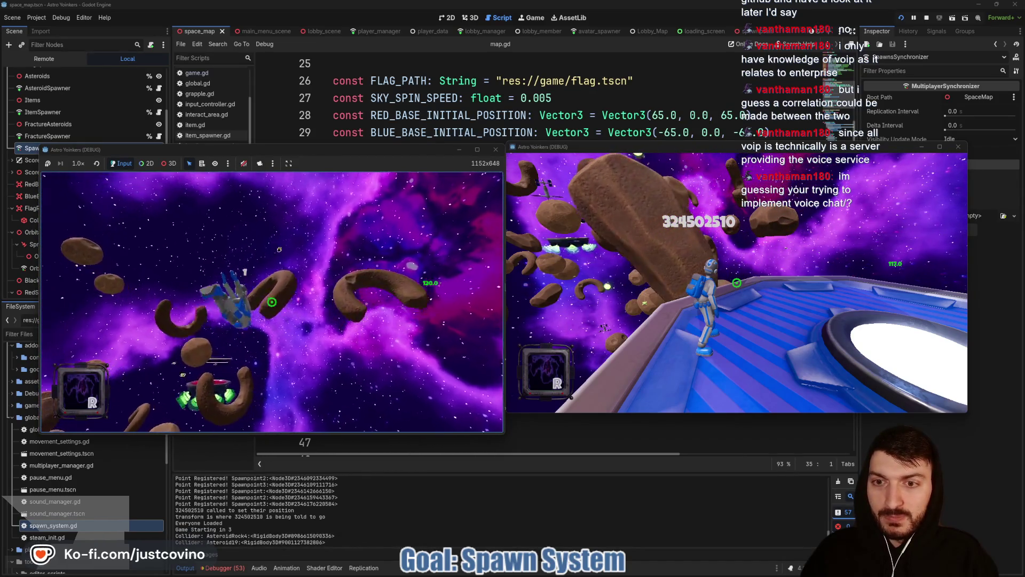
pyautogui.click(271, 301)
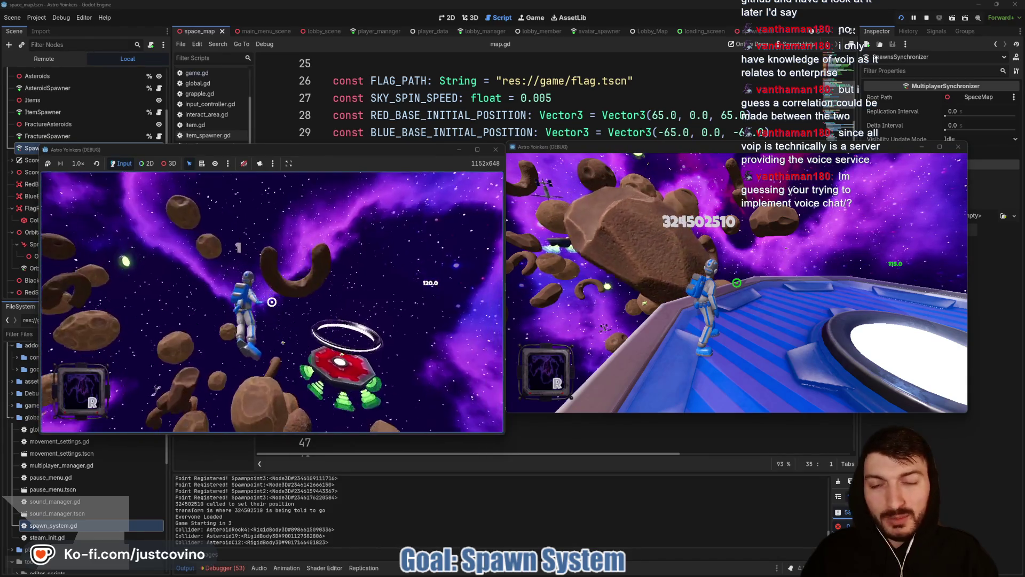
pyautogui.click(272, 301)
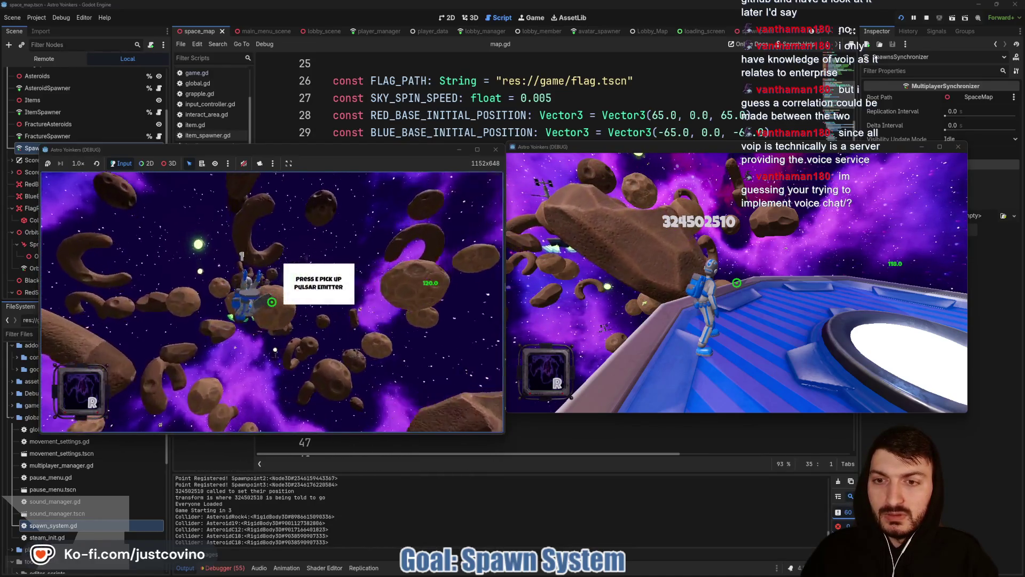
pyautogui.click(272, 301)
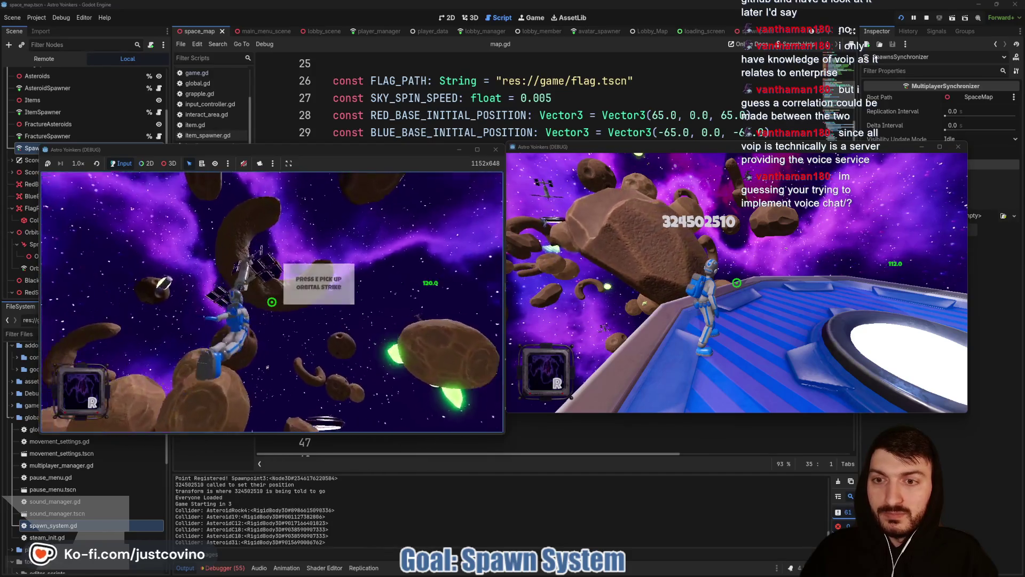
pyautogui.click(271, 302)
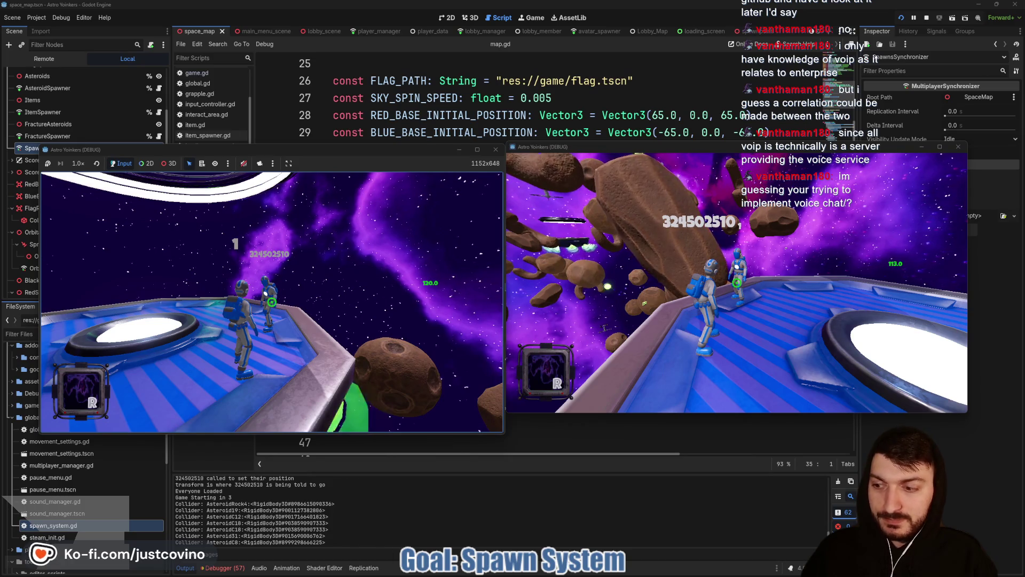
pyautogui.press('F8')
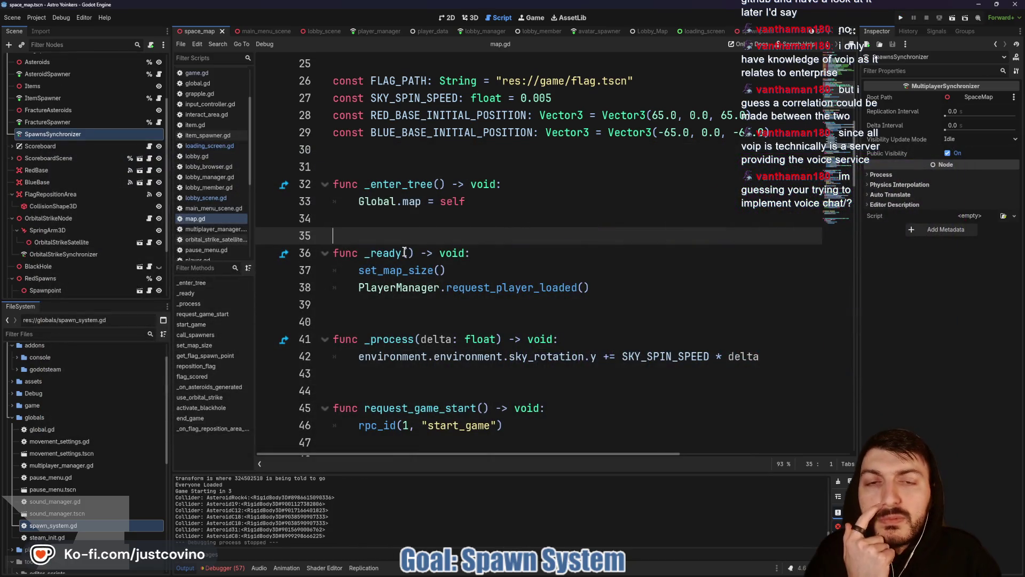
# Stop the game and delete the 'Point Registered!' print from register_spawnpoint in spawn_system.gd.
pyautogui.moveTo(405, 252)
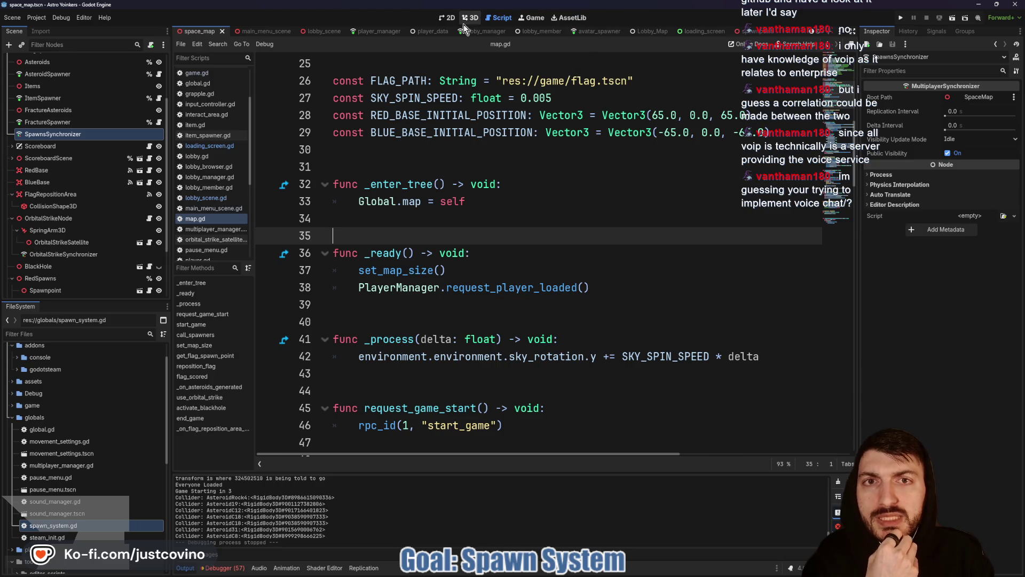
pyautogui.scroll(-3, 223, 202)
pyautogui.scroll(-2, 214, 195)
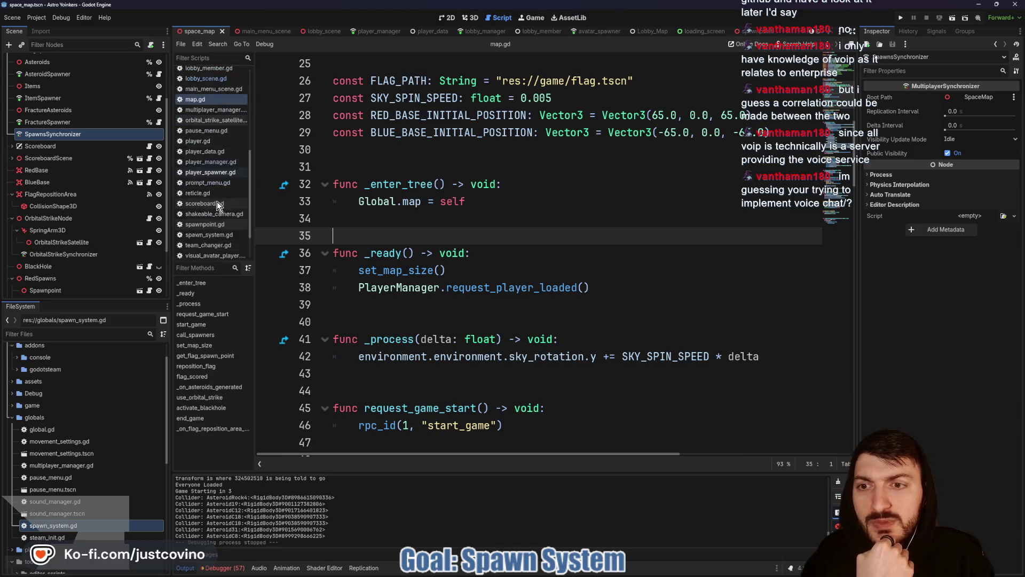
pyautogui.click(217, 213)
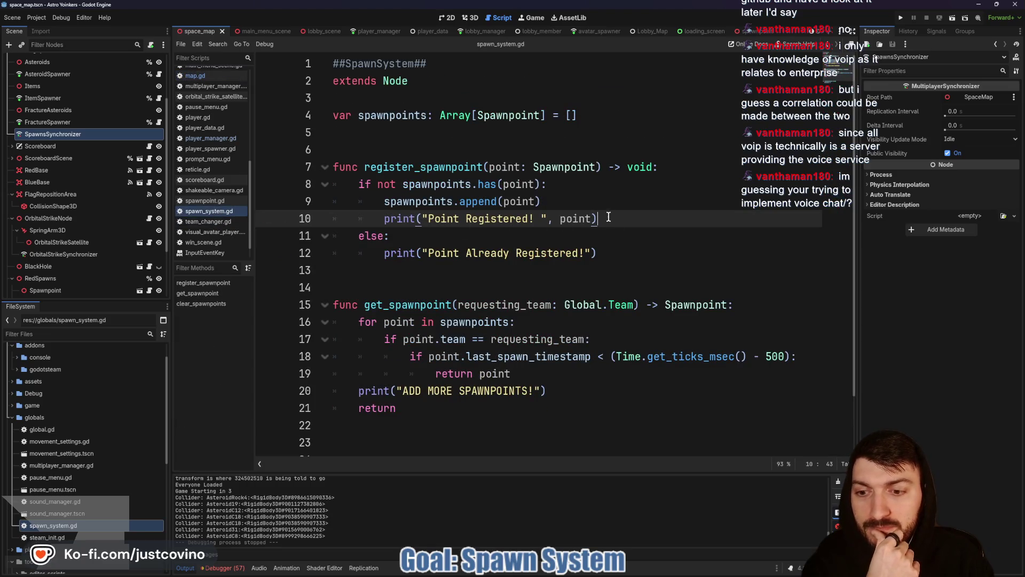
pyautogui.moveTo(605, 215); pyautogui.dragTo(380, 213)
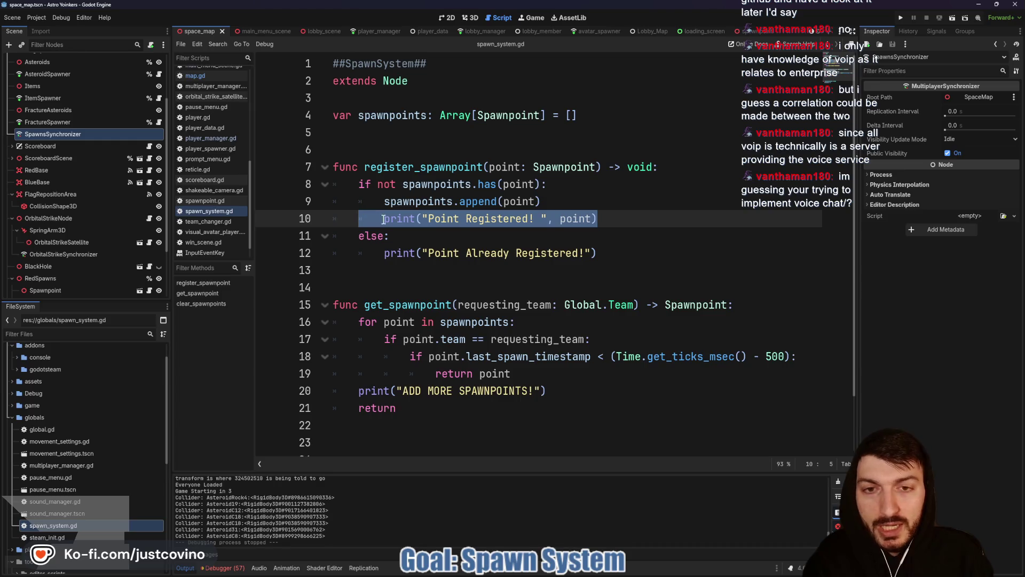
pyautogui.press('BackSpace')
pyautogui.press('BackSpace')
pyautogui.press('BackSpace')
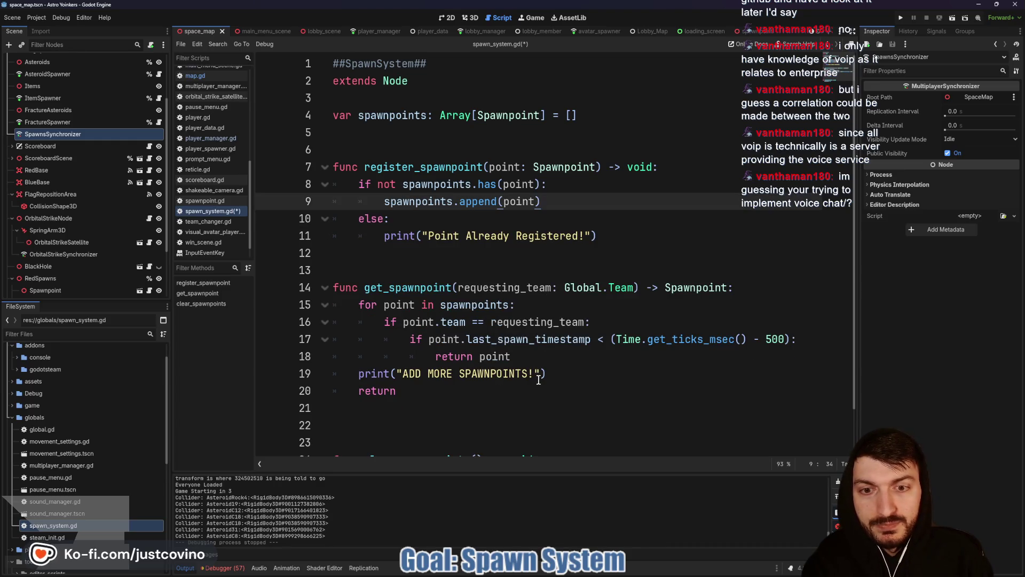
# Select get_spawnpoint's spawn cooldown condition and its last_spawn_timestamp reference.
pyautogui.click(401, 289)
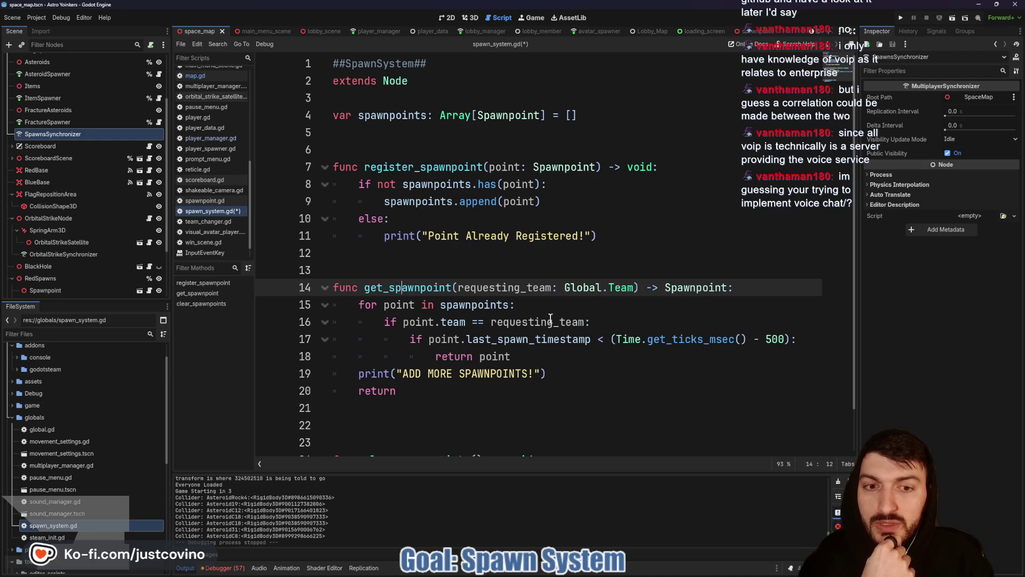
pyautogui.moveTo(397, 340); pyautogui.dragTo(835, 344)
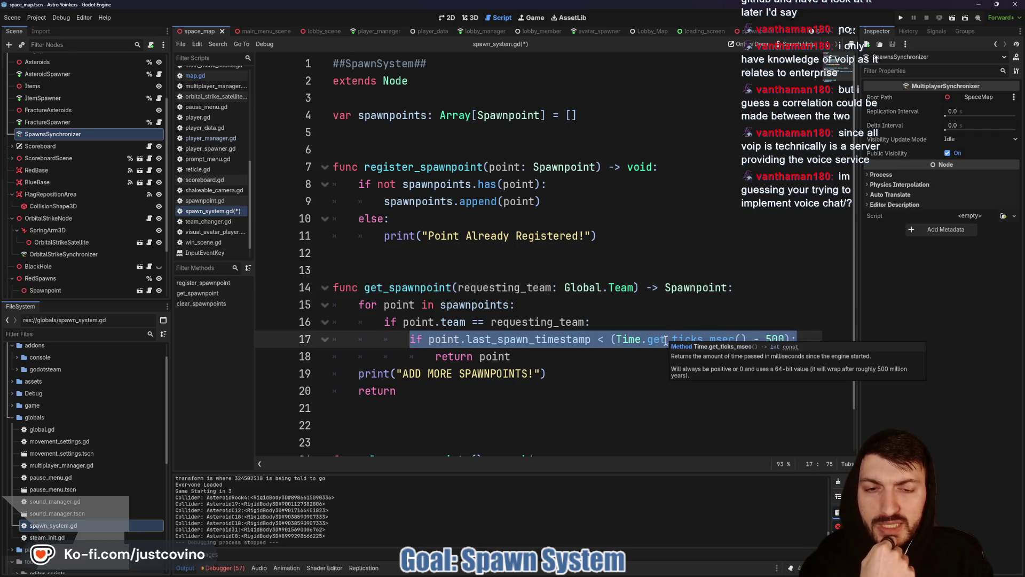
pyautogui.doubleClick(549, 340)
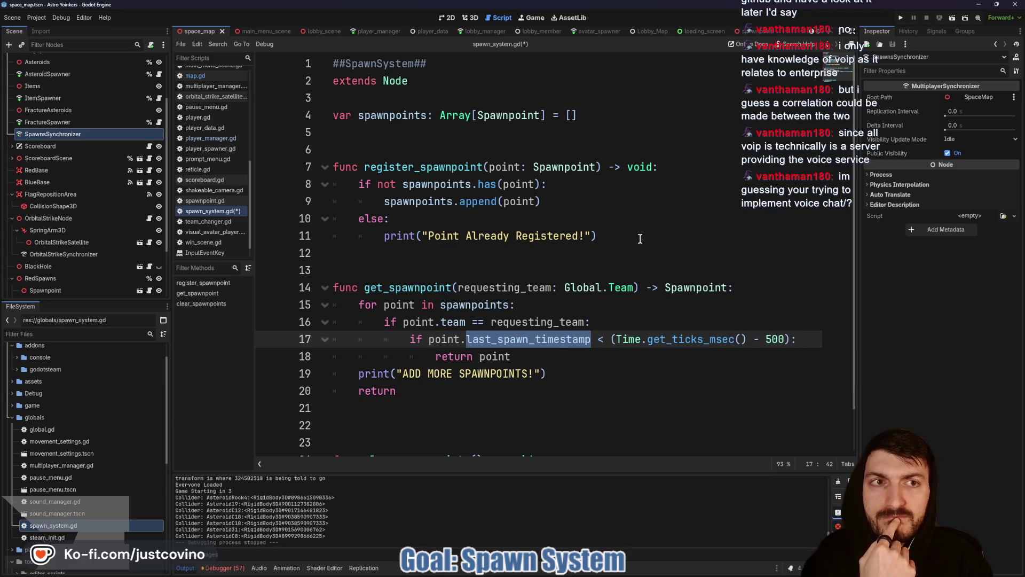
# Show spawnpoint.gd via the Spawnpoint scene tab and clear the Output log.
pyautogui.click(743, 32)
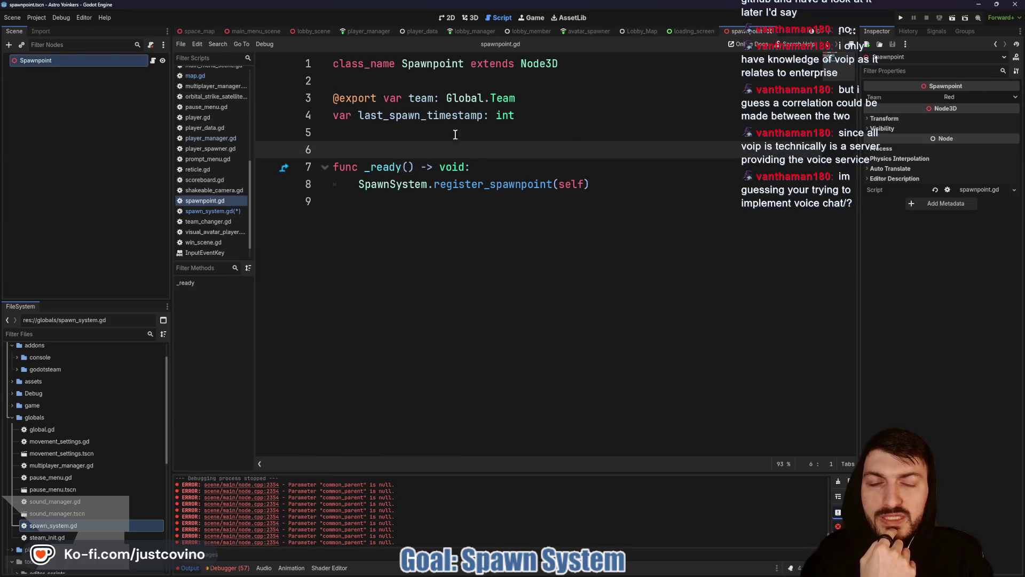
pyautogui.click(838, 483)
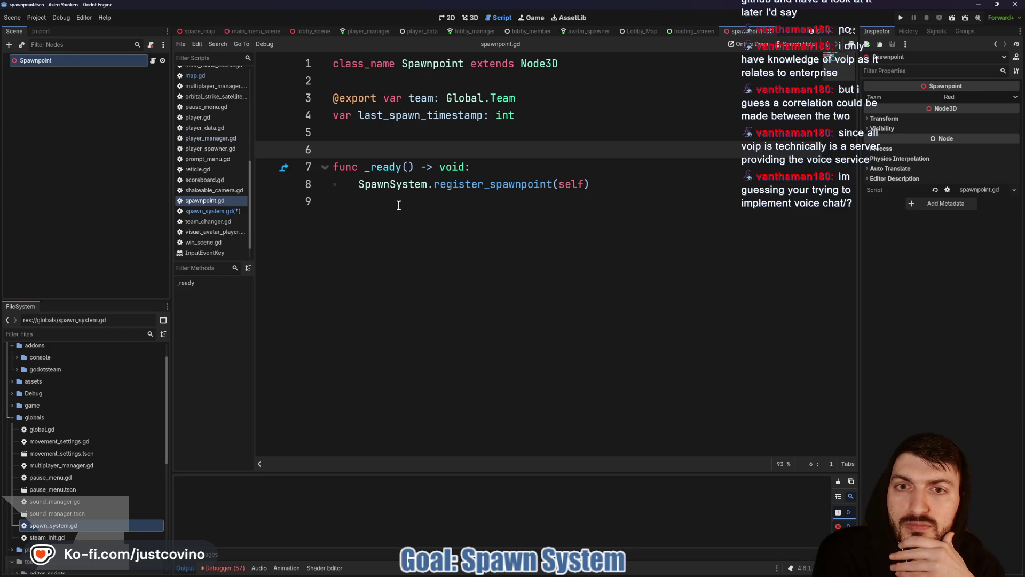
# In spawn_system.gd, insert a blank line above 'return point' inside the timestamp check.
pyautogui.click(211, 212)
pyautogui.scroll(-1, 522, 327)
pyautogui.click(552, 290)
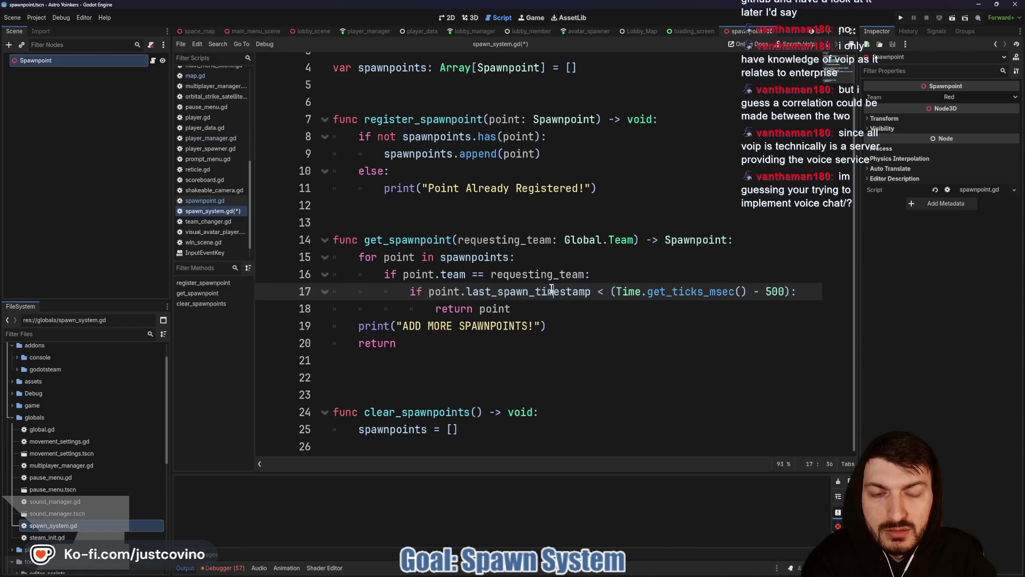
pyautogui.click(517, 308)
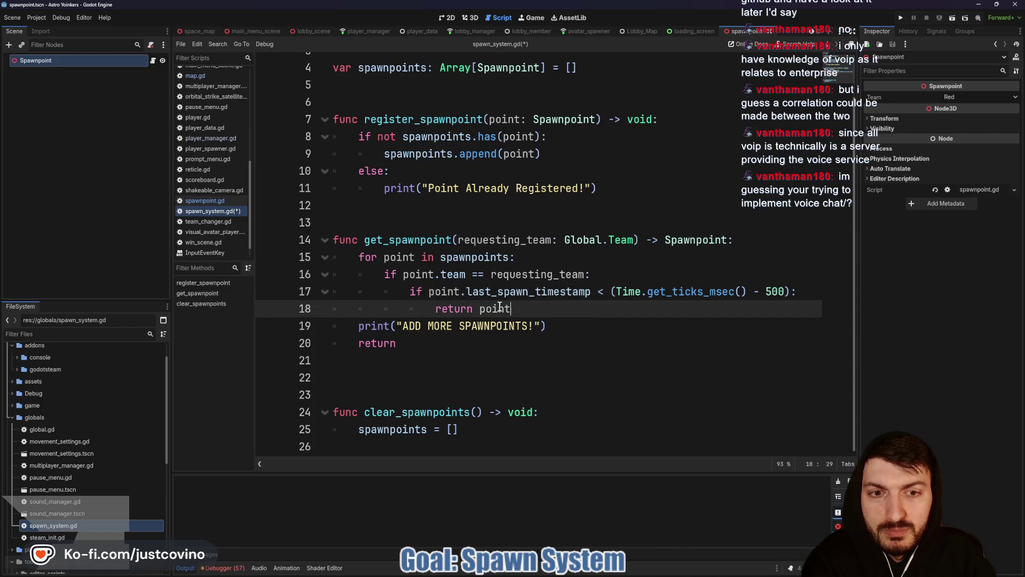
pyautogui.click(430, 308)
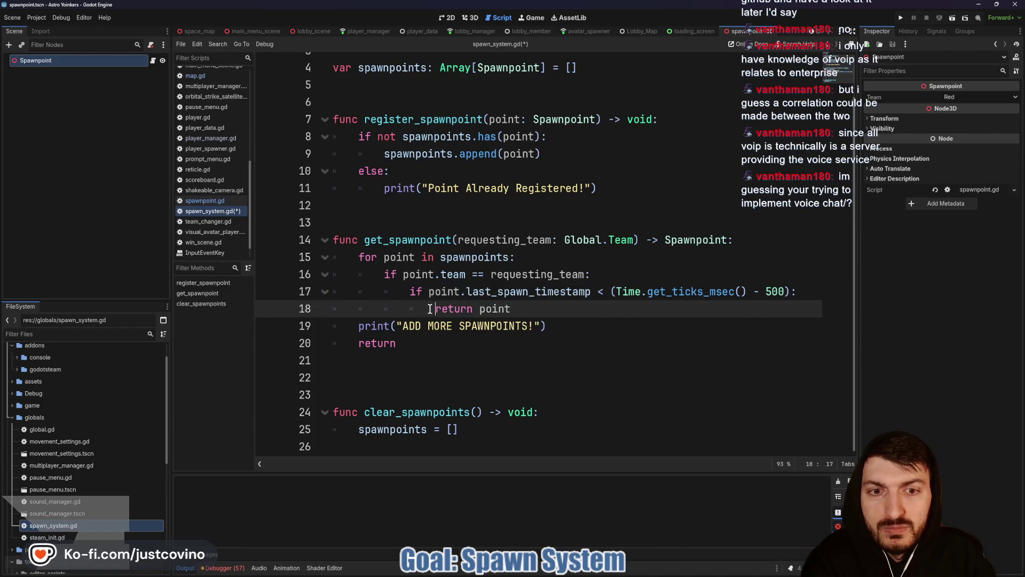
pyautogui.click(565, 292)
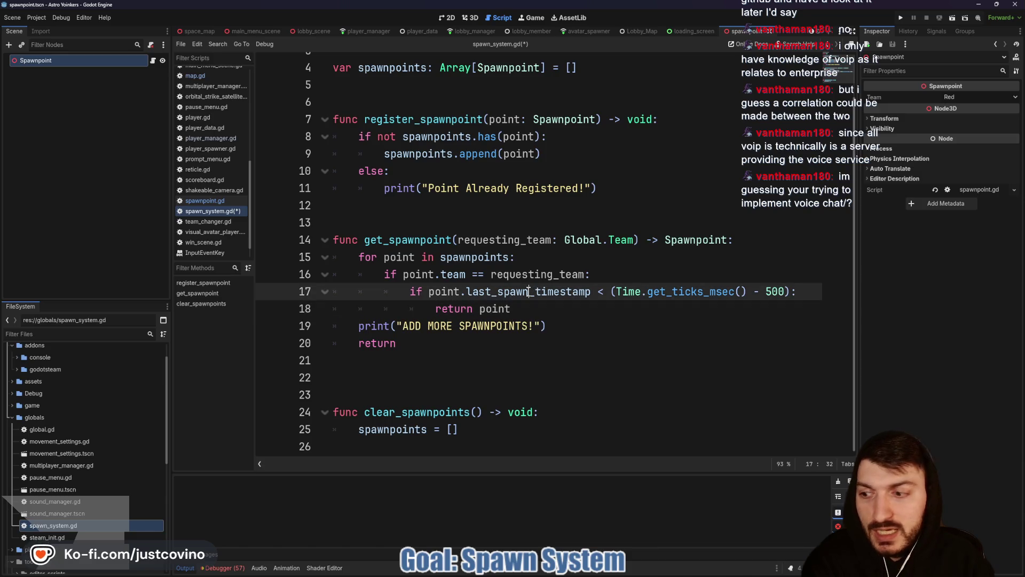
pyautogui.click(437, 308)
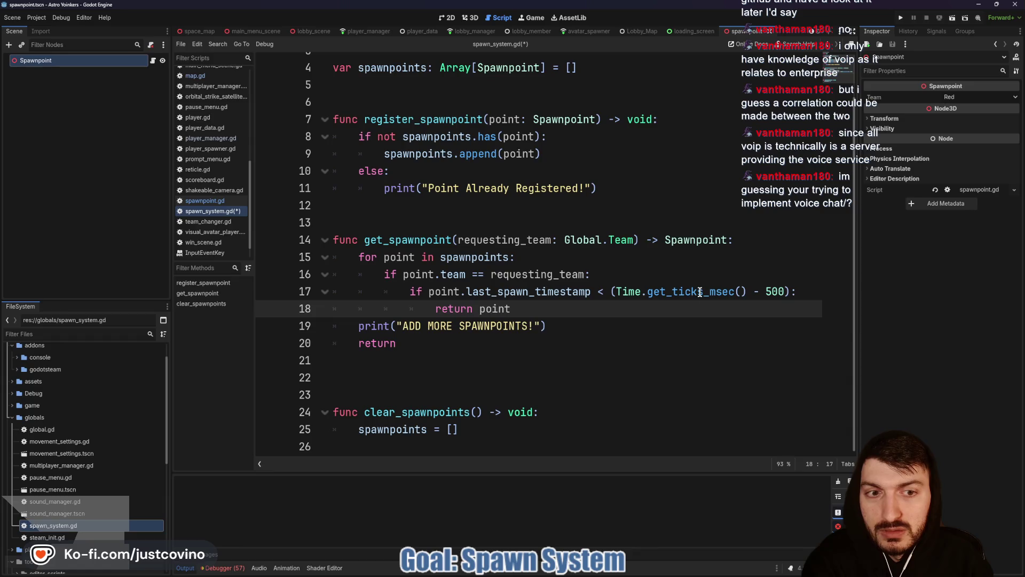
pyautogui.moveTo(617, 289)
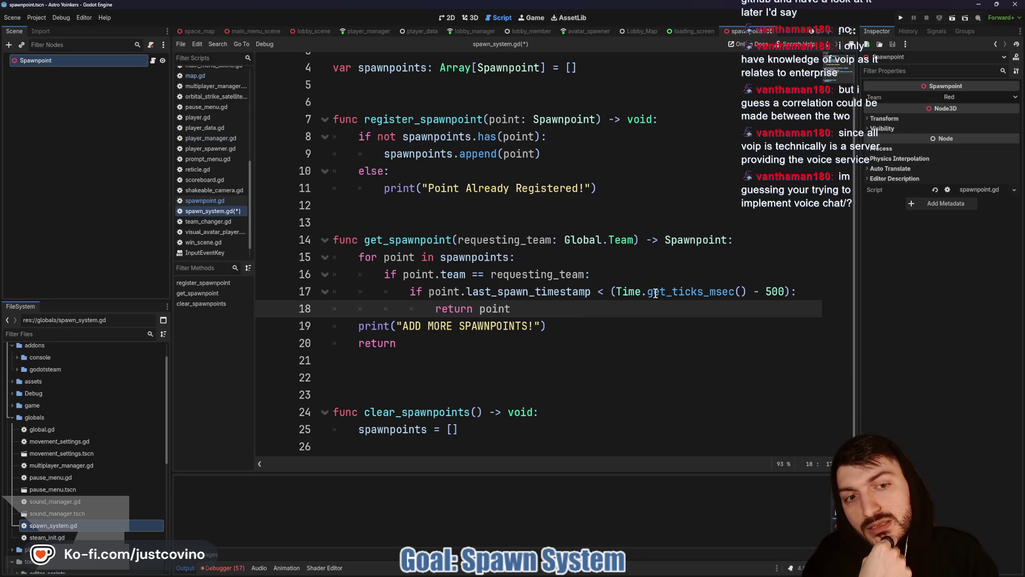
pyautogui.moveTo(657, 292)
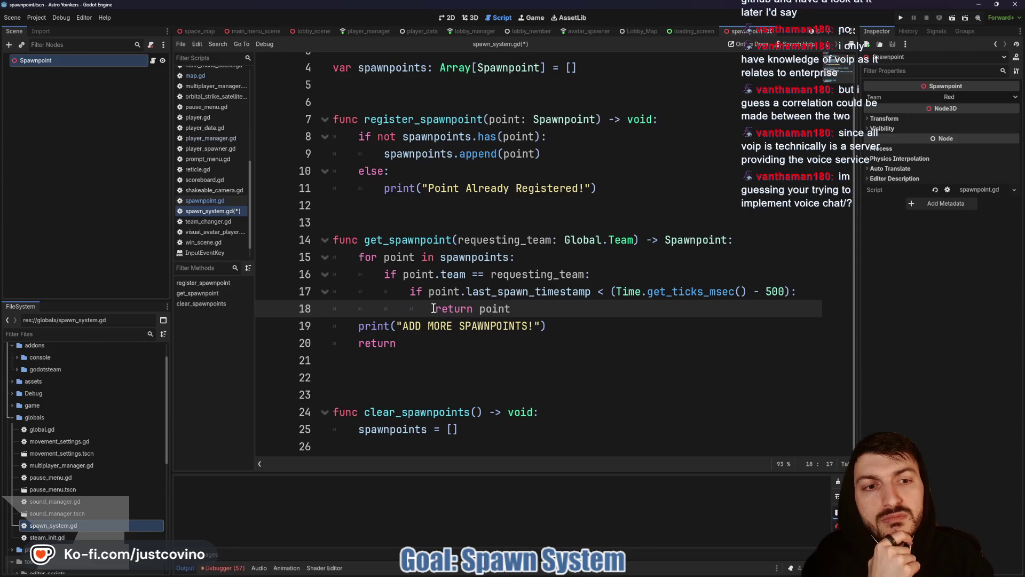
pyautogui.press('Return')
pyautogui.press('Up')
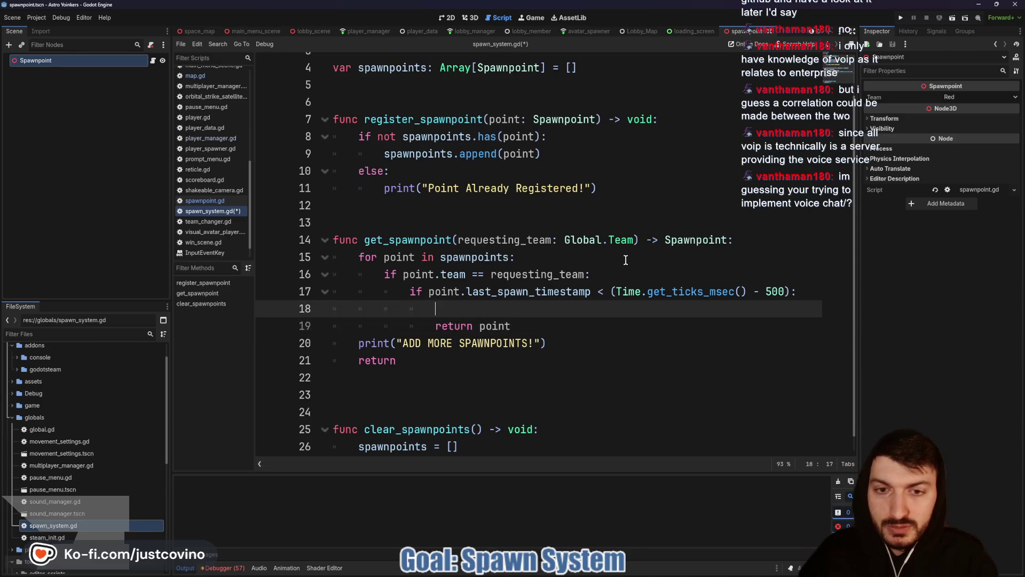
# Add 'point.last_spawn_timestamp = Time.get_ticks_msec()' before the return, save, and run the game.
pyautogui.write('point.las')
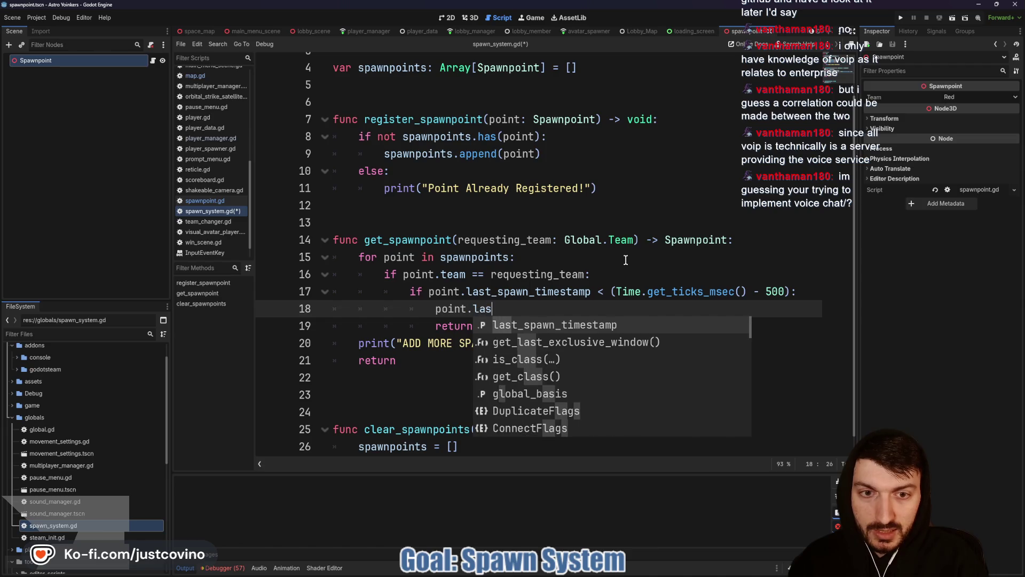
pyautogui.press('Return')
pyautogui.write('= Time.get_')
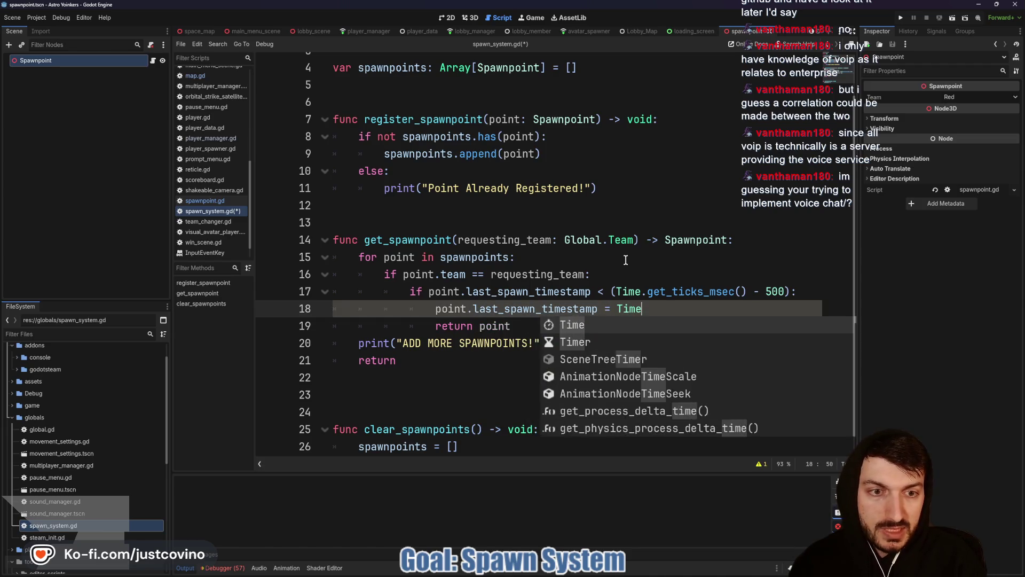
pyautogui.write('tick')
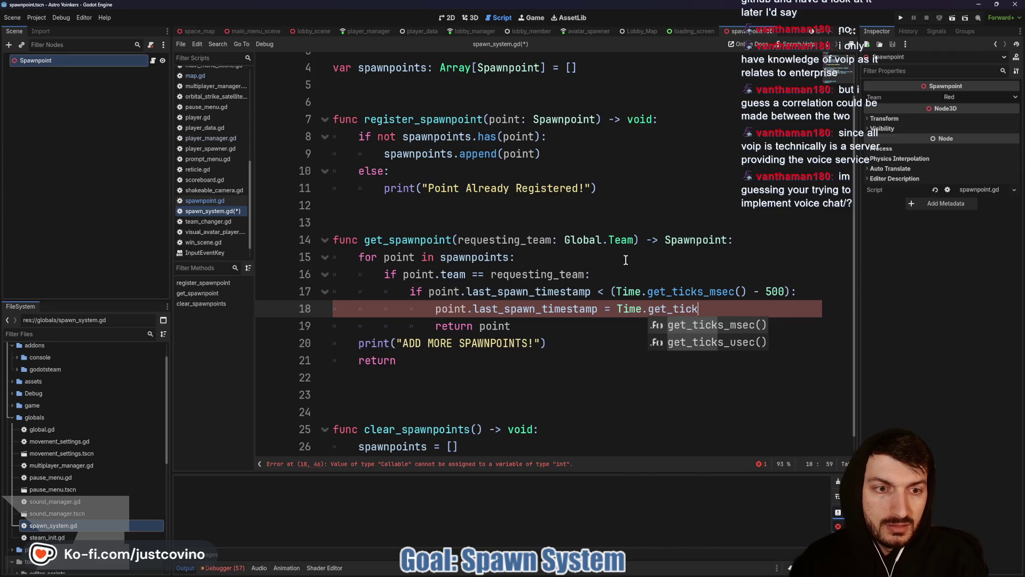
pyautogui.press('Return')
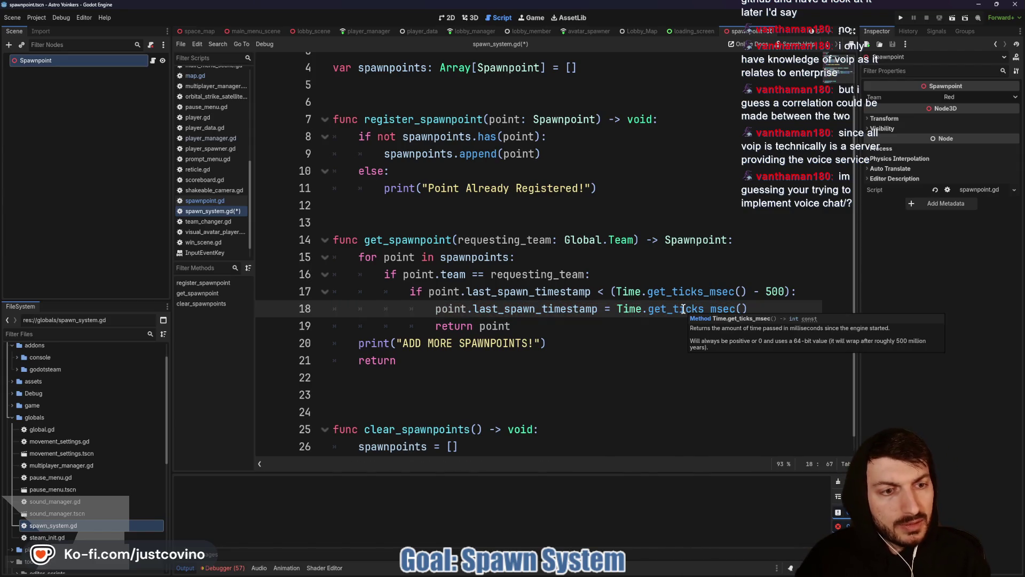
pyautogui.hotkey('ctrl', 's')
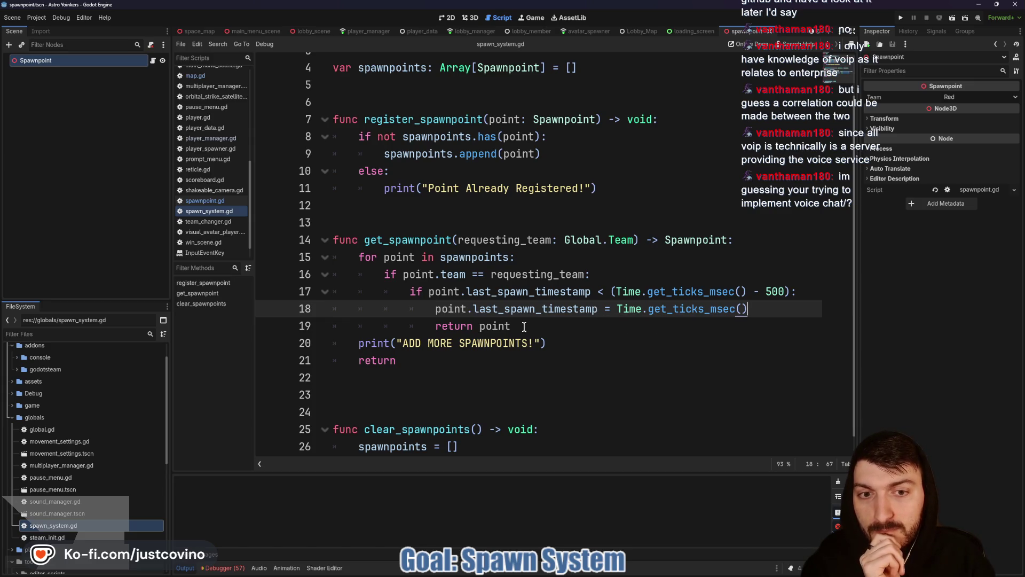
pyautogui.press('F5')
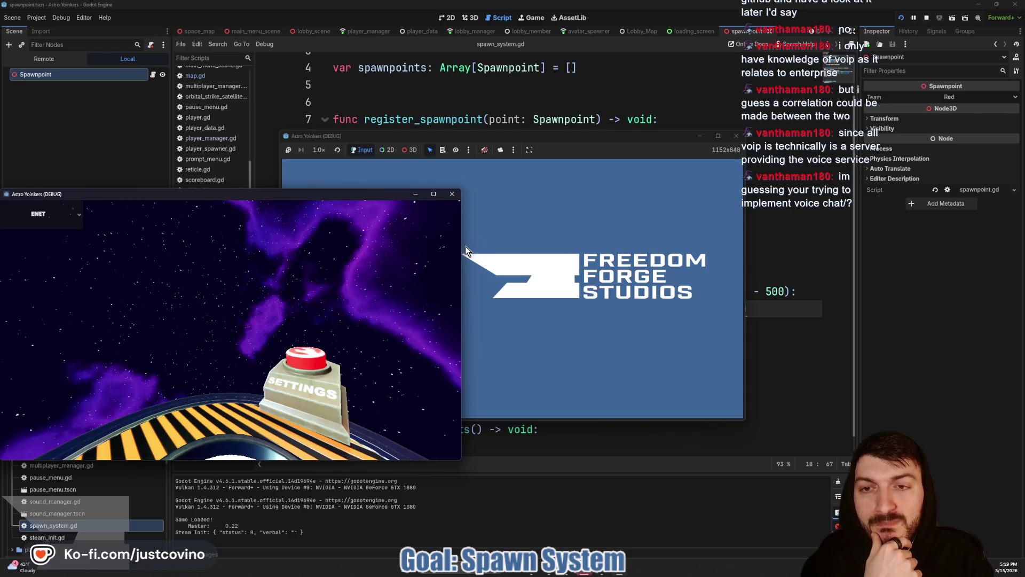
# Arrange both game windows side by side, host a private lobby, and join it.
pyautogui.moveTo(275, 203); pyautogui.dragTo(797, 202)
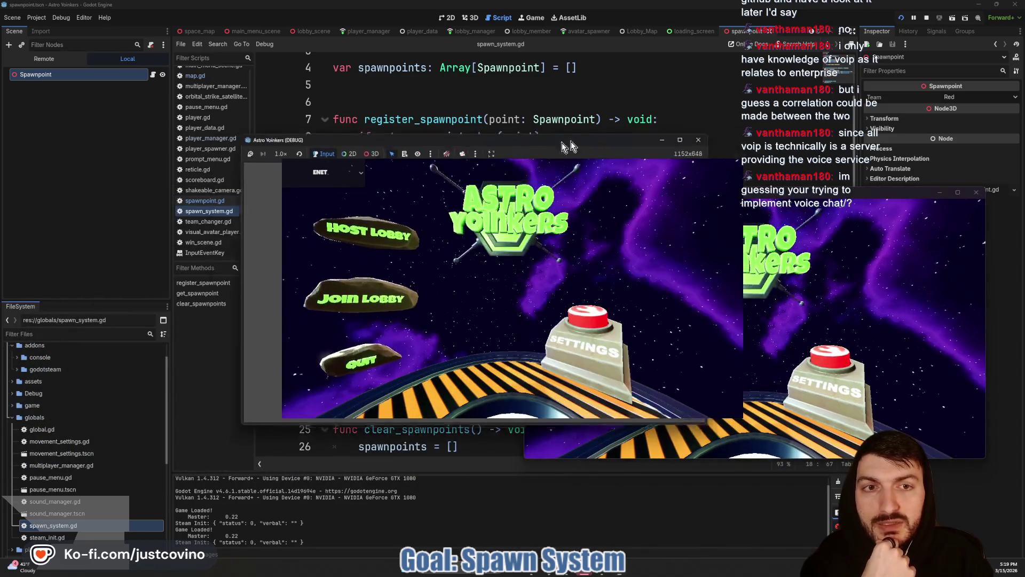
pyautogui.moveTo(618, 143); pyautogui.dragTo(367, 163)
pyautogui.click(123, 267)
pyautogui.click(267, 269)
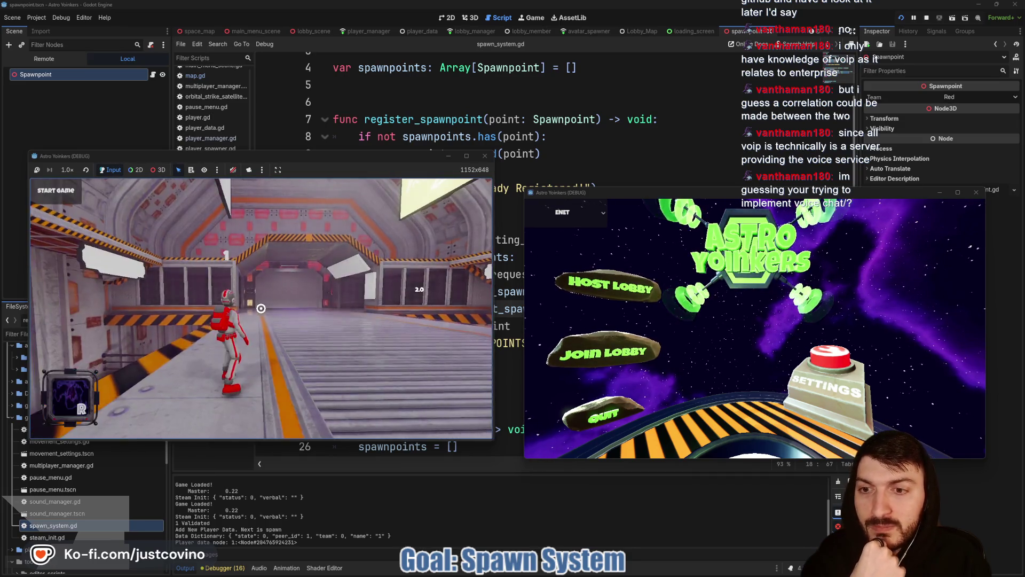
pyautogui.click(607, 359)
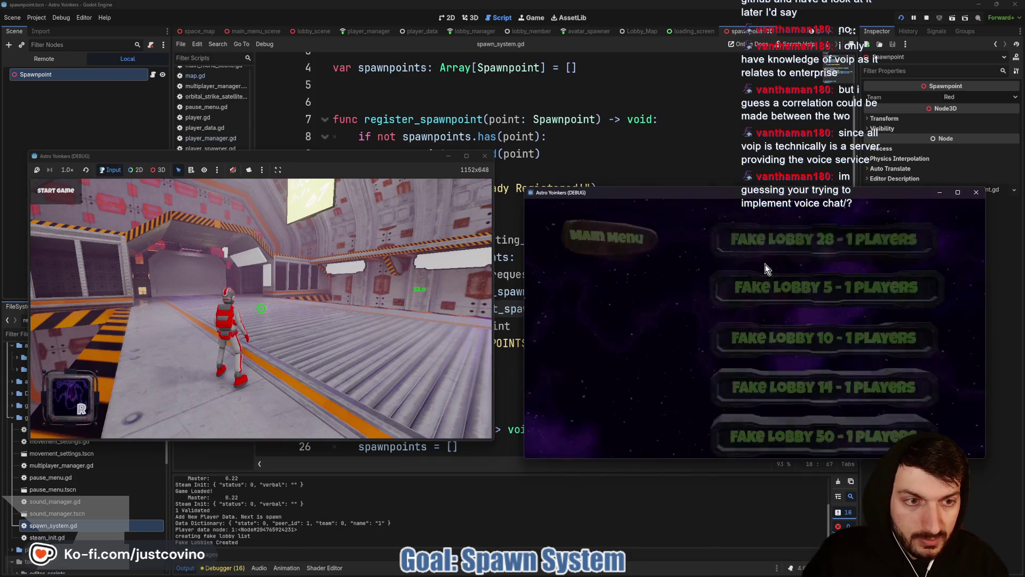
pyautogui.click(764, 253)
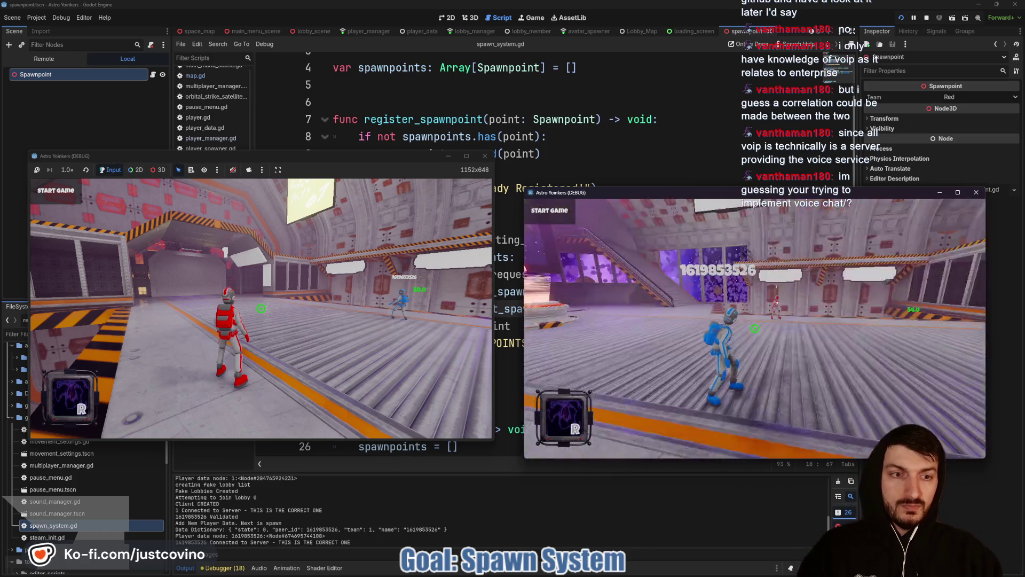
# Move the blue player onto the podium to join the red team, then start the match.
pyautogui.press('w')
pyautogui.click(755, 328)
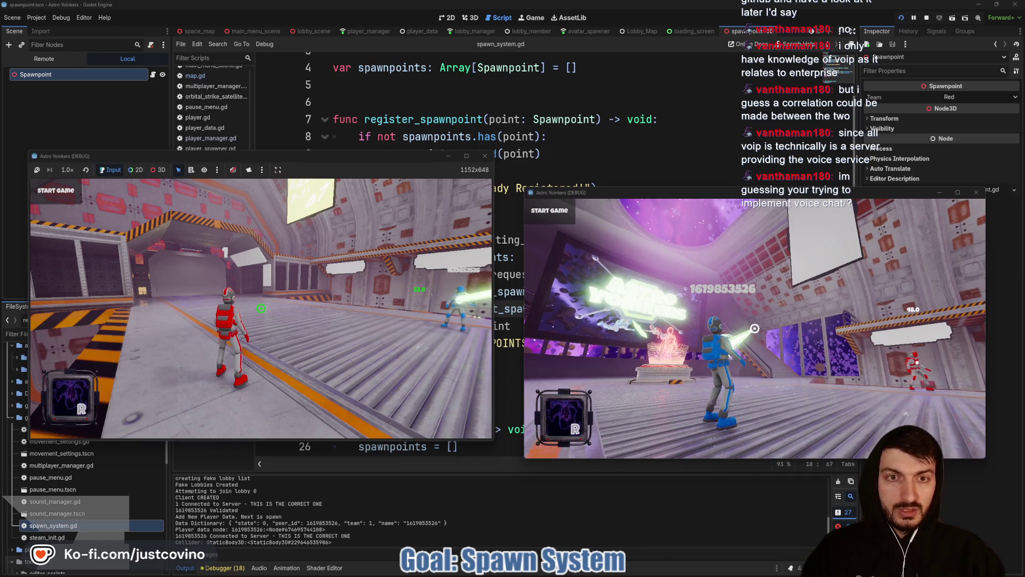
pyautogui.press('super')
pyautogui.press('super')
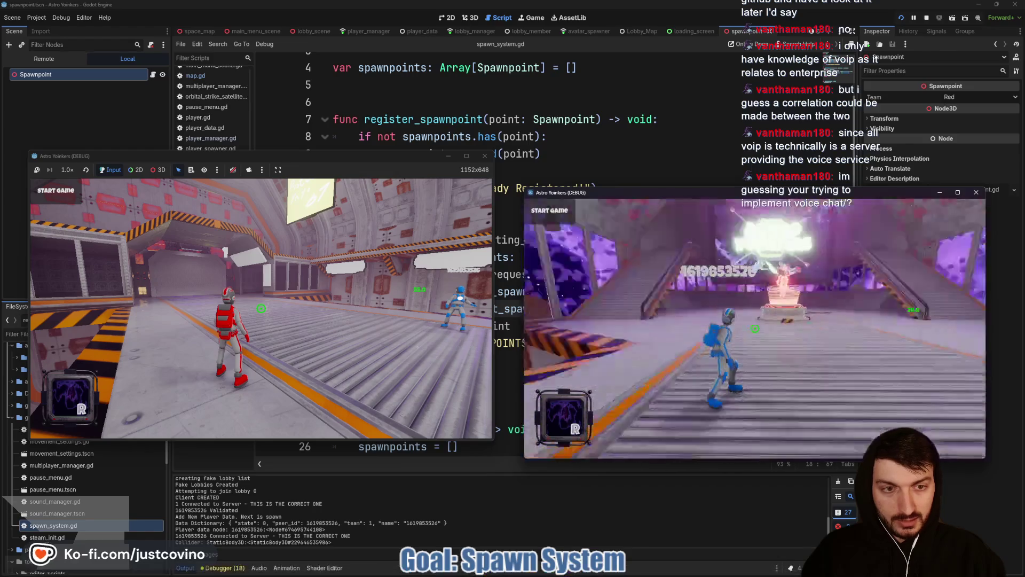
pyautogui.press('w')
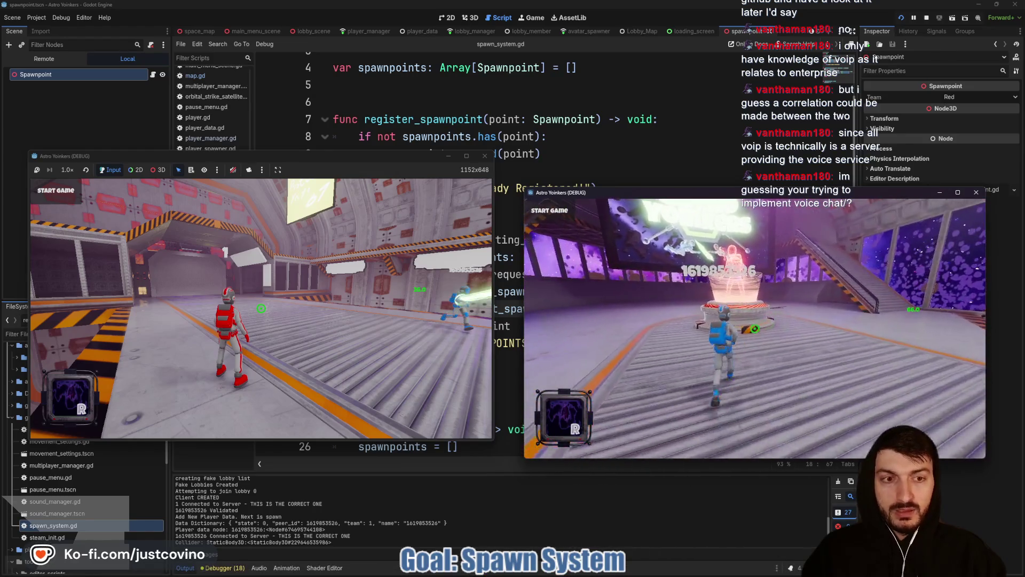
pyautogui.press('e')
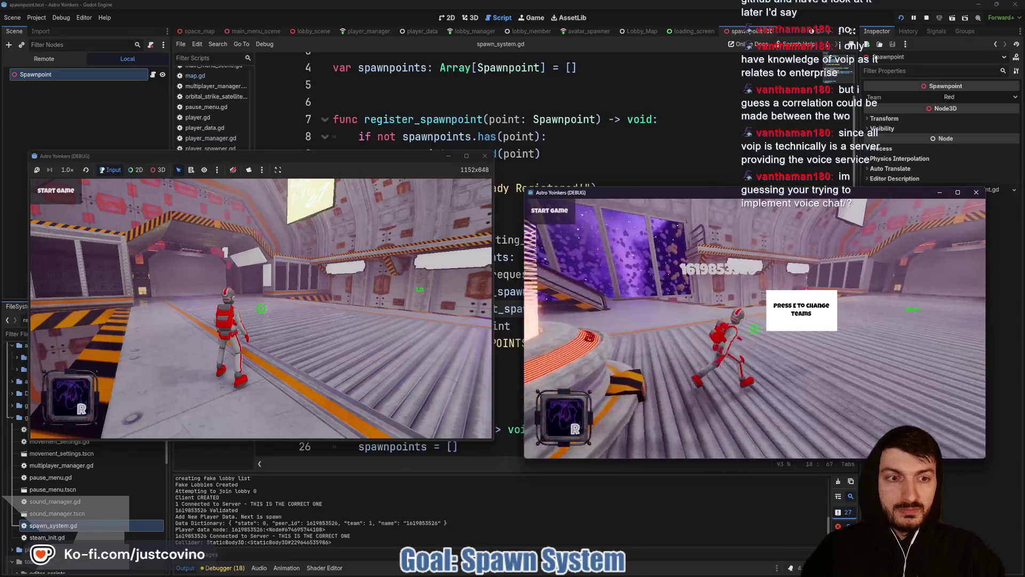
pyautogui.click(377, 164)
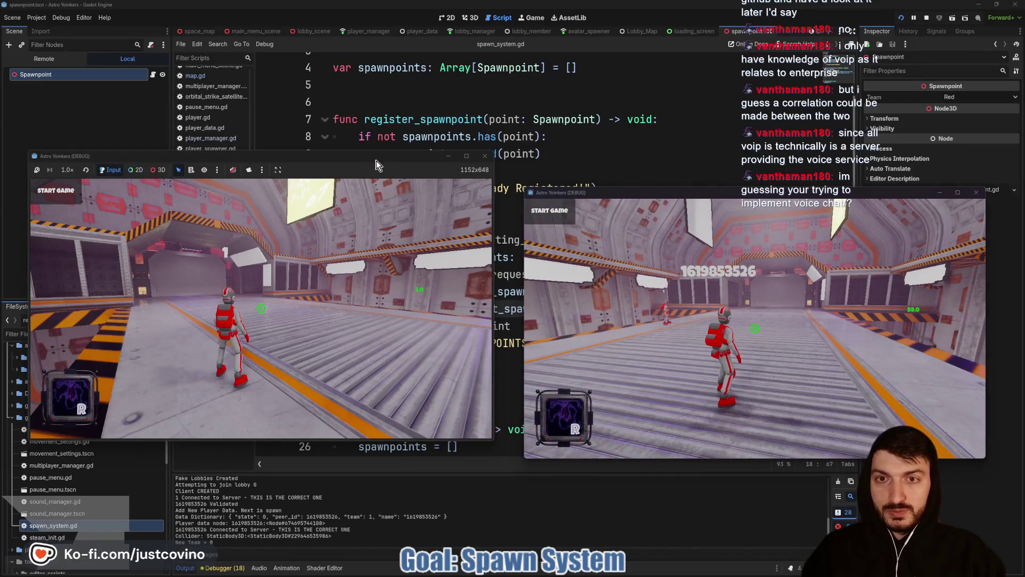
pyautogui.moveTo(375, 165)
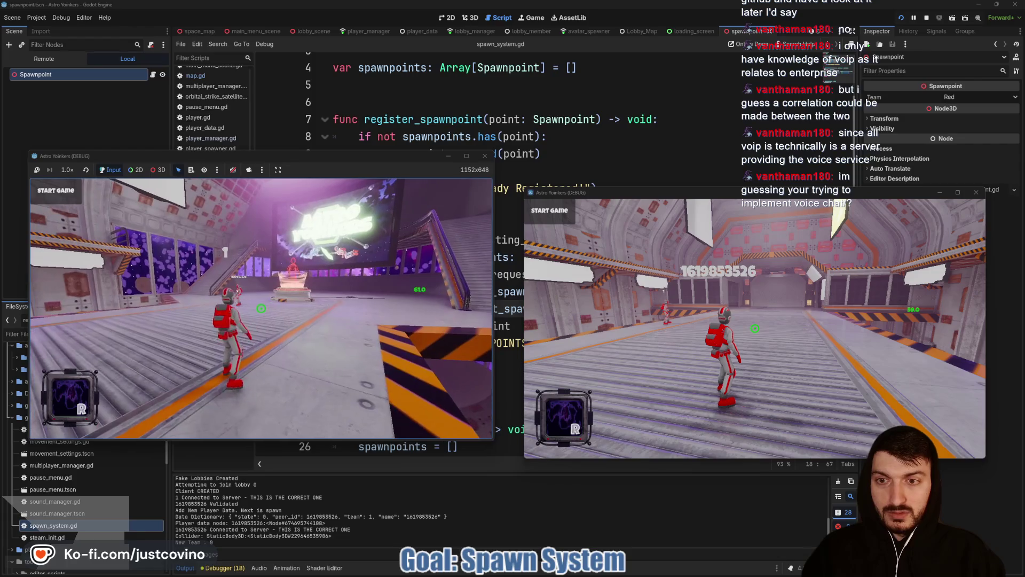
pyautogui.press('Return')
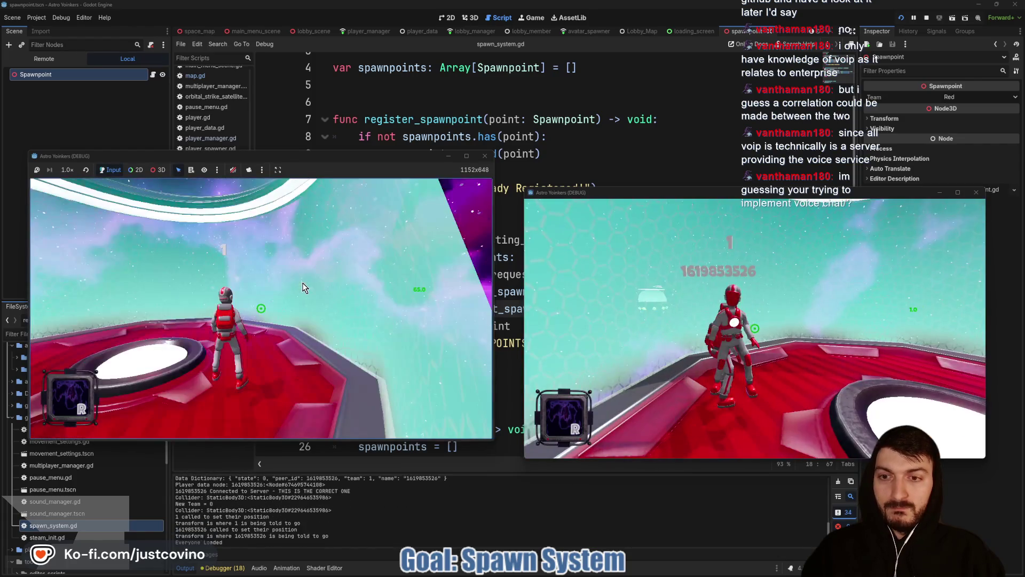
# Walk across the red platform, fly off among the asteroids, then stop the game.
pyautogui.click(222, 296)
pyautogui.press('w')
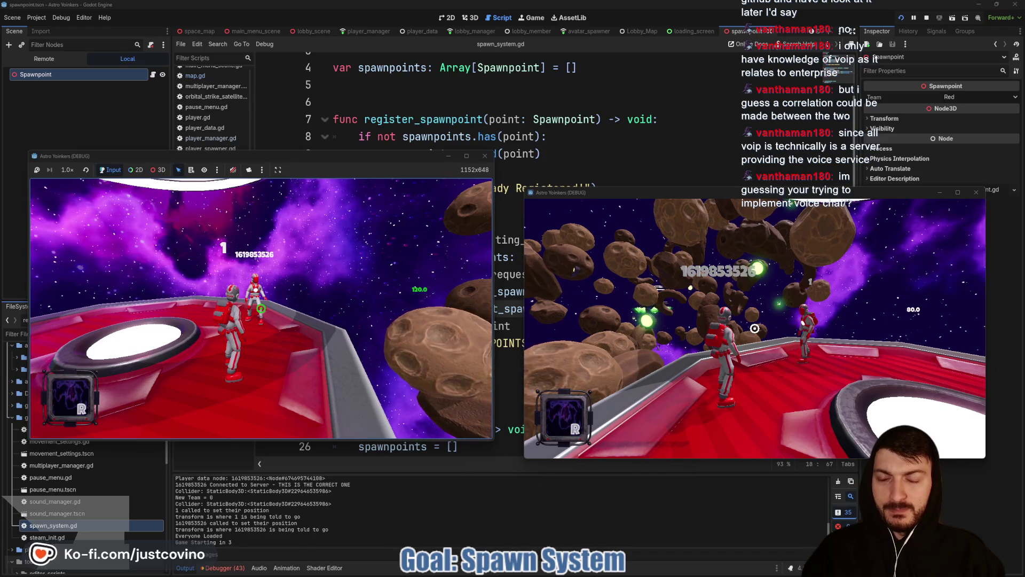
pyautogui.press('a')
pyautogui.press('space')
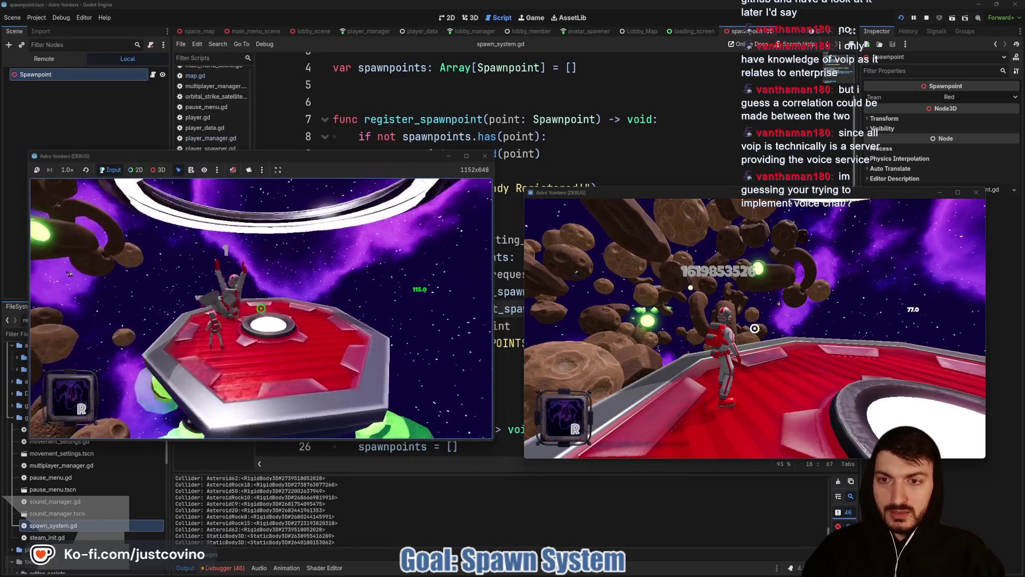
pyautogui.press('F8')
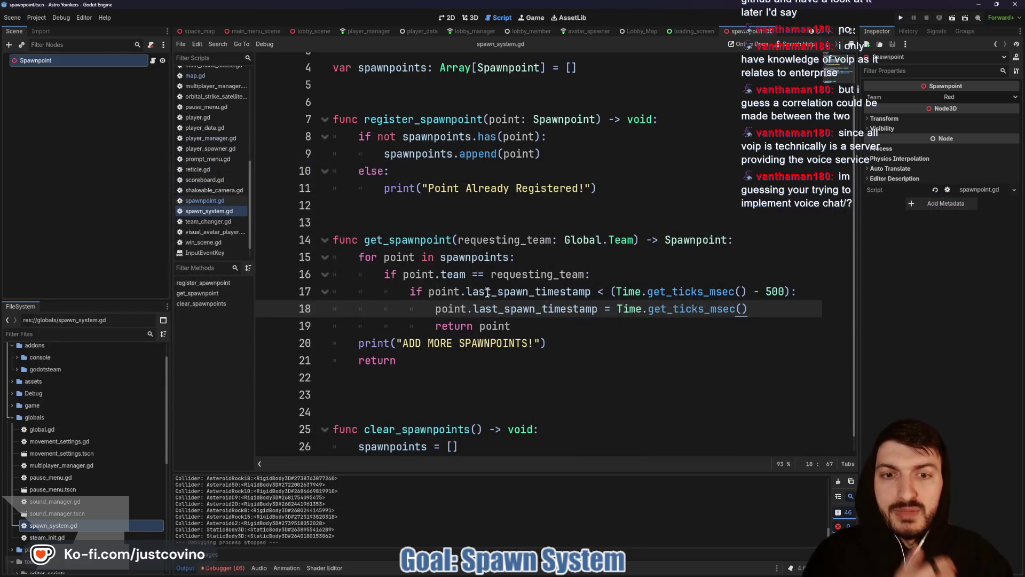
pyautogui.doubleClick(489, 309)
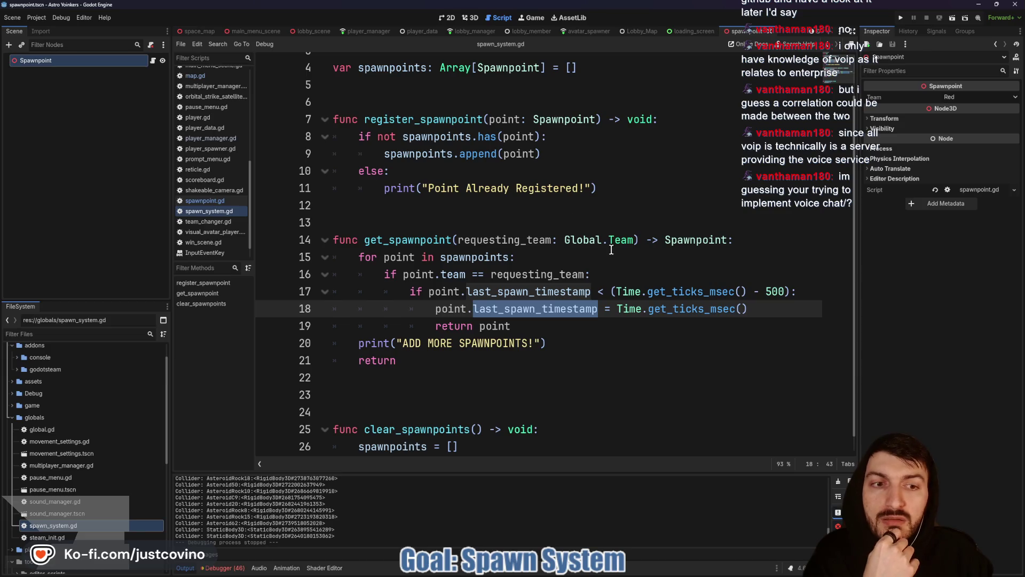
pyautogui.moveTo(660, 310)
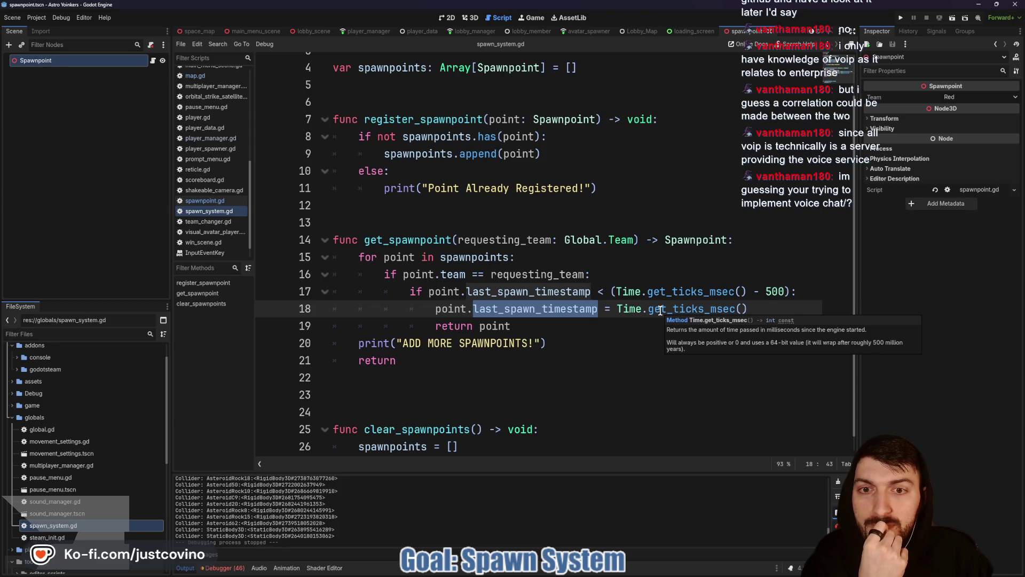
pyautogui.moveTo(495, 309)
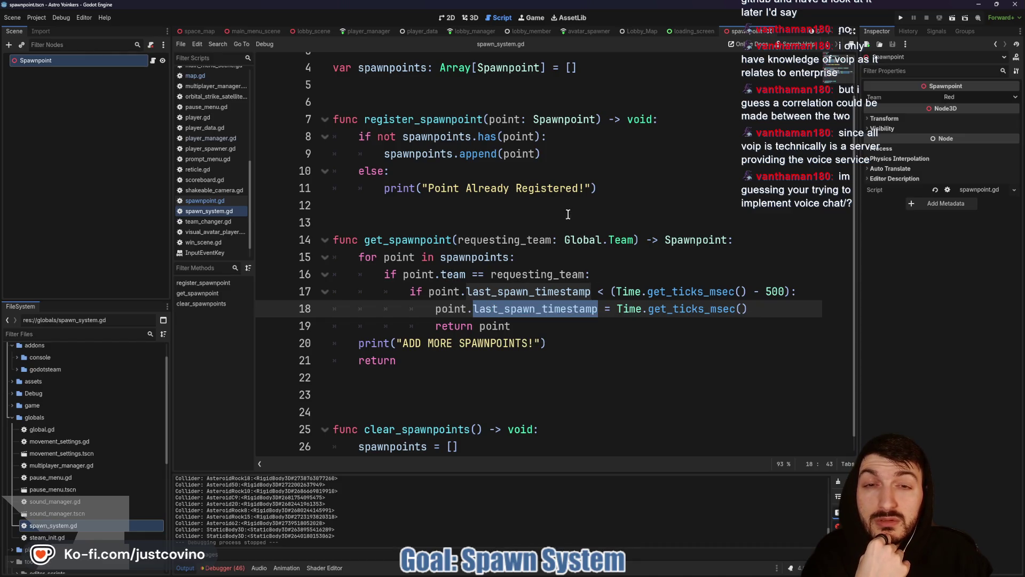
pyautogui.click(605, 291)
pyautogui.press('Down')
pyautogui.press('End')
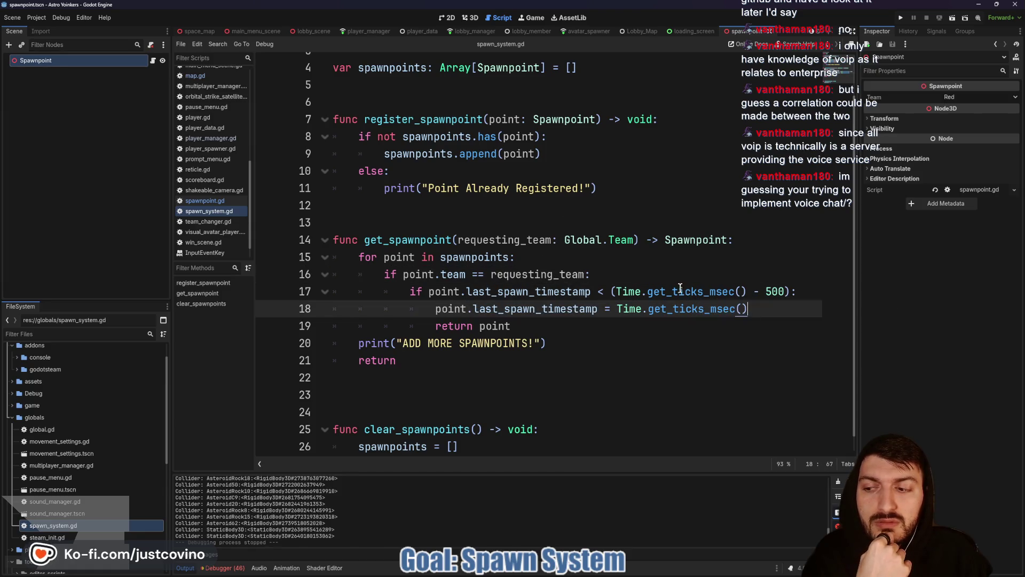
pyautogui.scroll(1, 553, 277)
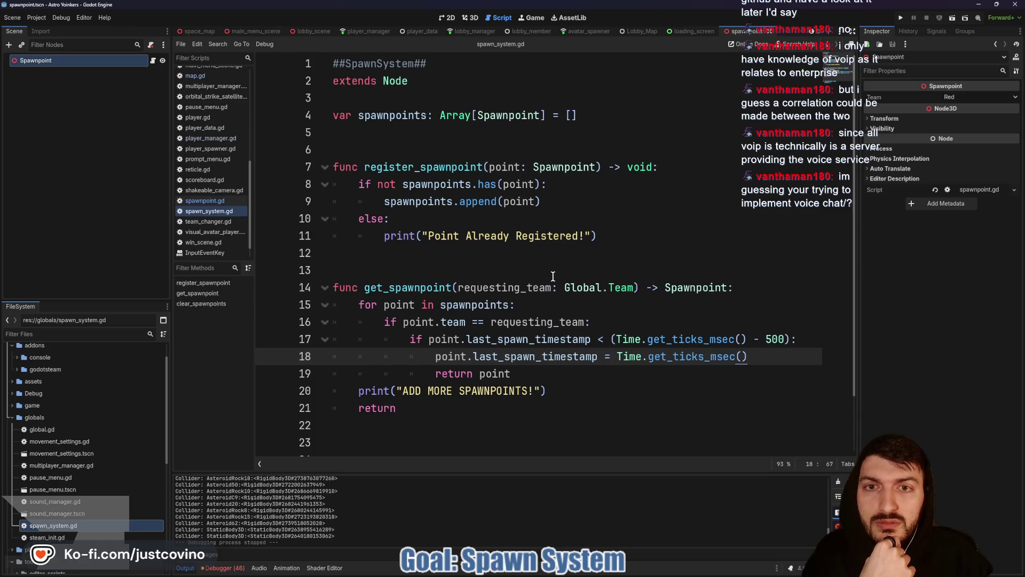
pyautogui.click(155, 62)
pyautogui.click(333, 115)
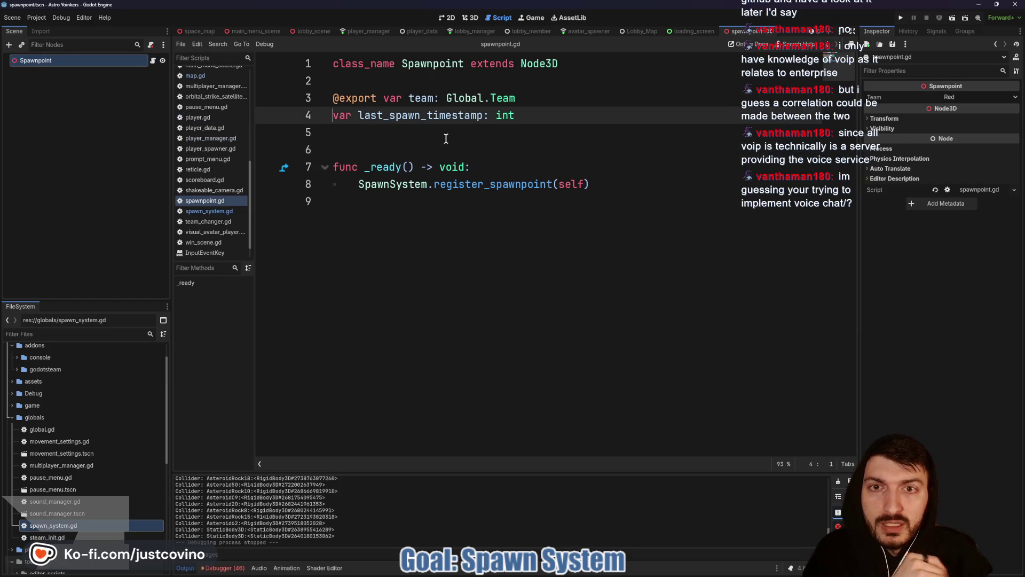
pyautogui.write('xport')
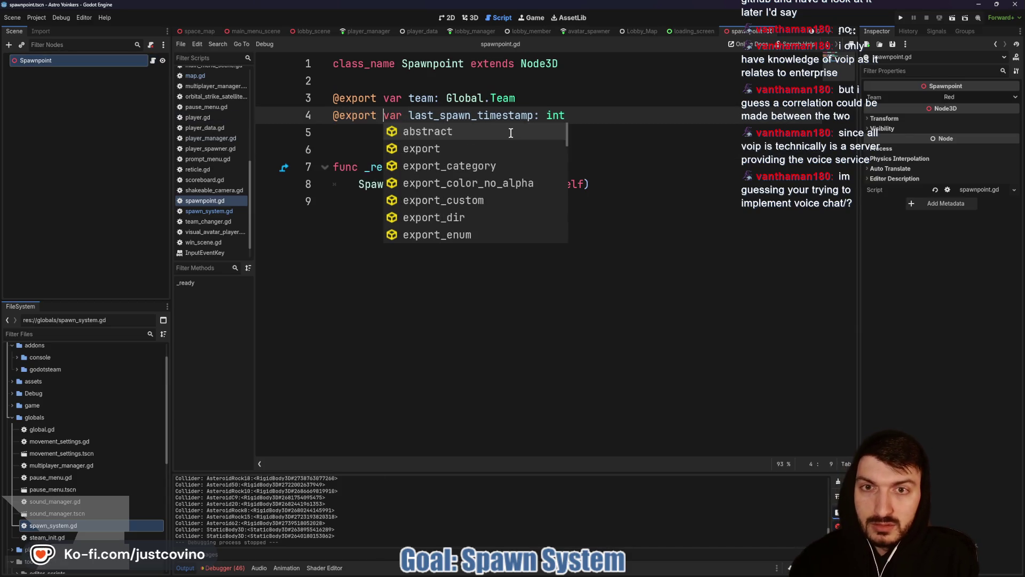
pyautogui.click(601, 116)
pyautogui.write('= 0')
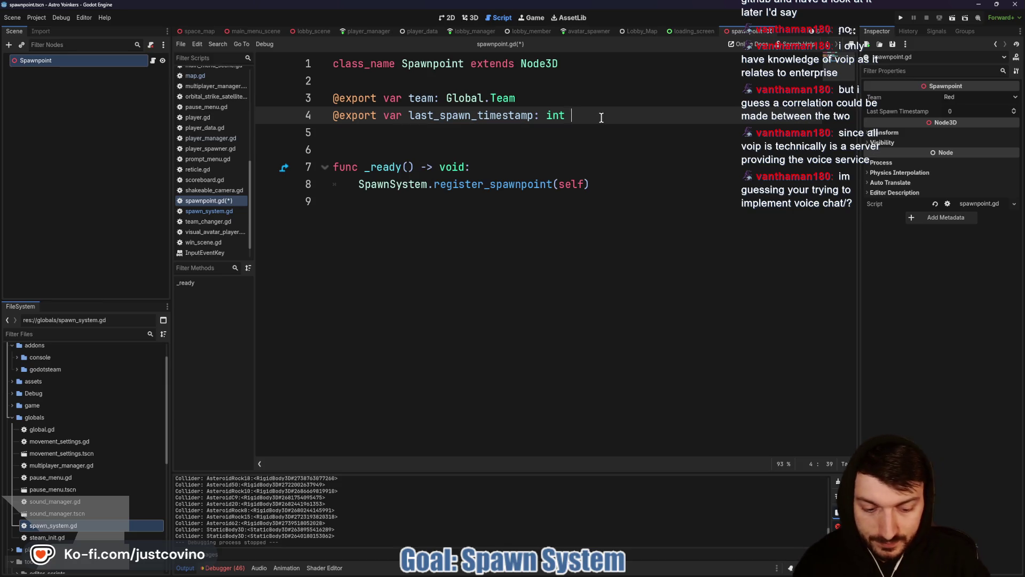
pyautogui.click(473, 139)
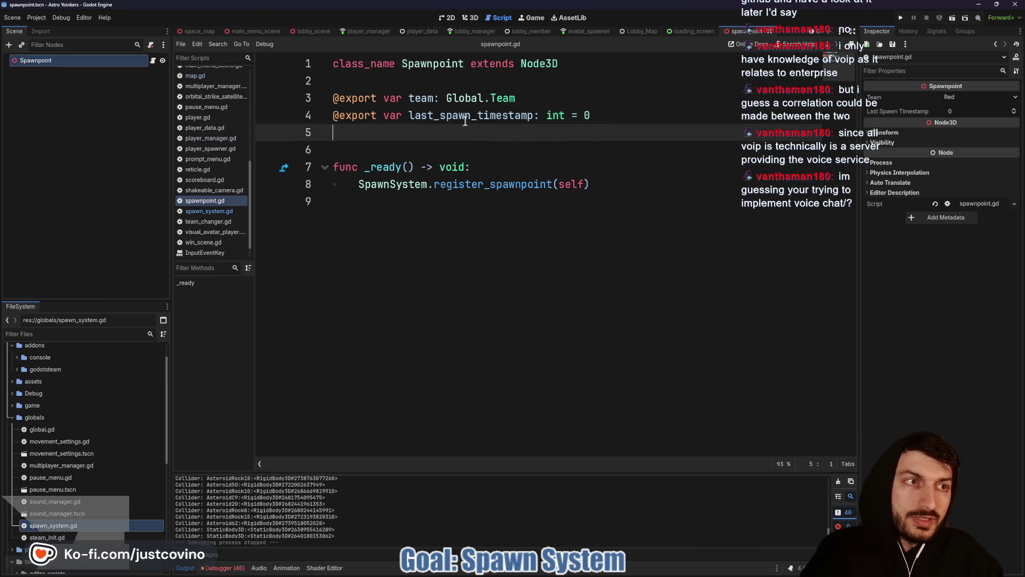
pyautogui.hotkey('ctrl', 's')
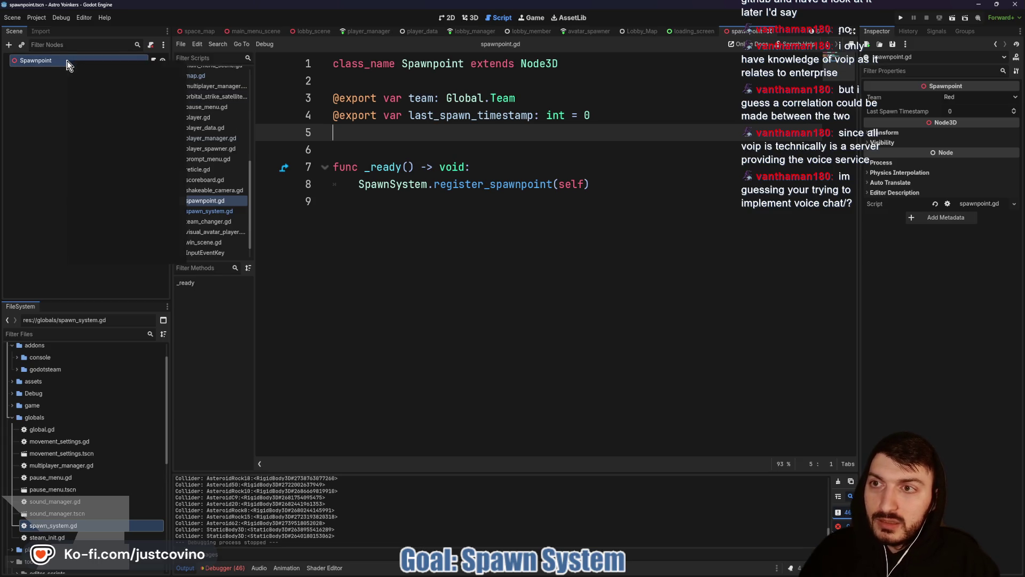
pyautogui.hotkey('ctrl', 'a')
# Add a MultiplayerSynchronizer child node to Spawnpoint.
pyautogui.write('multipla')
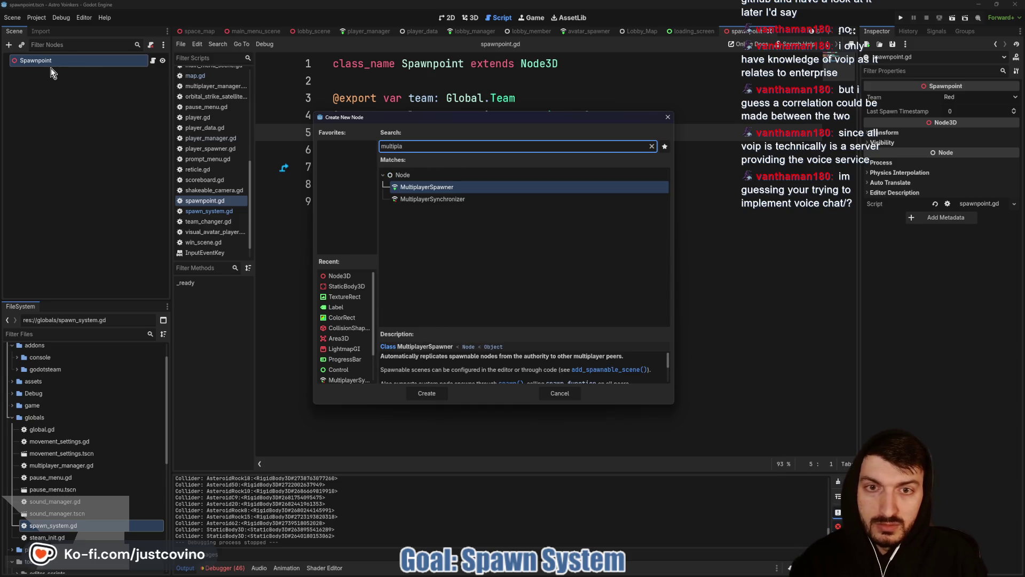
pyautogui.click(462, 196)
pyautogui.click(427, 393)
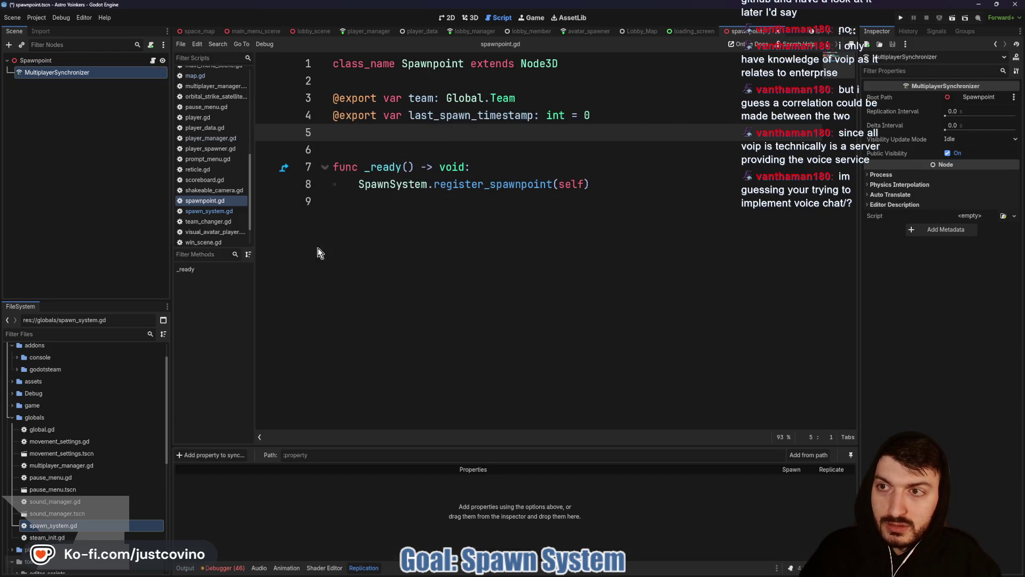
# Sync Spawnpoint's last_spawn_timestamp with On Change replication, save the scene, and launch the project.
pyautogui.click(213, 455)
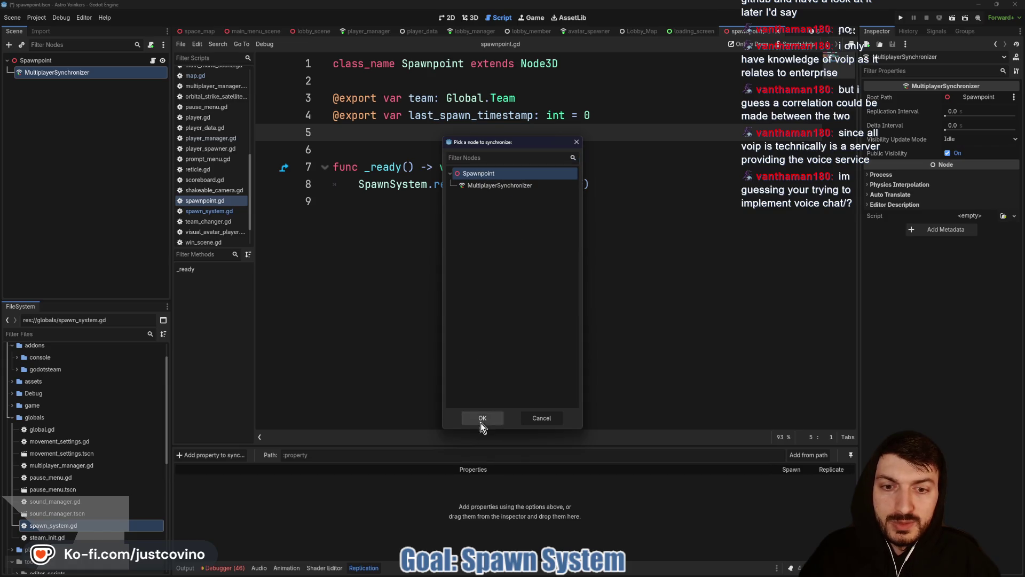
pyautogui.click(482, 417)
pyautogui.click(267, 191)
pyautogui.click(422, 443)
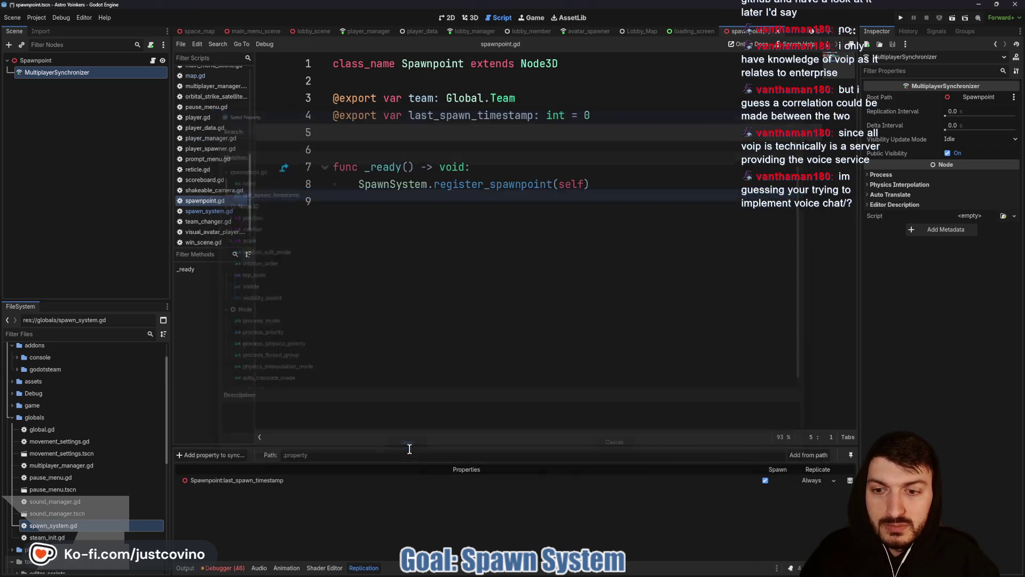
pyautogui.click(816, 480)
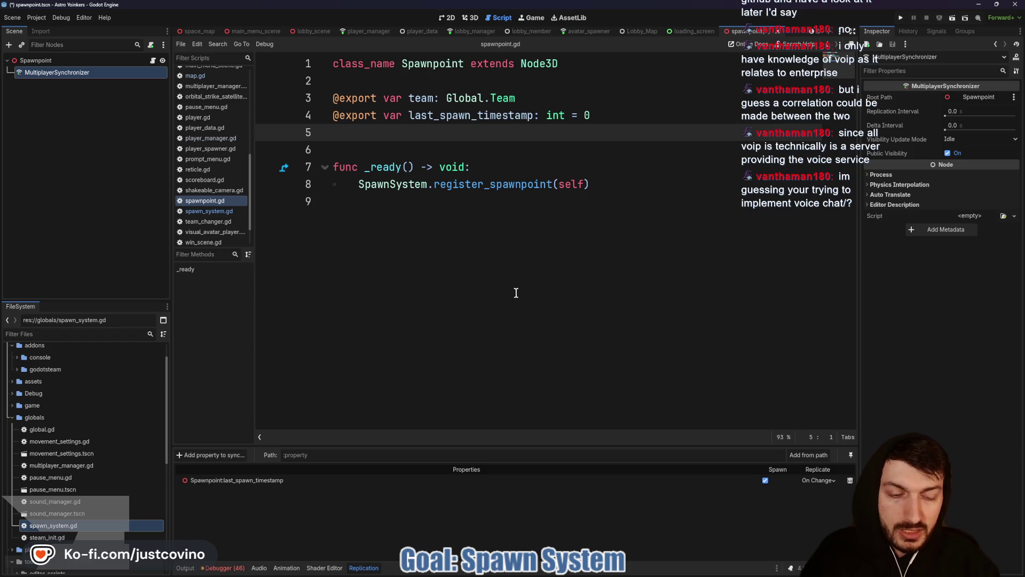
pyautogui.click(425, 318)
pyautogui.hotkey('ctrl', 's')
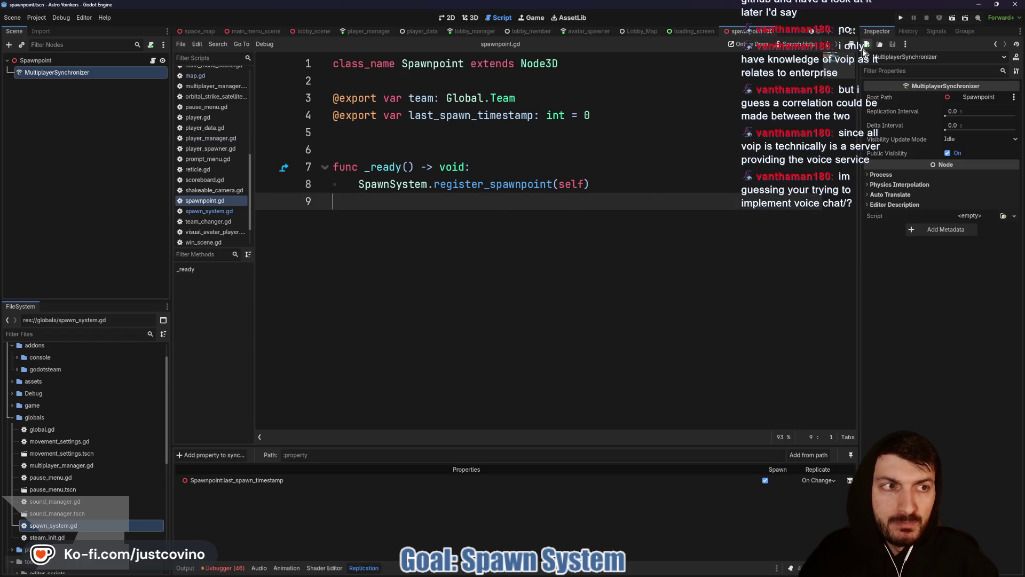
pyautogui.click(901, 20)
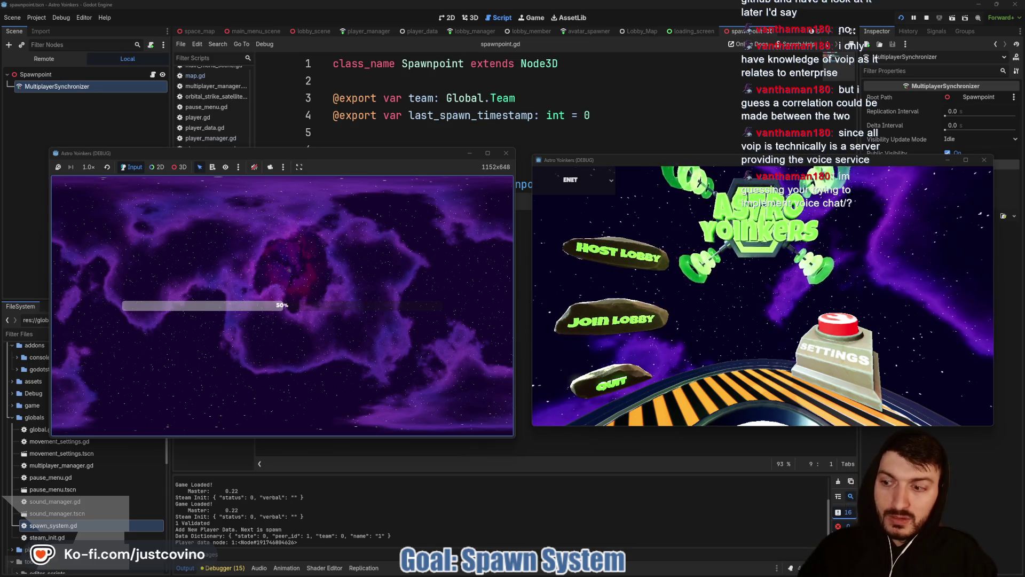
# Join the lobby in the second window and move the blue player onto the podium to join red.
pyautogui.click(587, 312)
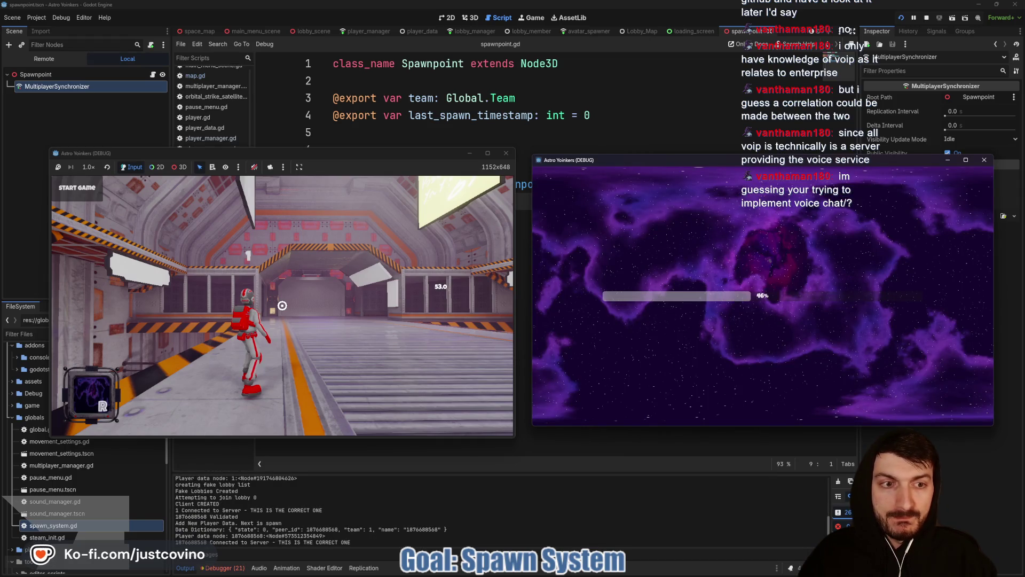
pyautogui.press('w')
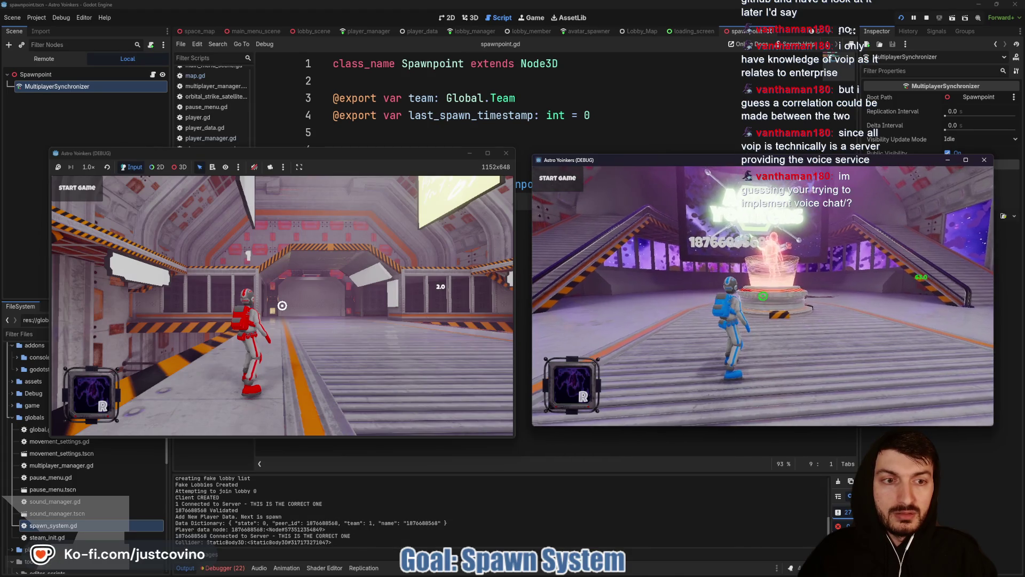
pyautogui.press('w')
pyautogui.press('e')
pyautogui.press('d')
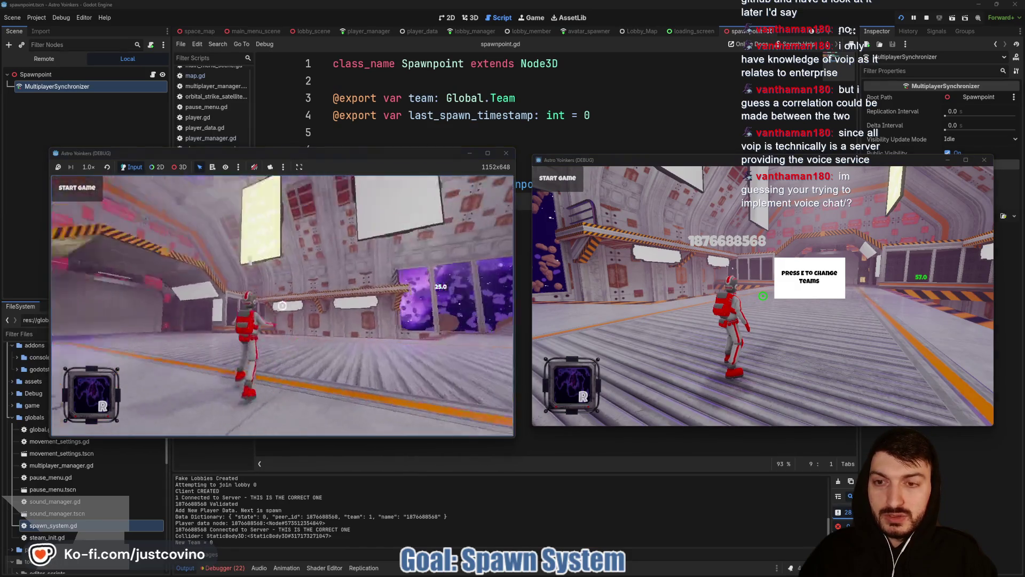
pyautogui.press('Escape')
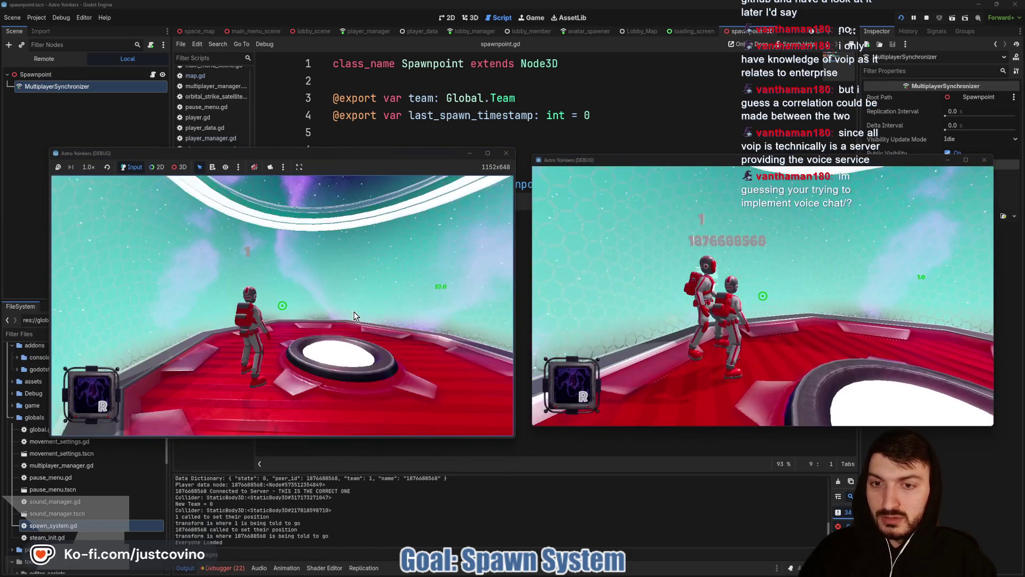
# In the left game, fly to the platform edge firing lasers back toward red spawn, then stop.
pyautogui.click(298, 305)
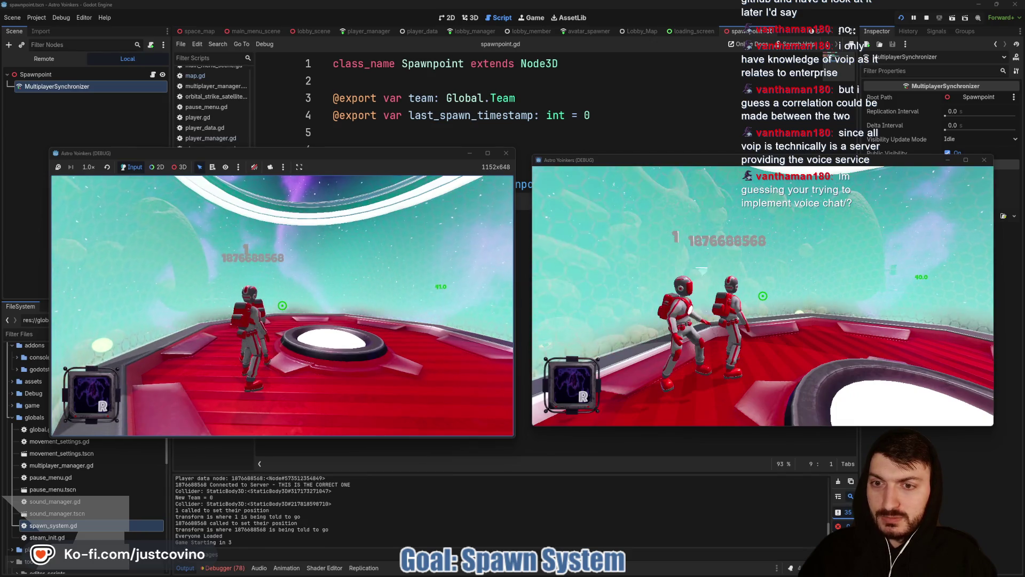
pyautogui.press('w')
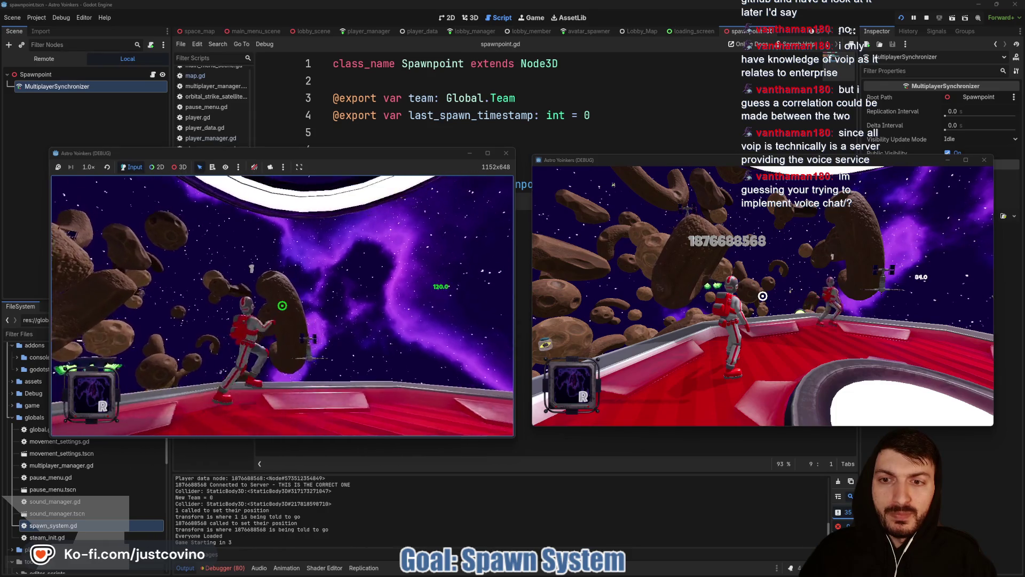
pyautogui.click(282, 306)
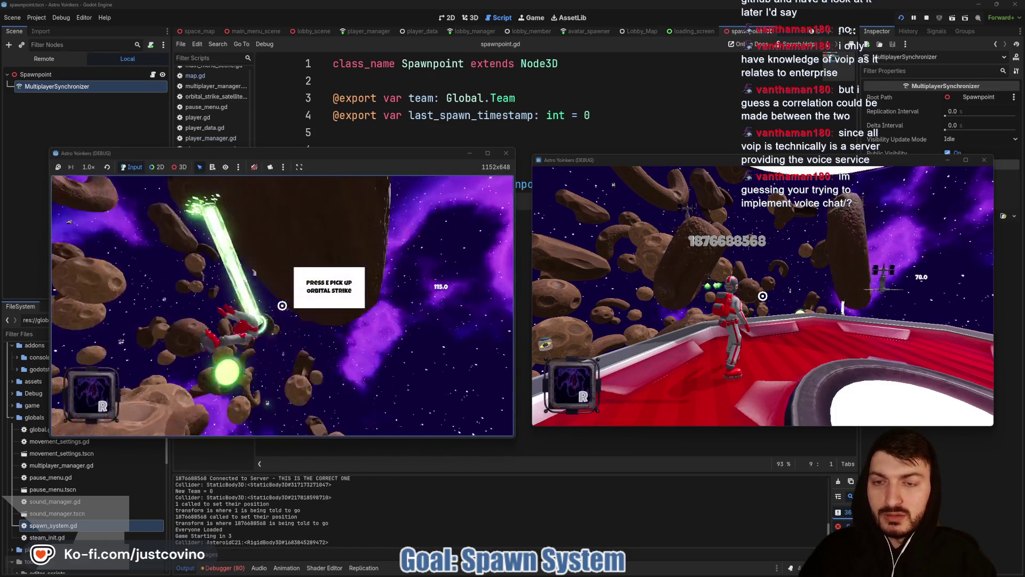
pyautogui.click(282, 305)
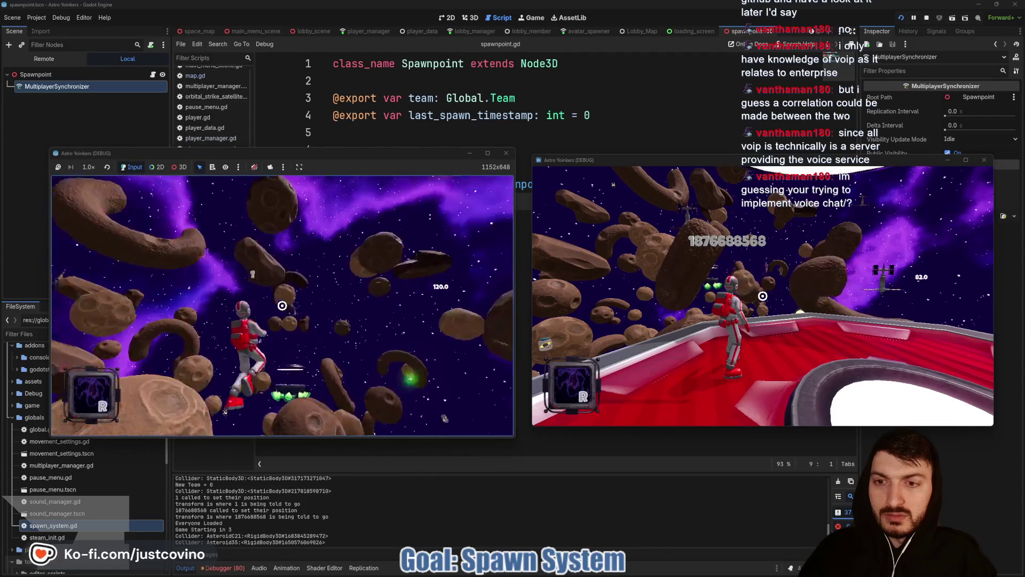
pyautogui.click(282, 305)
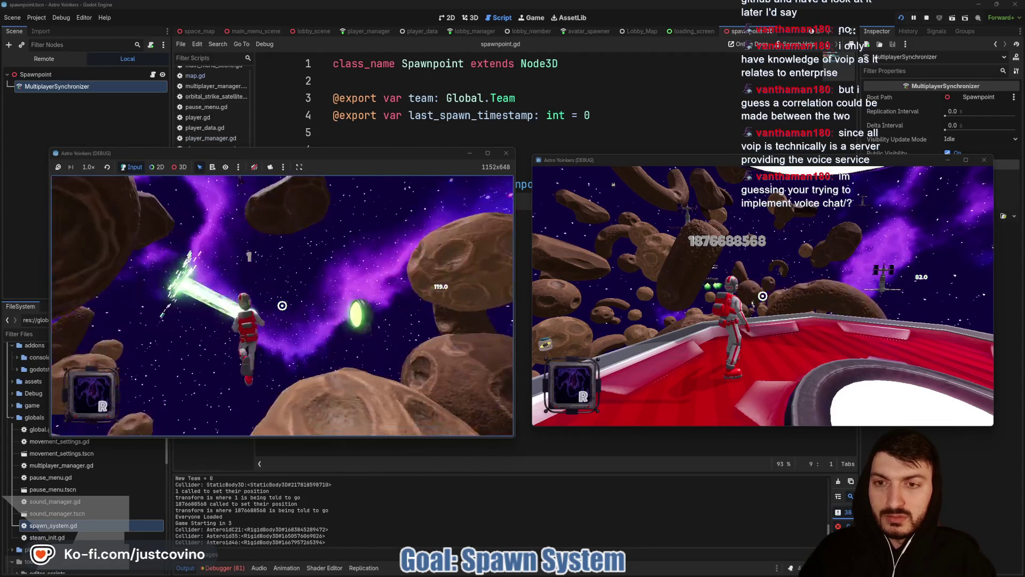
pyautogui.click(282, 305)
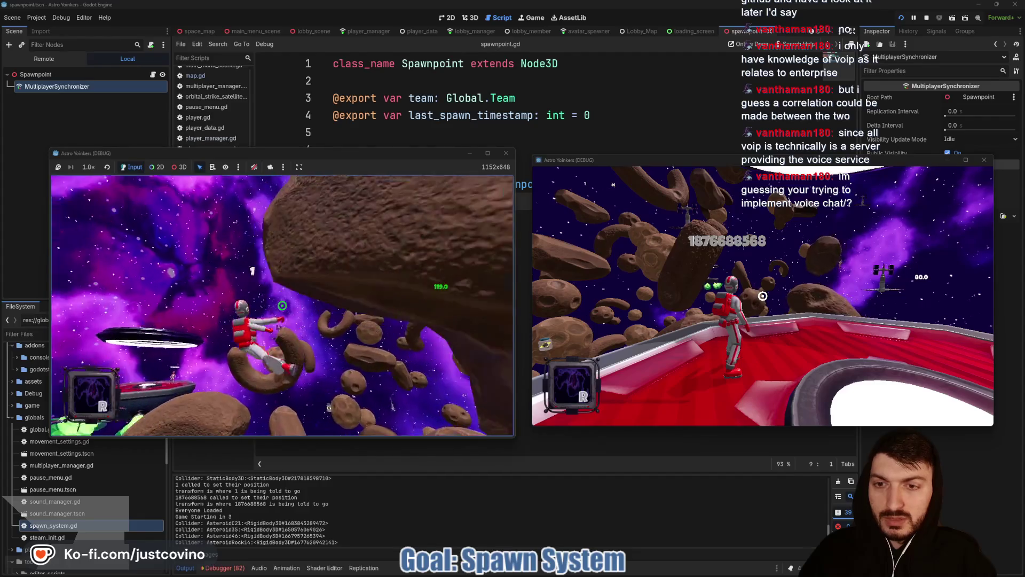
pyautogui.click(282, 305)
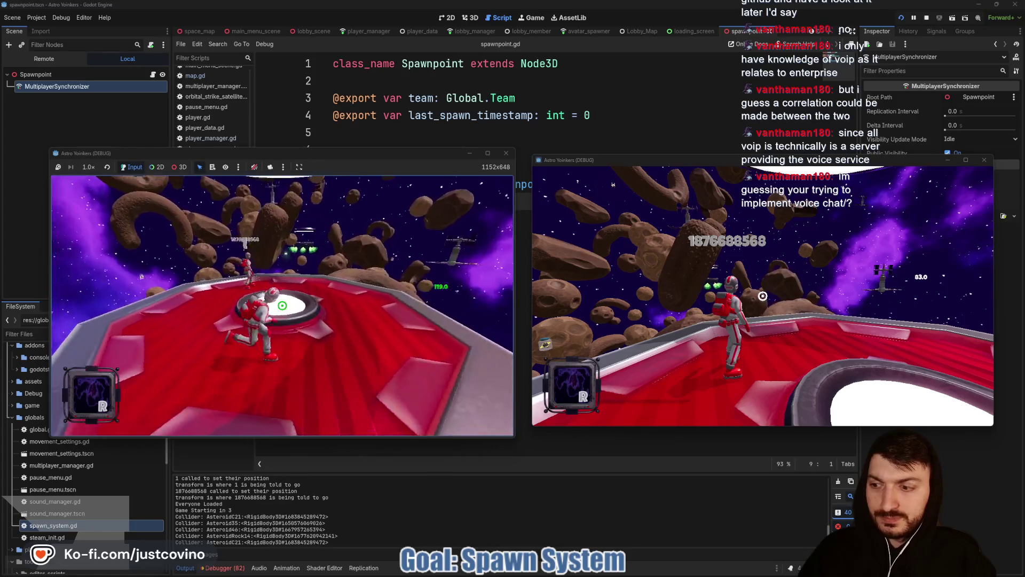
pyautogui.press('F8')
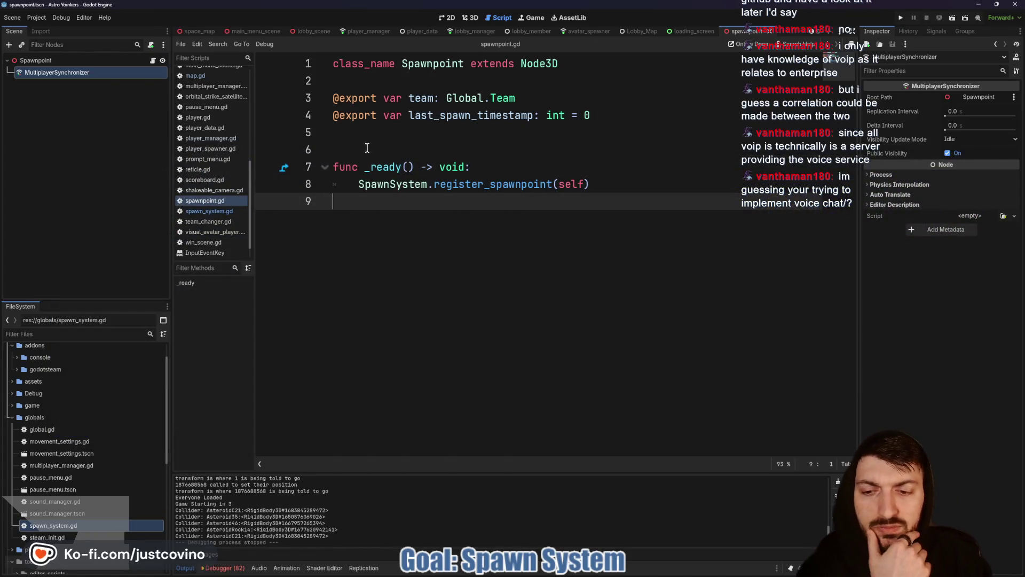
# Enlarge the Debugger Errors list and review Session 1's errors, including the Asteroid53 node-not-found error.
pyautogui.click(237, 566)
pyautogui.scroll(-3, 437, 469)
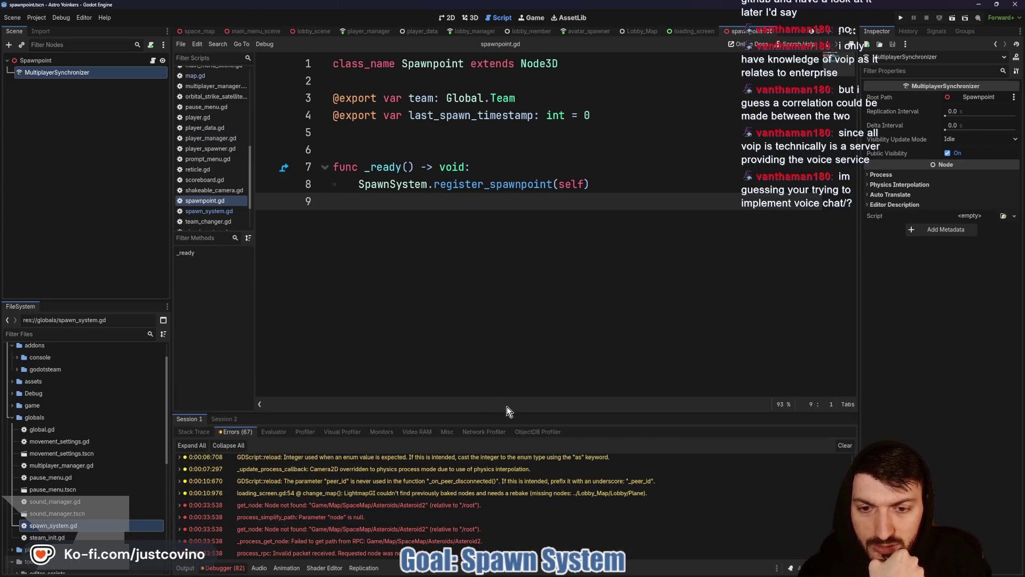
pyautogui.moveTo(515, 411); pyautogui.dragTo(550, 149)
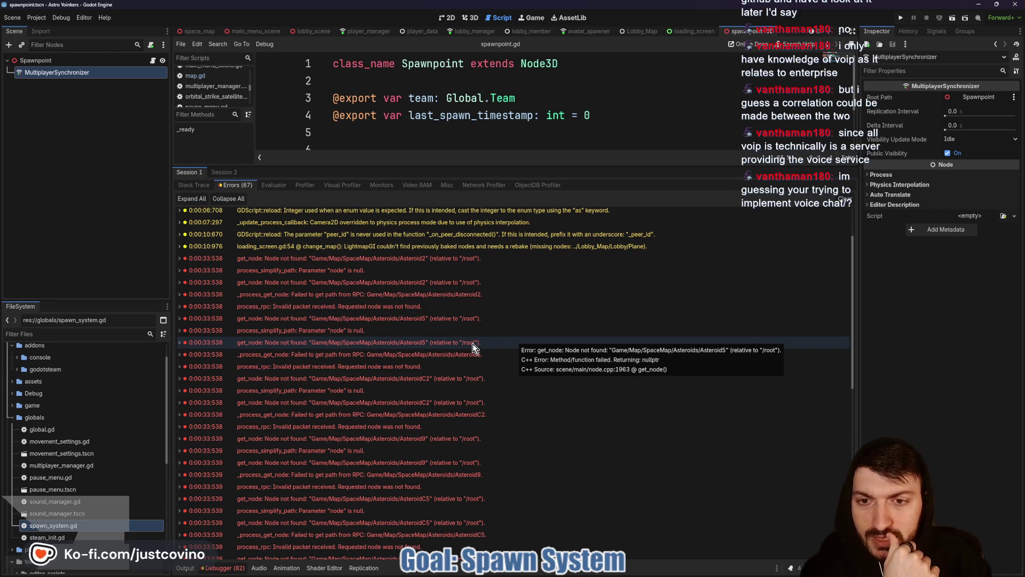
pyautogui.scroll(-2, 463, 367)
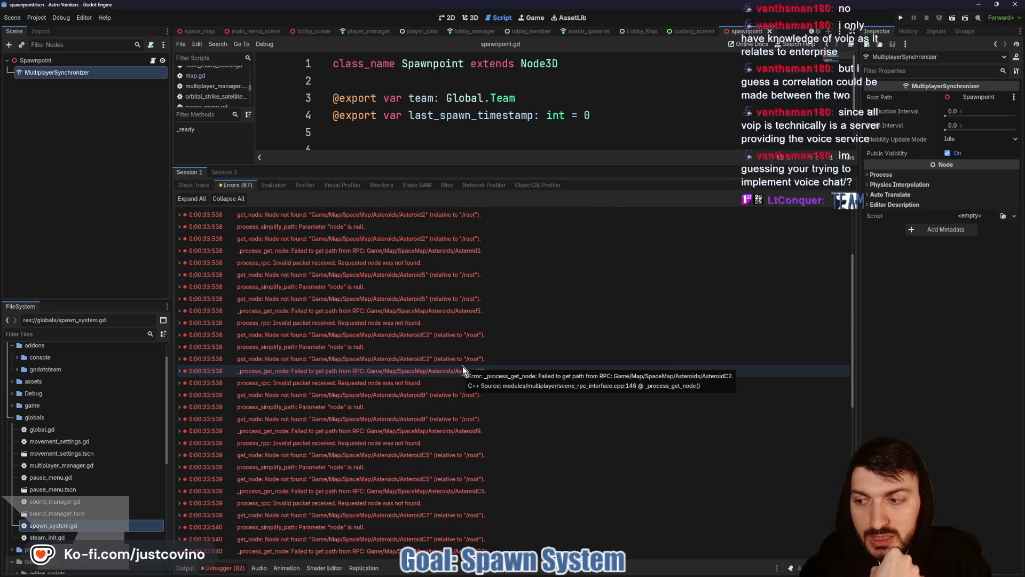
pyautogui.scroll(-4, 462, 366)
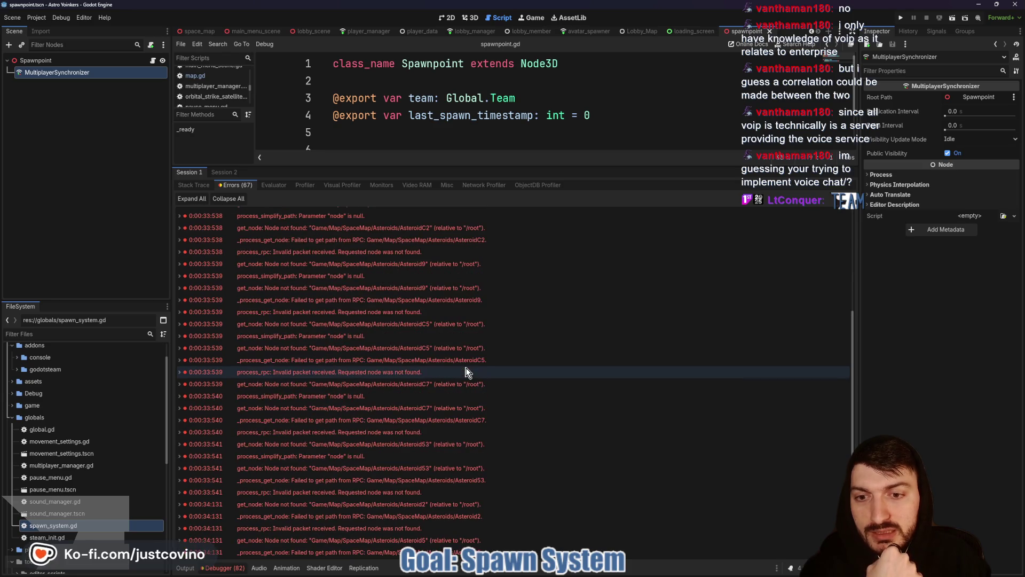
pyautogui.scroll(-5, 487, 383)
pyautogui.click(487, 383)
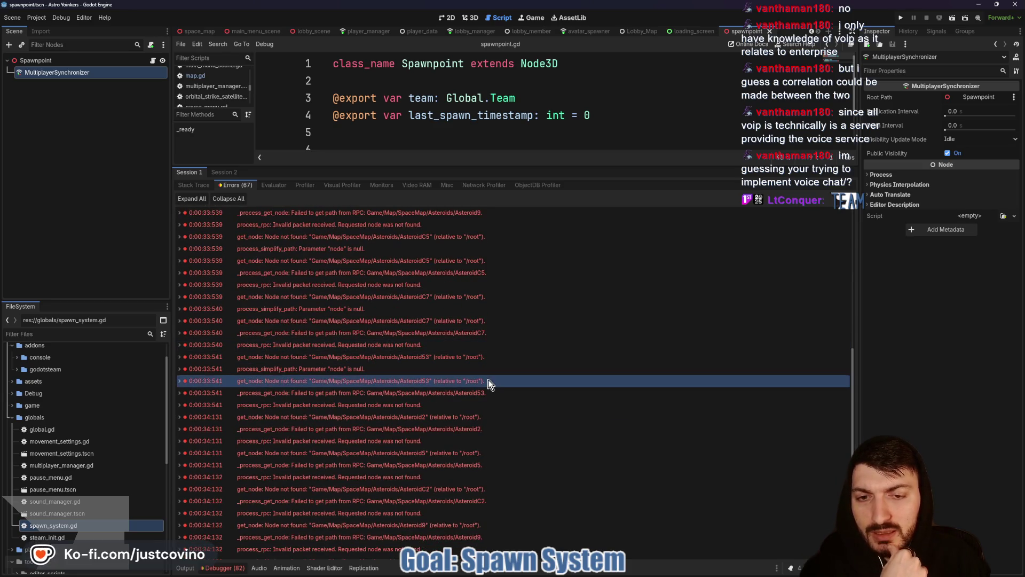
pyautogui.scroll(-5, 481, 390)
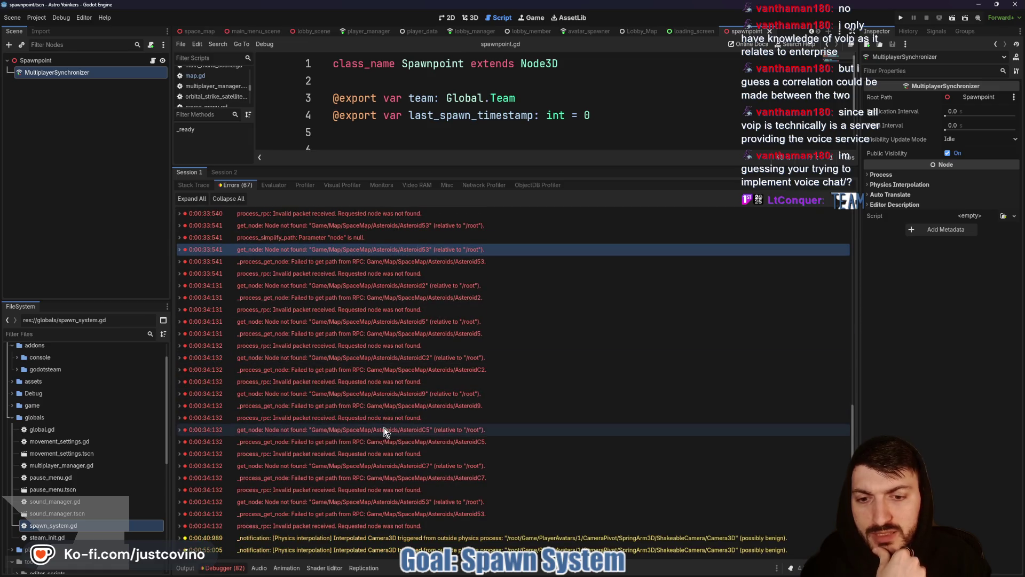
pyautogui.moveTo(383, 429)
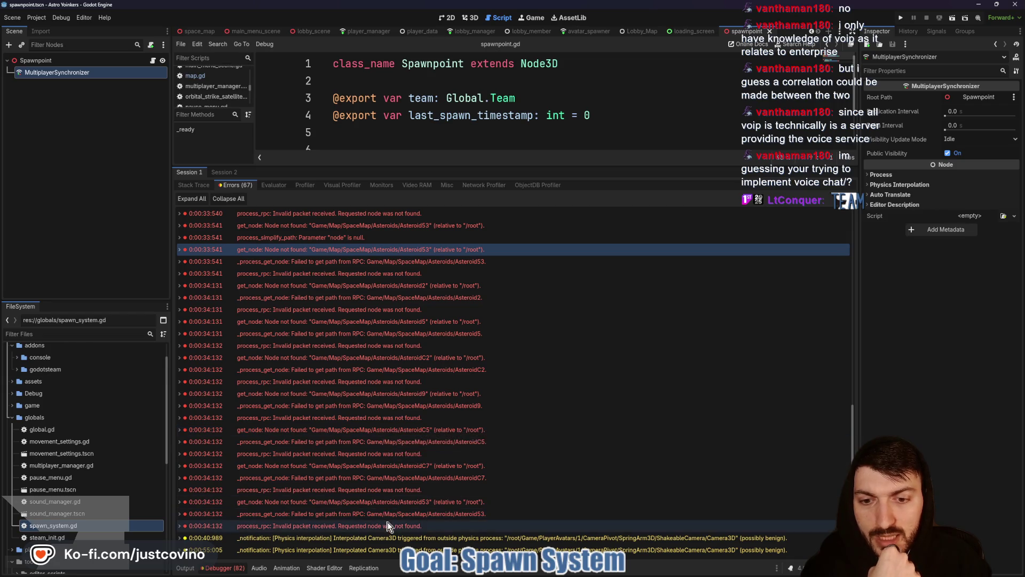
# Review Session 2's errors, then clear the error log.
pyautogui.click(223, 172)
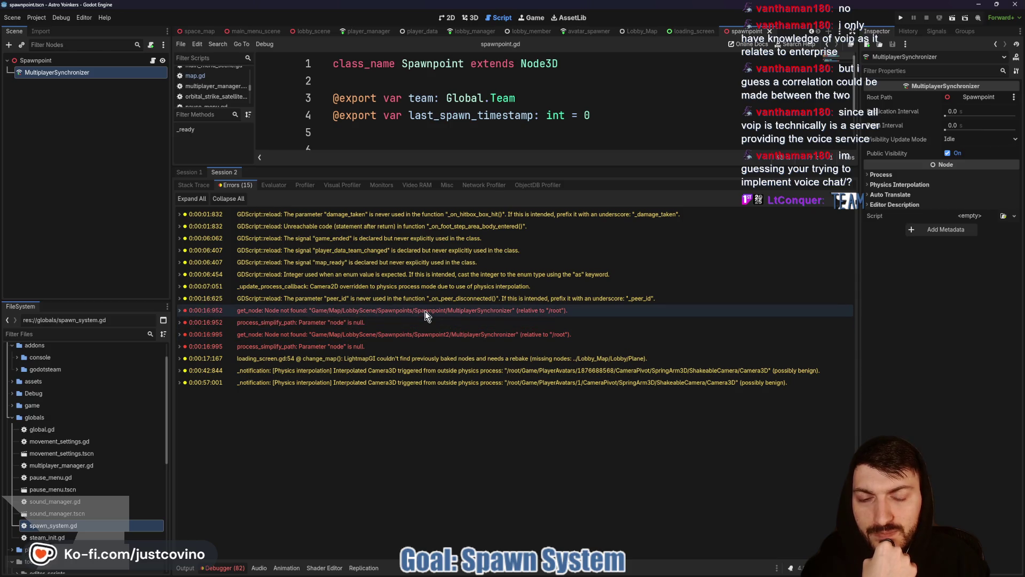
pyautogui.moveTo(384, 316)
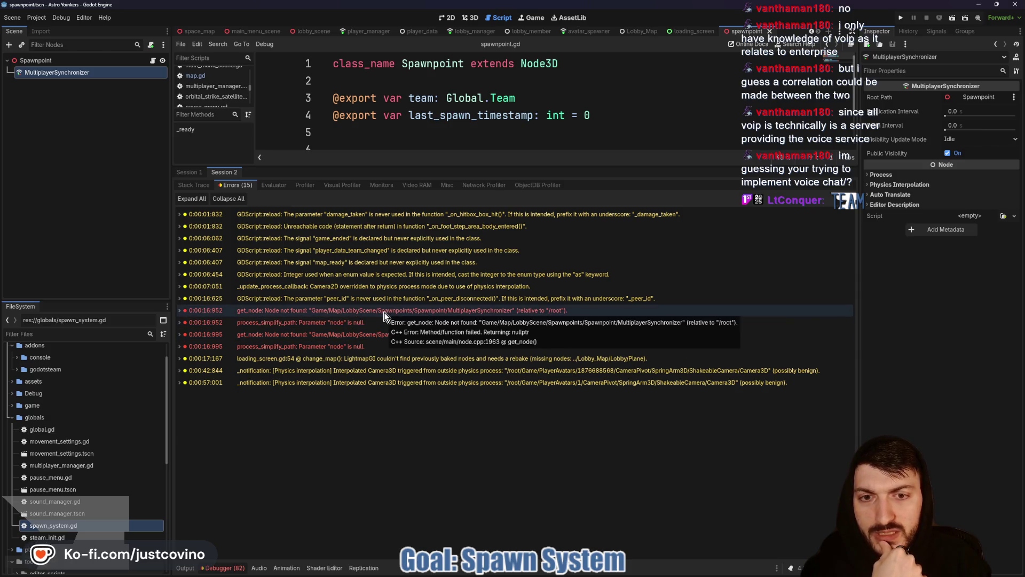
pyautogui.moveTo(386, 338)
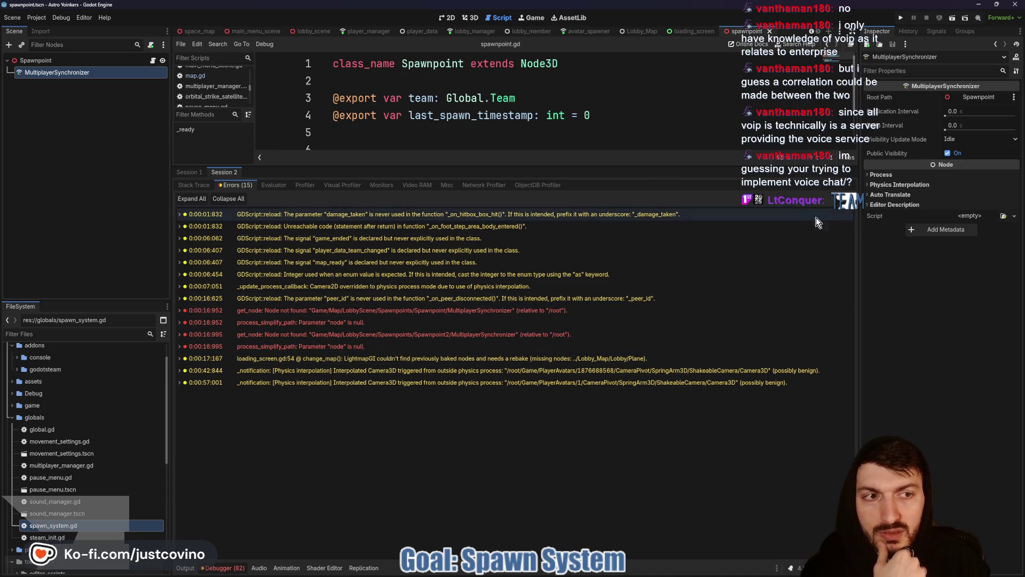
pyautogui.click(822, 195)
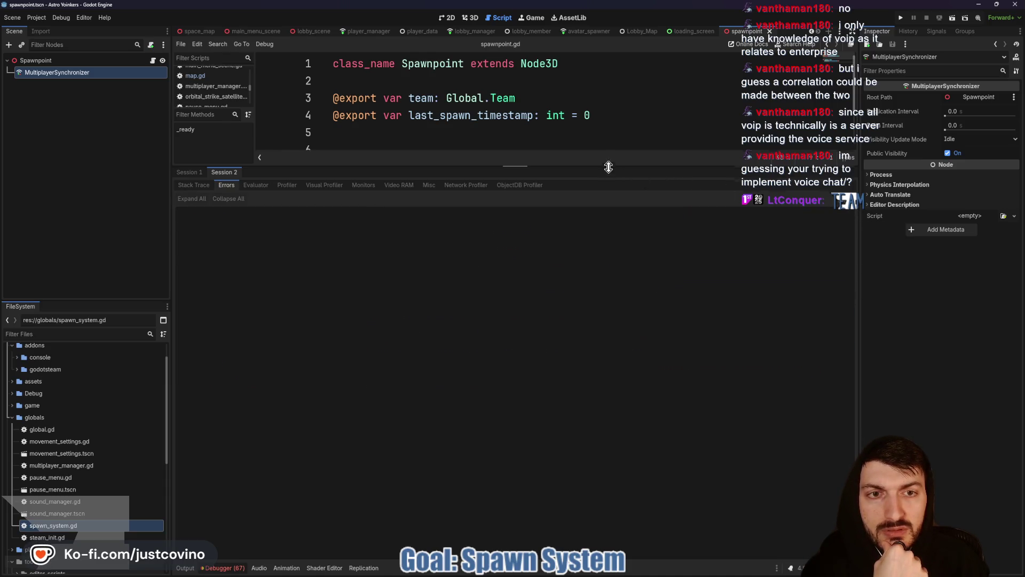
# Shrink the debugger, look through loading_screen and Lobby_Map, then show the space_map scene.
pyautogui.moveTo(611, 166); pyautogui.dragTo(599, 467)
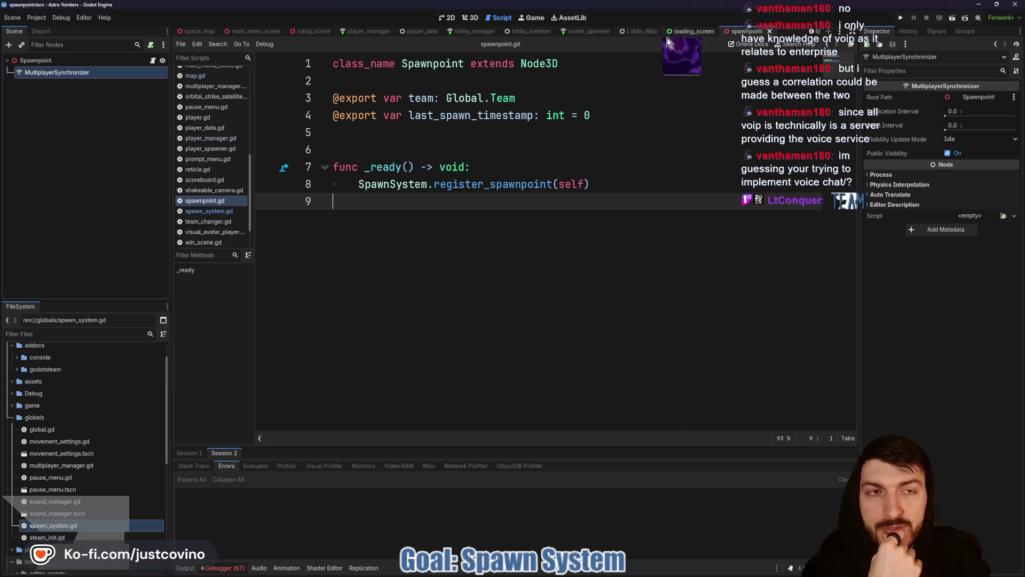
pyautogui.click(688, 30)
pyautogui.click(635, 30)
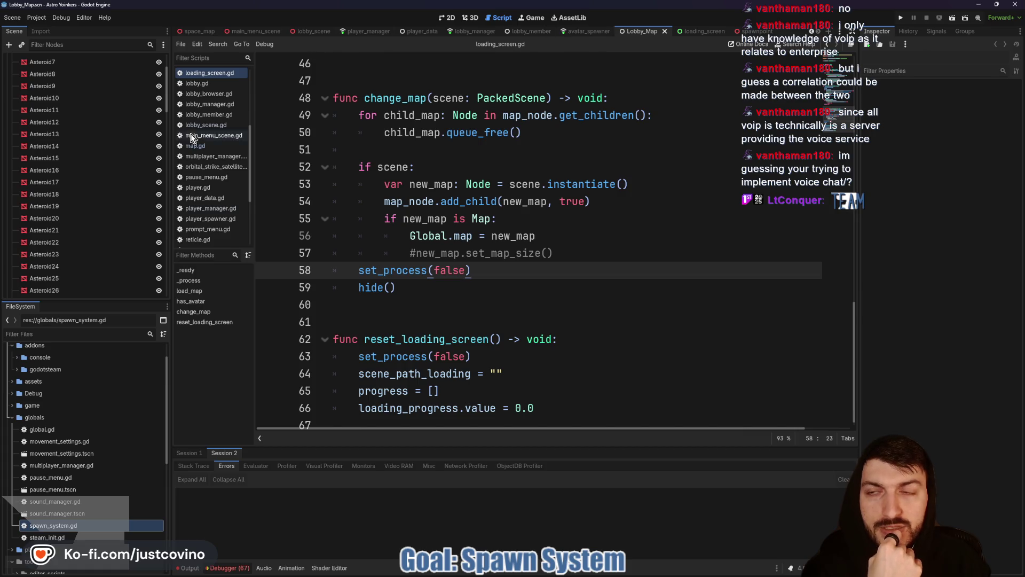
pyautogui.scroll(3, 75, 190)
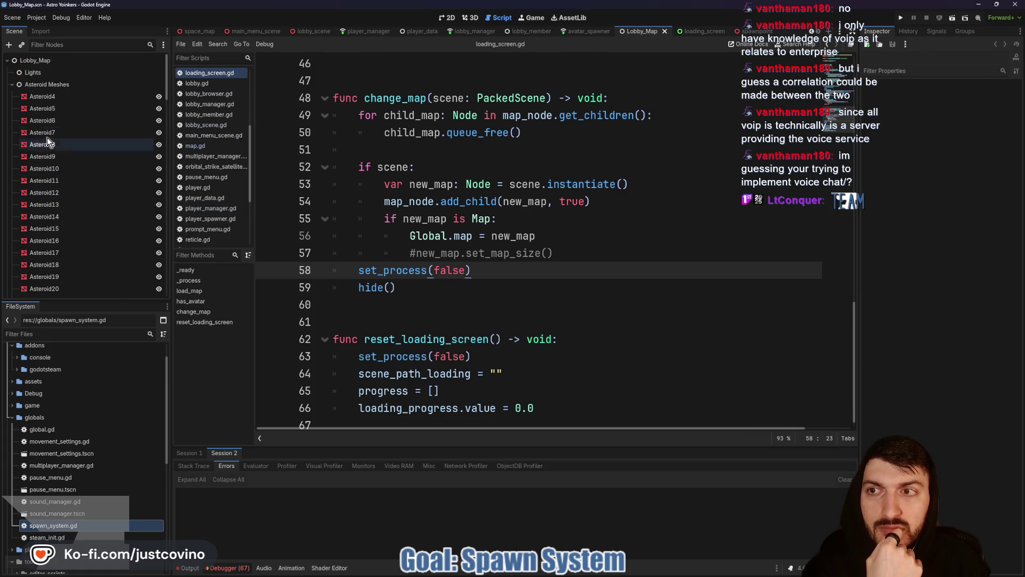
pyautogui.click(12, 83)
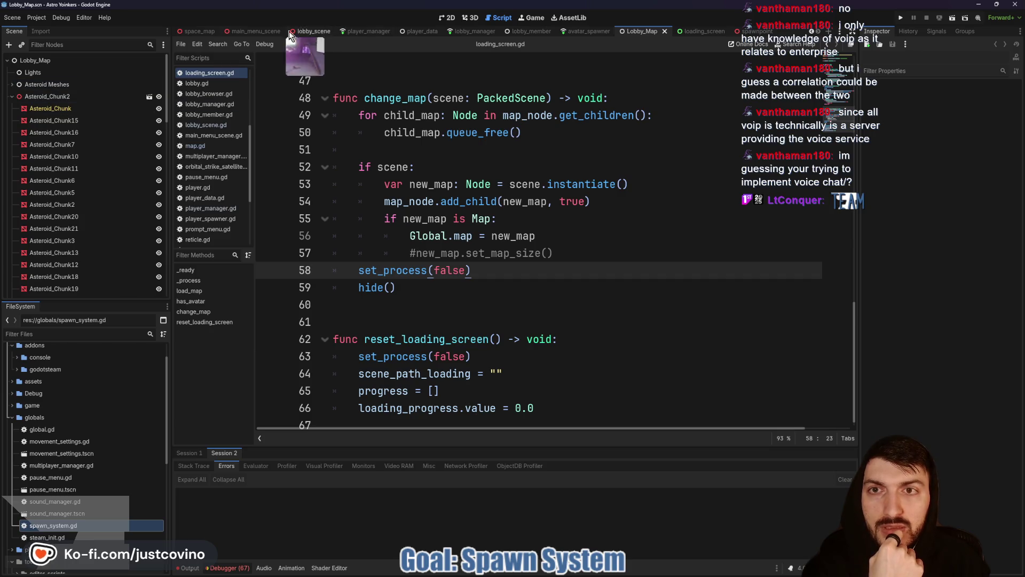
pyautogui.scroll(2, 251, 31)
pyautogui.click(267, 31)
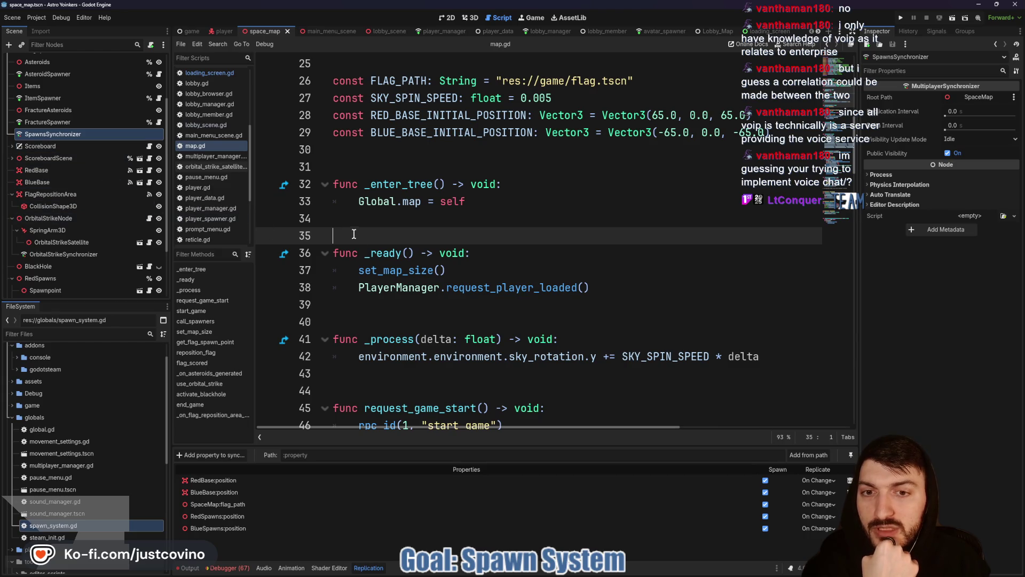
pyautogui.scroll(-2, 101, 266)
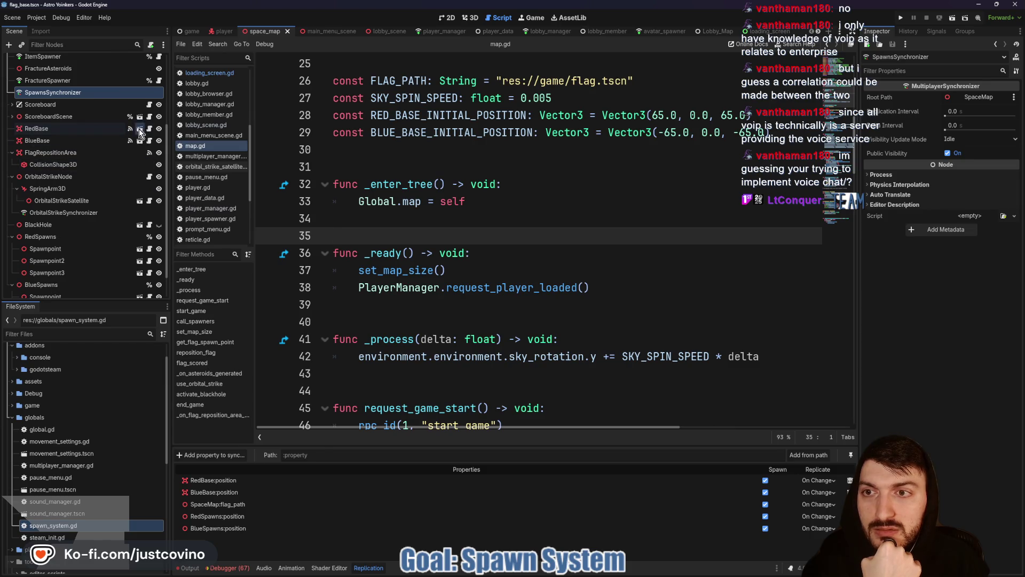
pyautogui.click(140, 131)
pyautogui.click(63, 256)
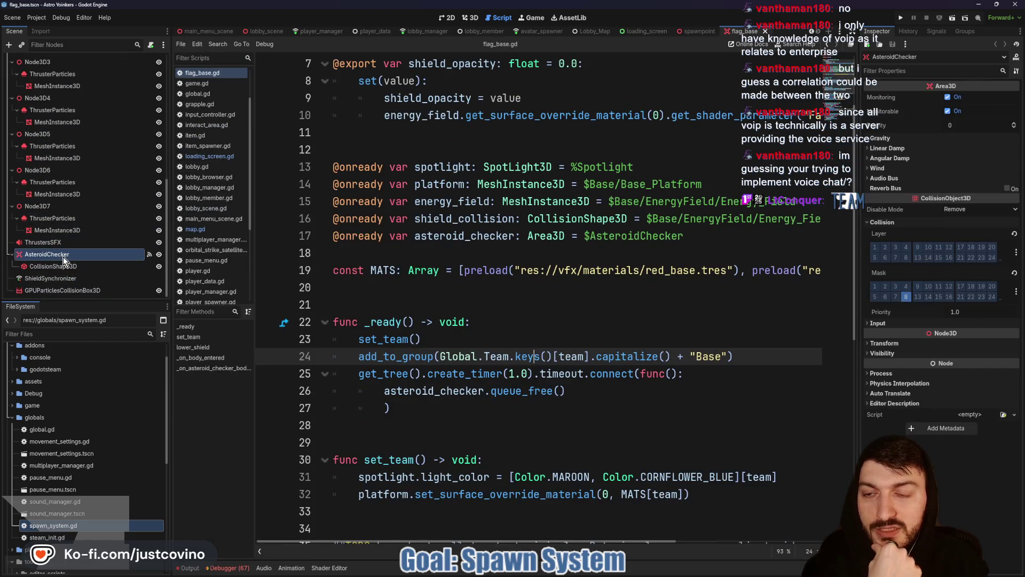
pyautogui.scroll(-5, 516, 282)
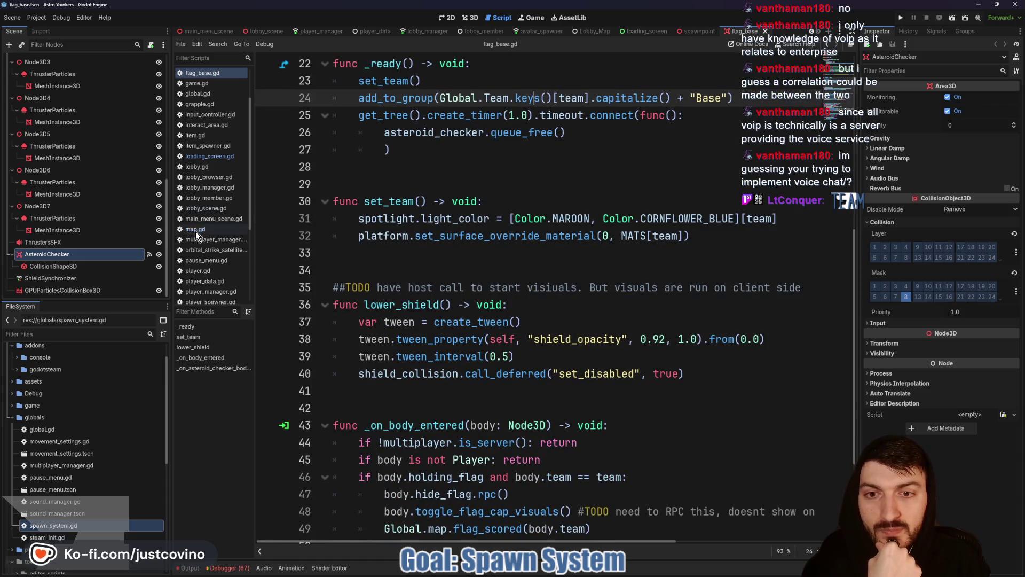
pyautogui.scroll(5, 101, 174)
pyautogui.scroll(-3, 537, 183)
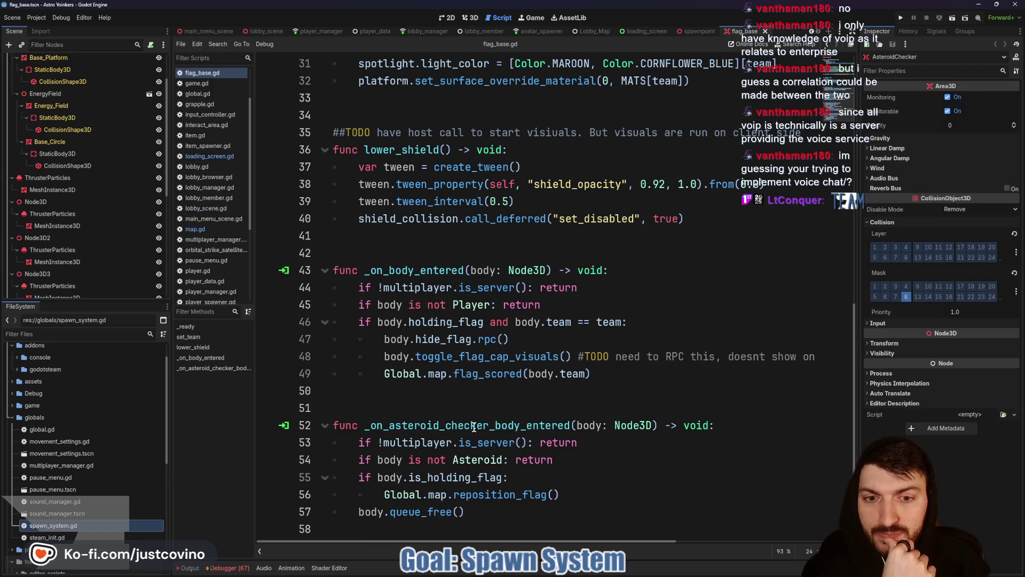
pyautogui.moveTo(608, 447); pyautogui.dragTo(304, 445)
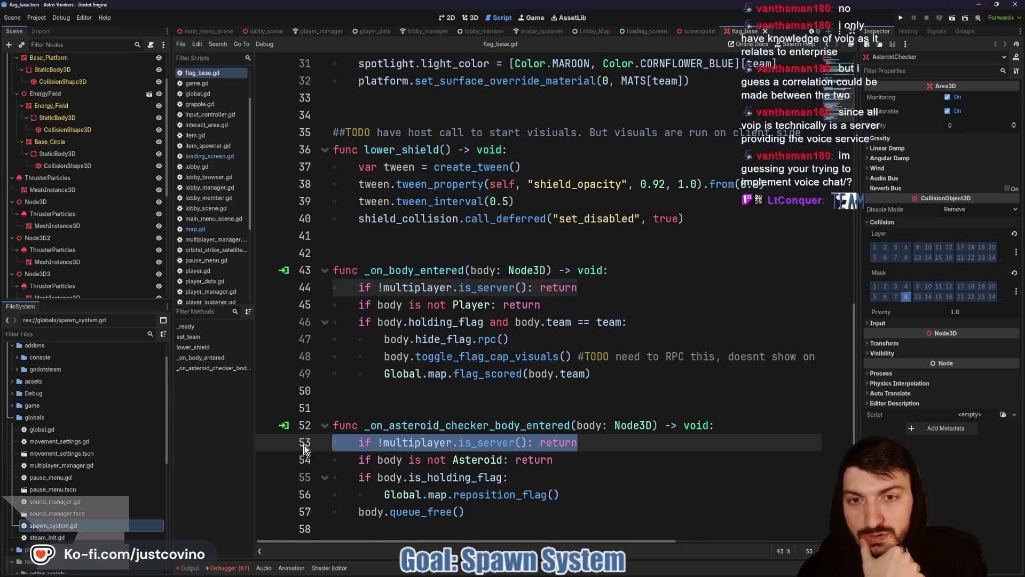
pyautogui.press('BackSpace')
pyautogui.press('BackSpace')
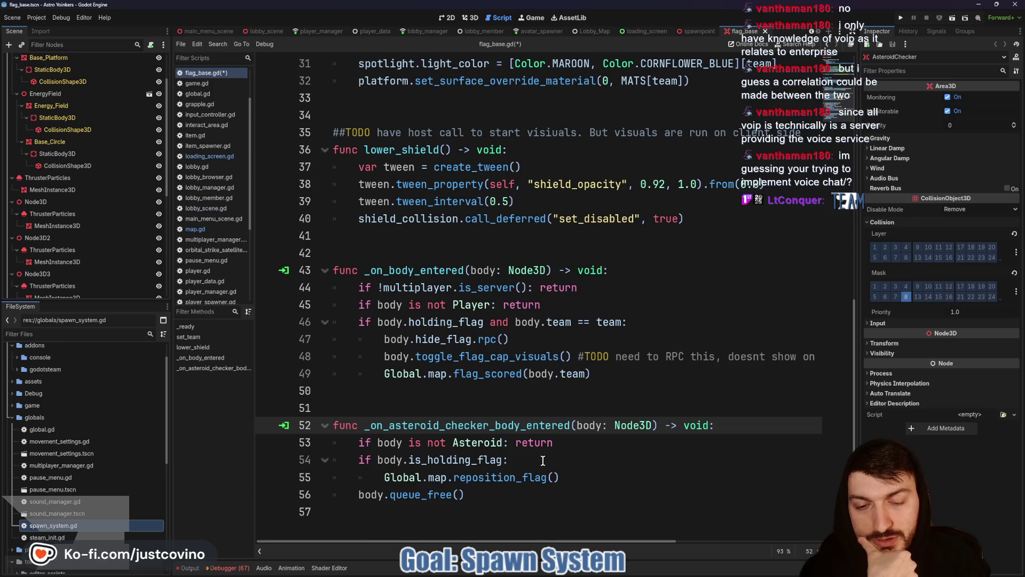
pyautogui.moveTo(385, 478); pyautogui.dragTo(586, 482)
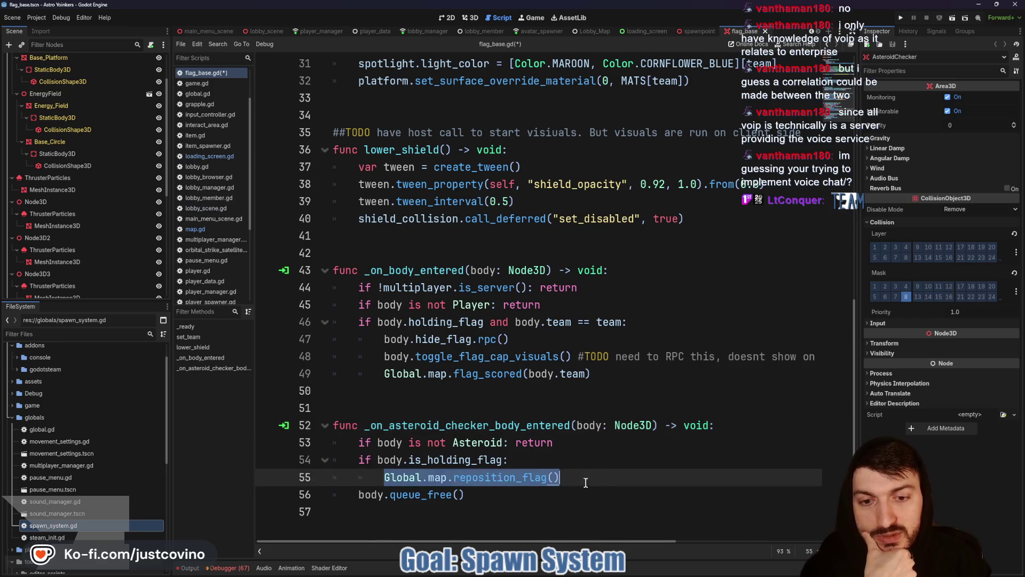
pyautogui.doubleClick(366, 494)
pyautogui.doubleClick(427, 495)
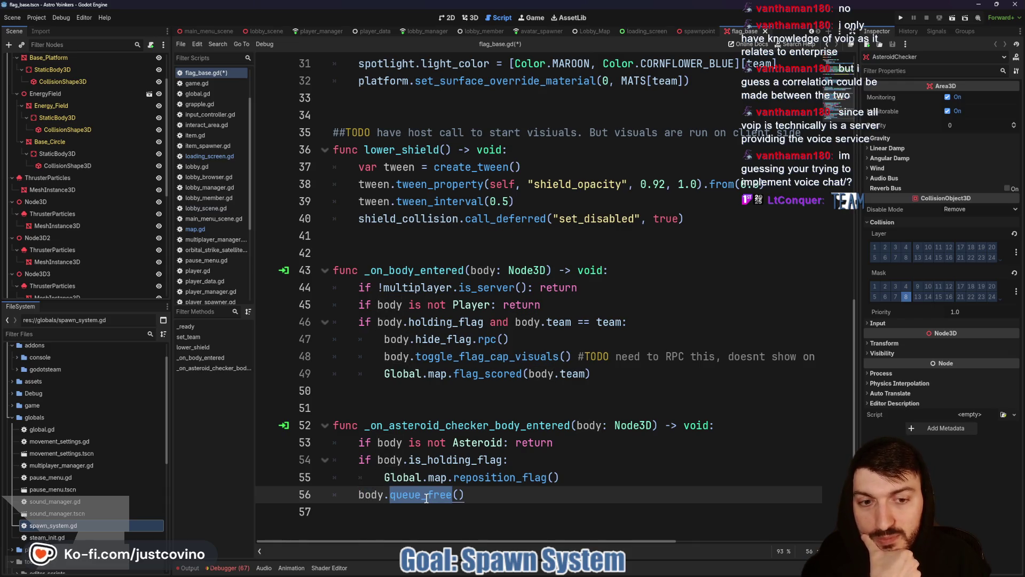
pyautogui.moveTo(426, 497)
pyautogui.click(504, 495)
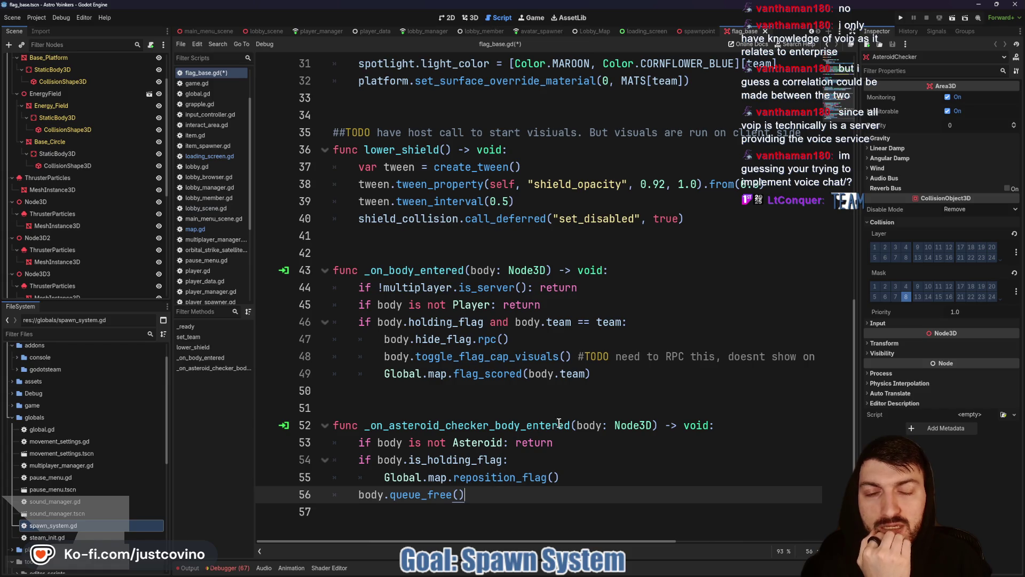
pyautogui.scroll(6, 559, 423)
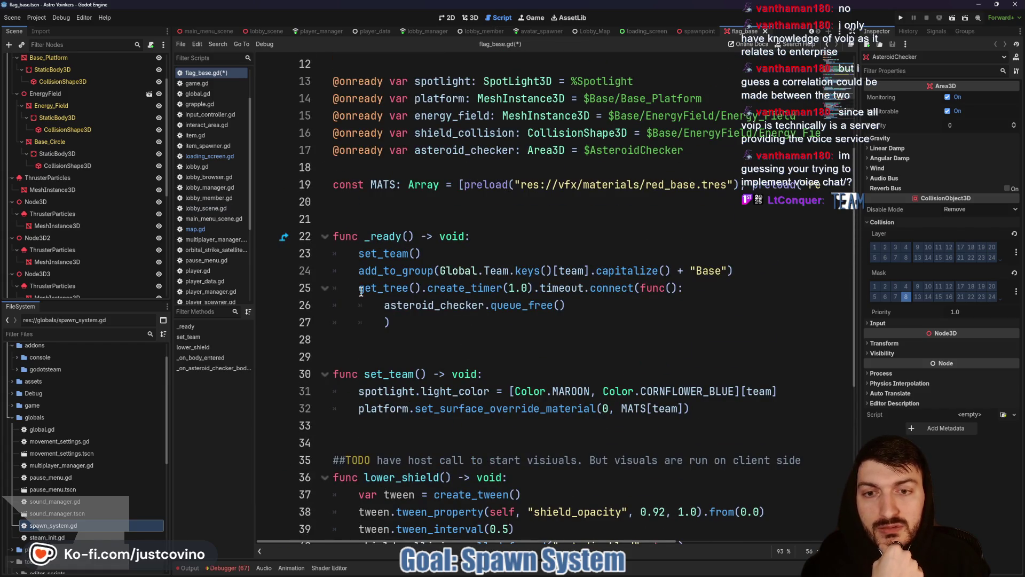
pyautogui.moveTo(355, 288); pyautogui.dragTo(637, 318)
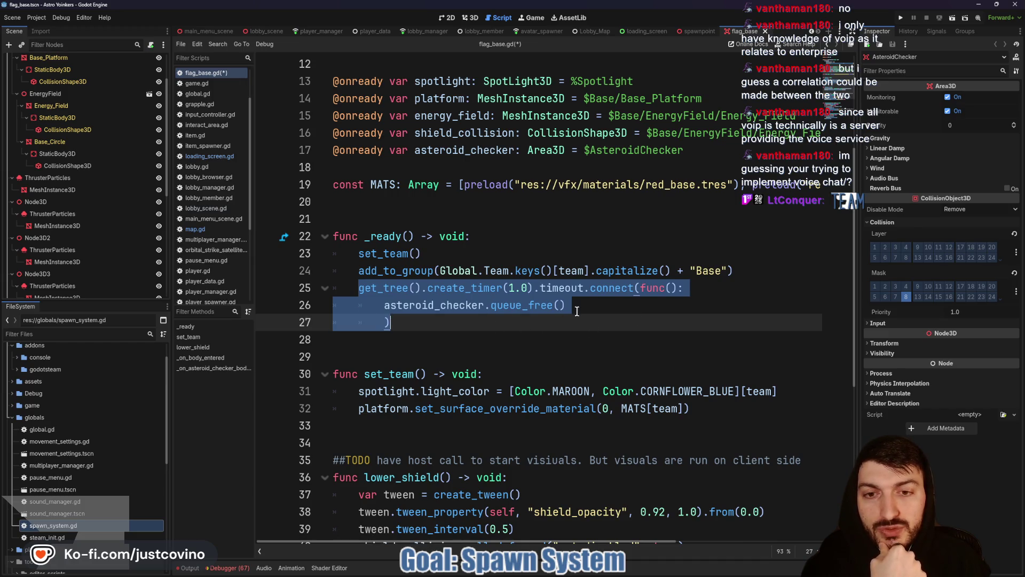
pyautogui.moveTo(550, 314)
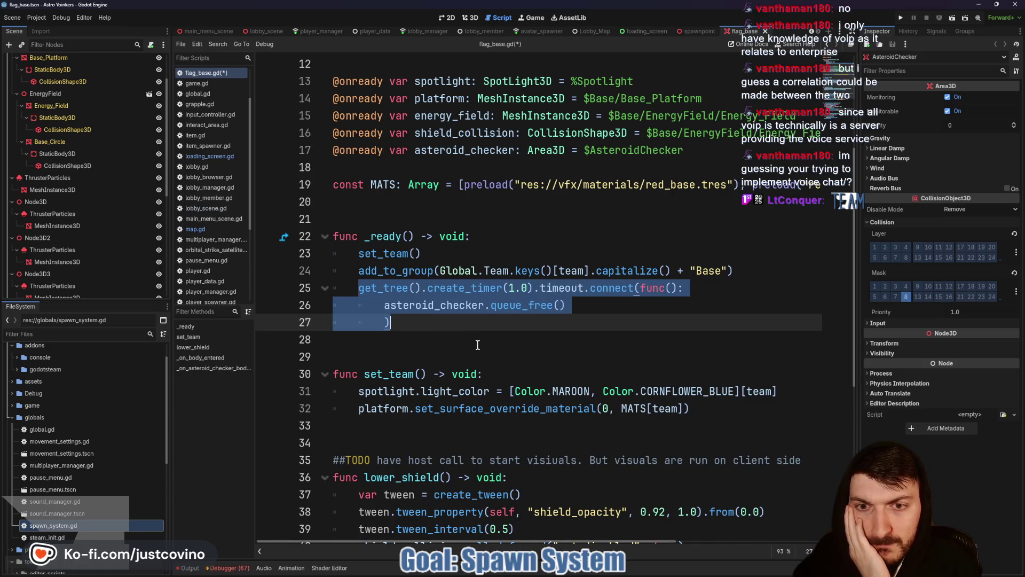
pyautogui.scroll(-4, 481, 339)
pyautogui.scroll(3, 479, 337)
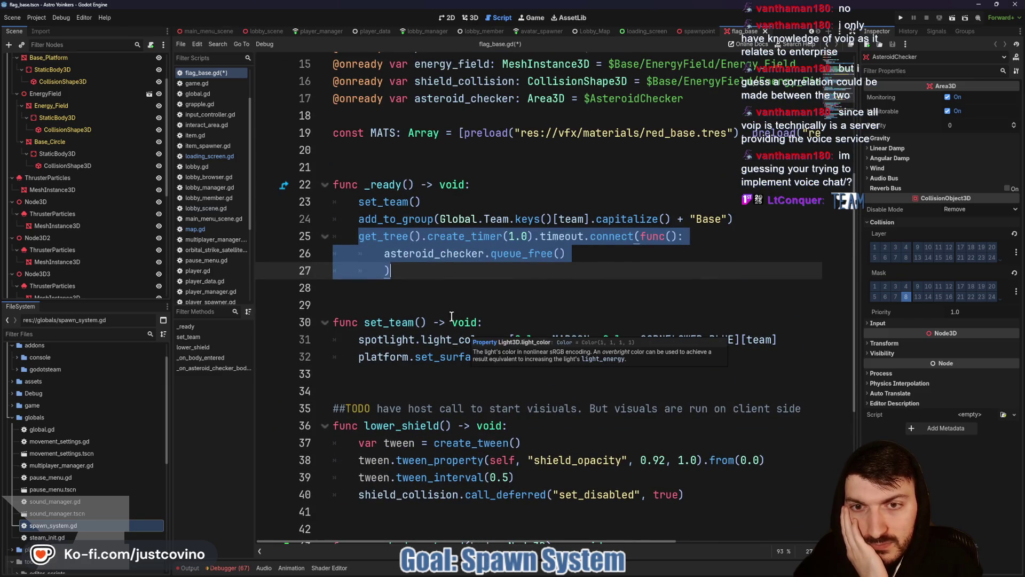
pyautogui.click(432, 264)
pyautogui.scroll(-5, 432, 265)
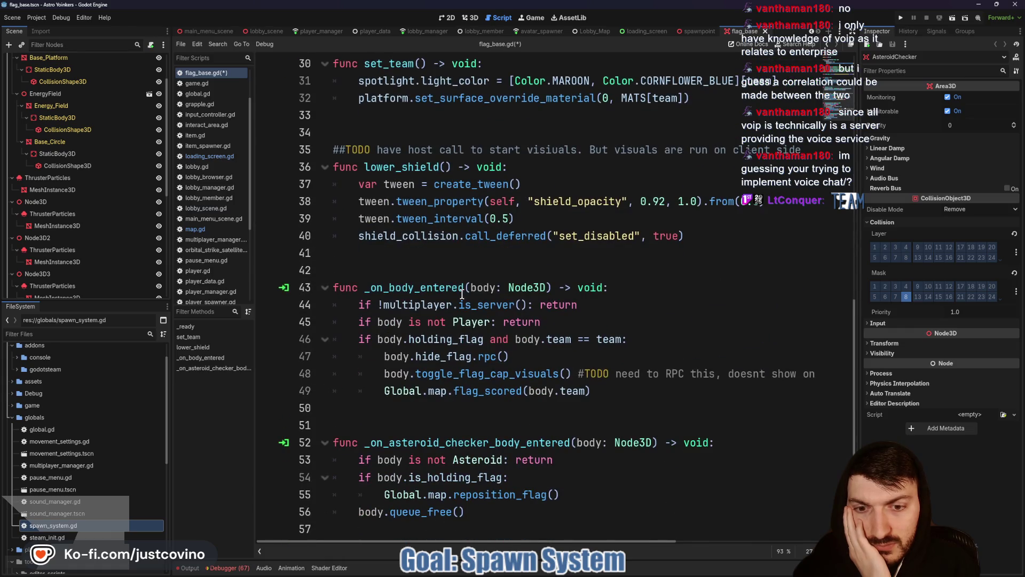
pyautogui.scroll(5, 431, 265)
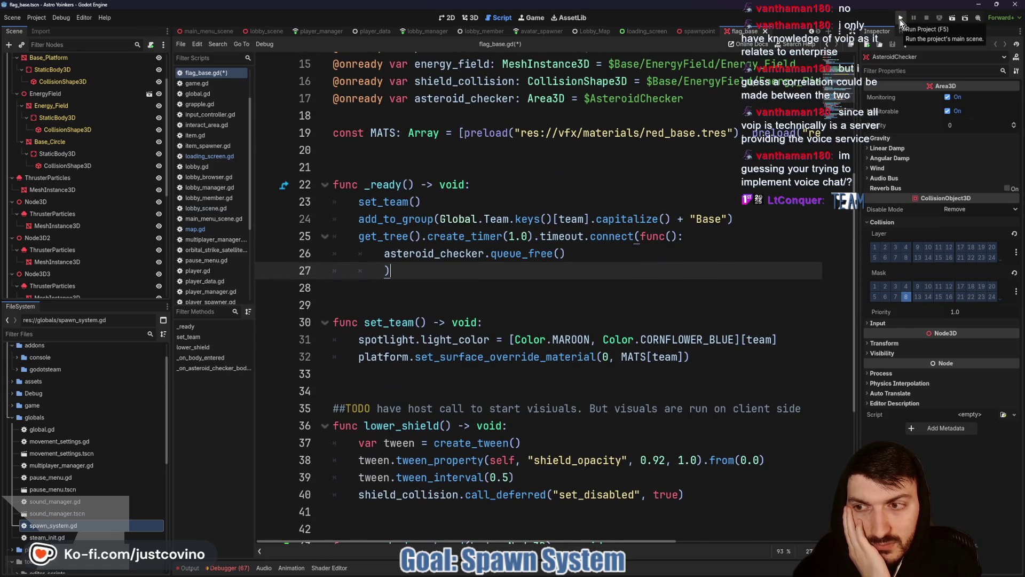
# Run the project in two windows, host a lobby in one and join it from the other.
pyautogui.click(899, 19)
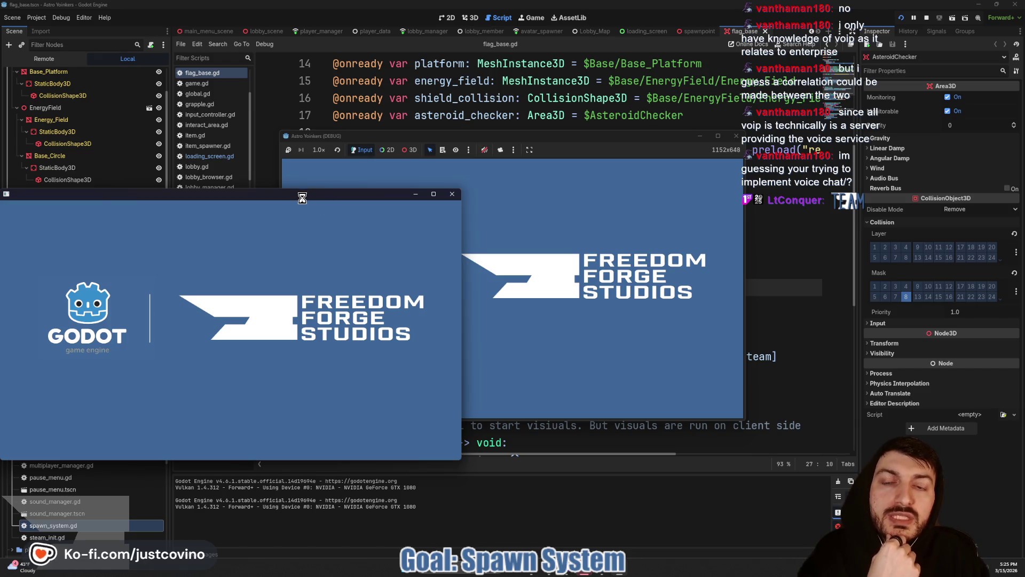
pyautogui.moveTo(302, 198)
pyautogui.mouseDown()
pyautogui.moveTo(233, 199)
pyautogui.moveTo(425, 194)
pyautogui.moveTo(552, 140)
pyautogui.moveTo(290, 149)
pyautogui.mouseUp()
pyautogui.click(101, 238)
pyautogui.click(239, 248)
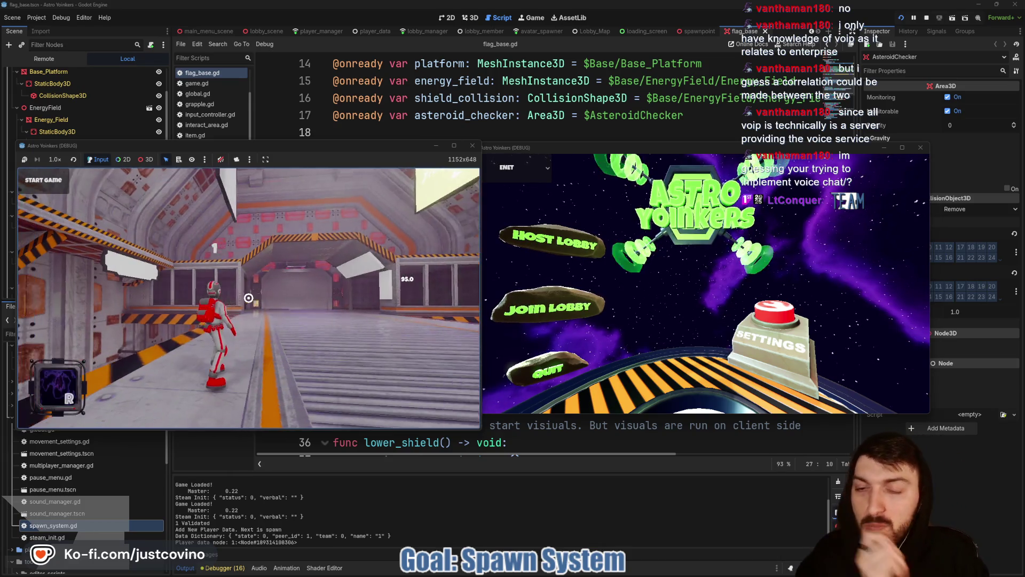
pyautogui.click(546, 306)
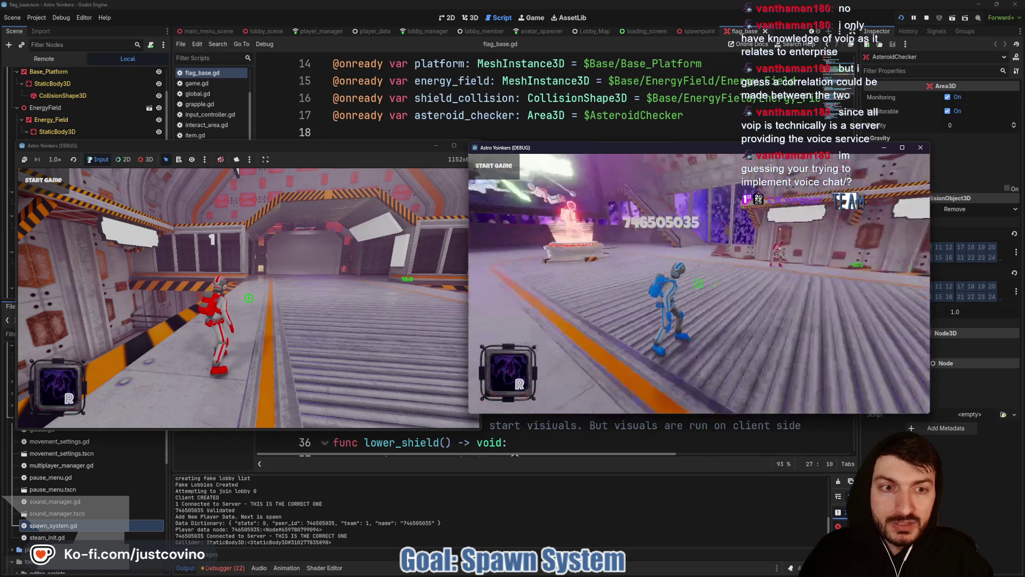
# Move the second player to the red team, start the match, play briefly, then stop with F8.
pyautogui.press('w')
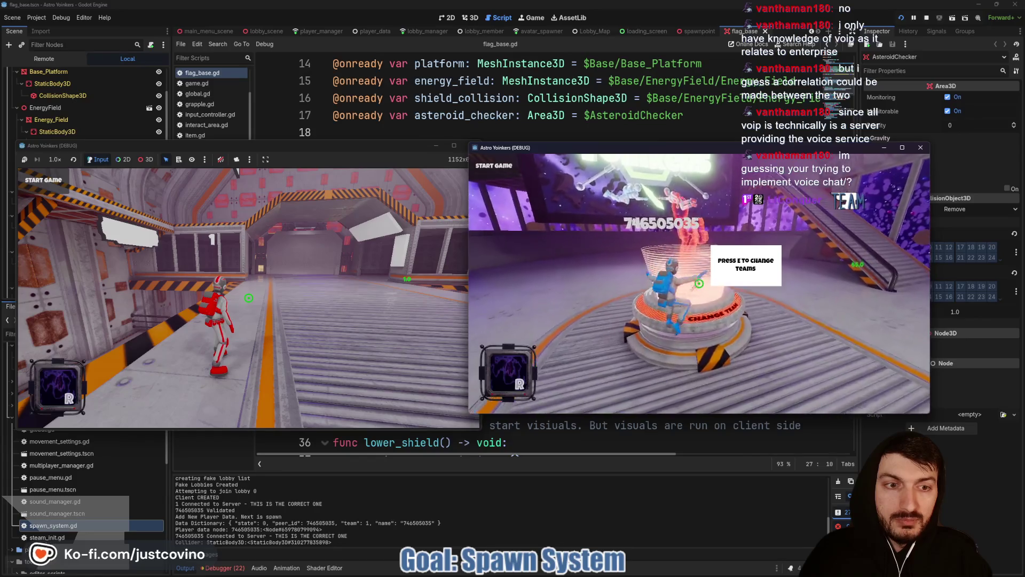
pyautogui.press('e')
pyautogui.click(250, 299)
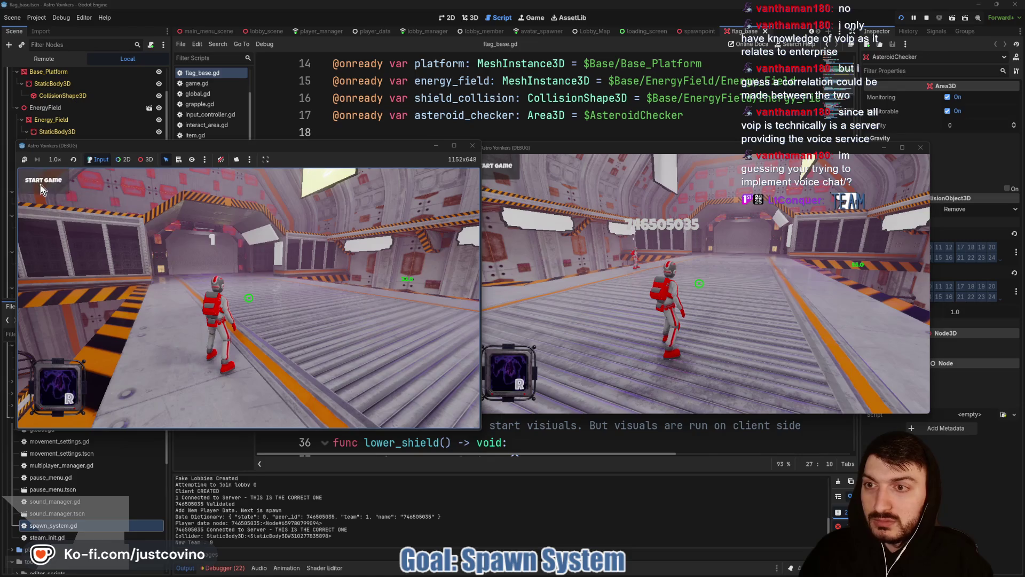
pyautogui.click(41, 182)
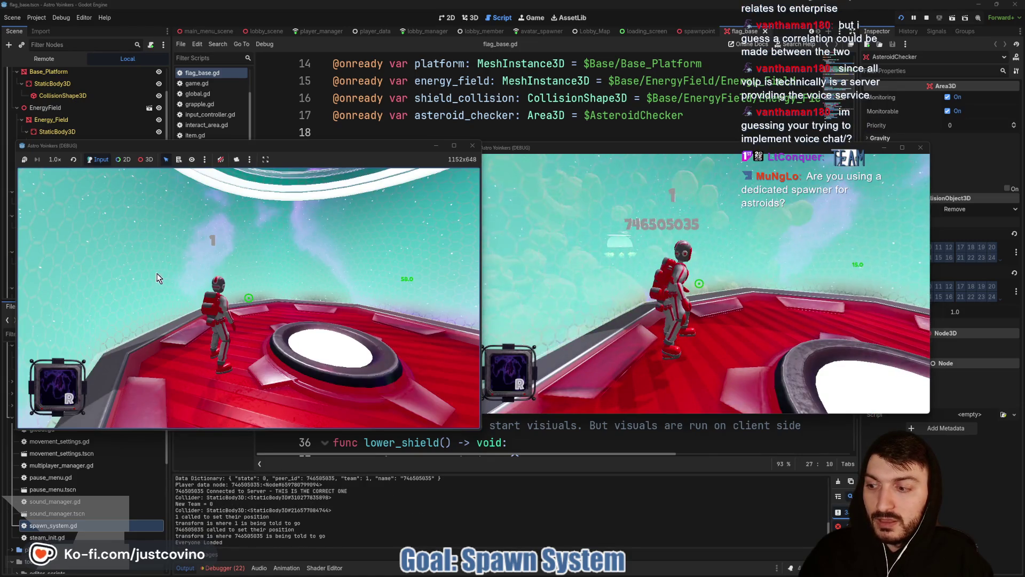
pyautogui.press('w')
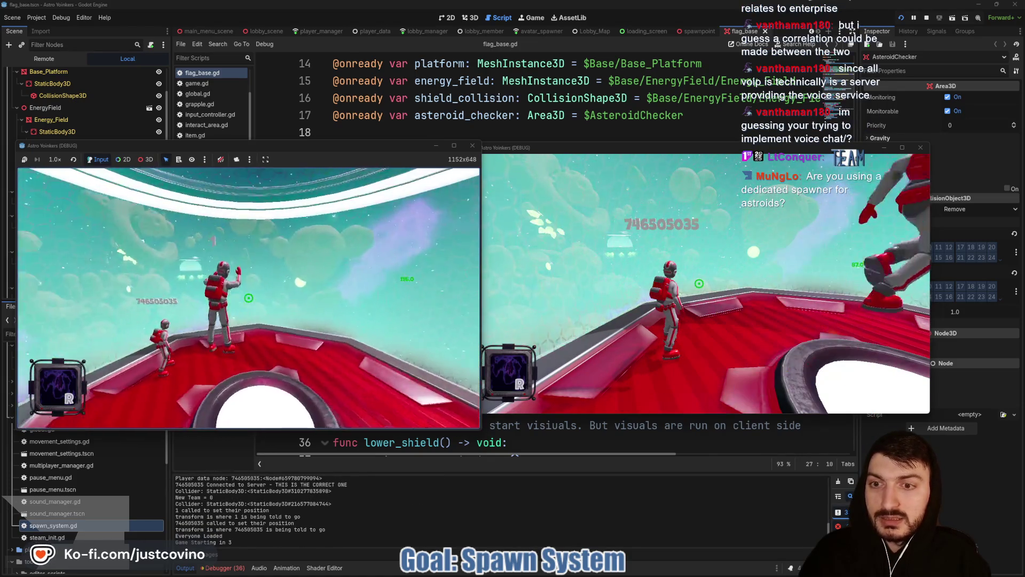
pyautogui.press('w')
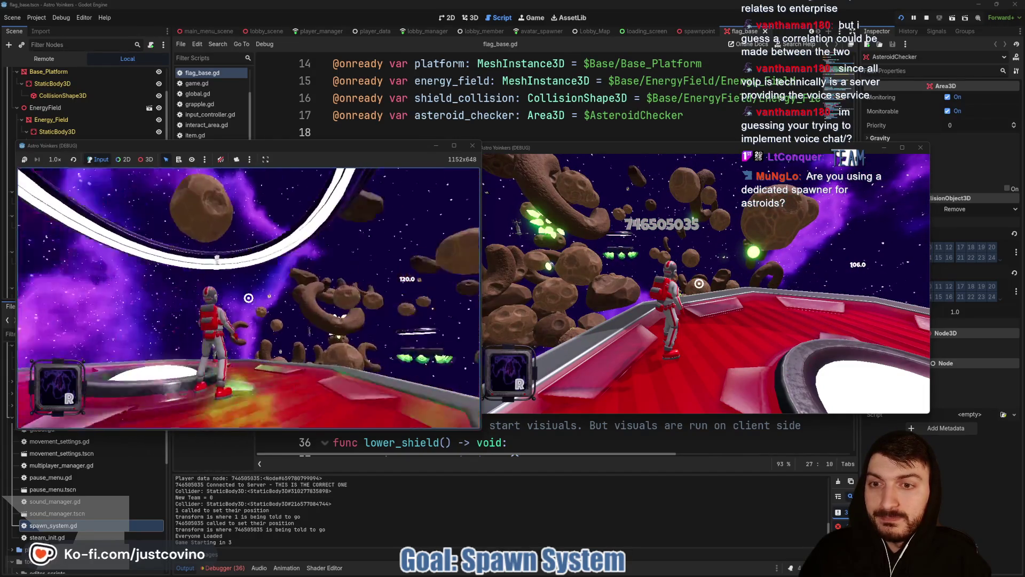
pyautogui.press('w')
pyautogui.press('w')
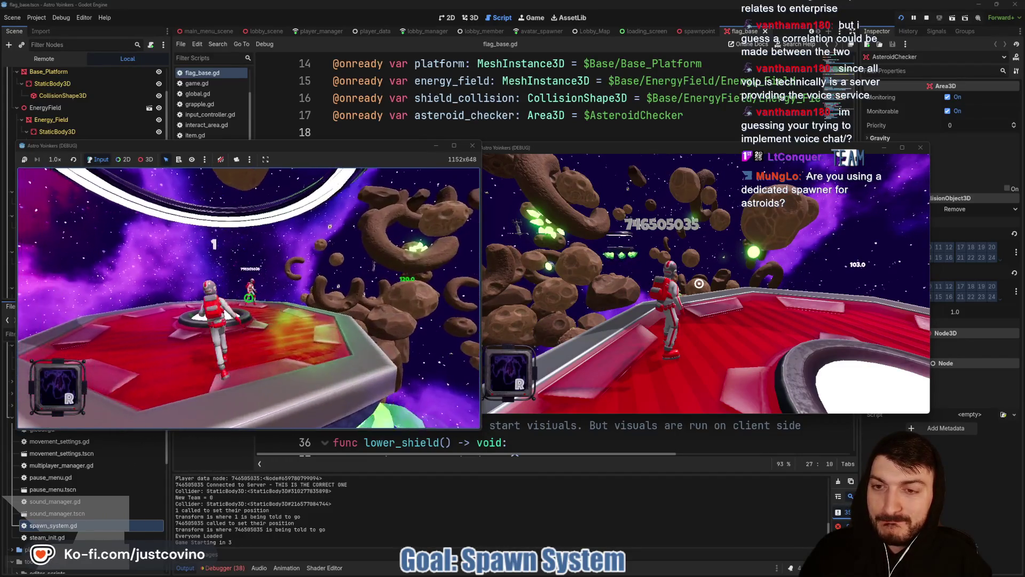
pyautogui.press('space')
pyautogui.press('F8')
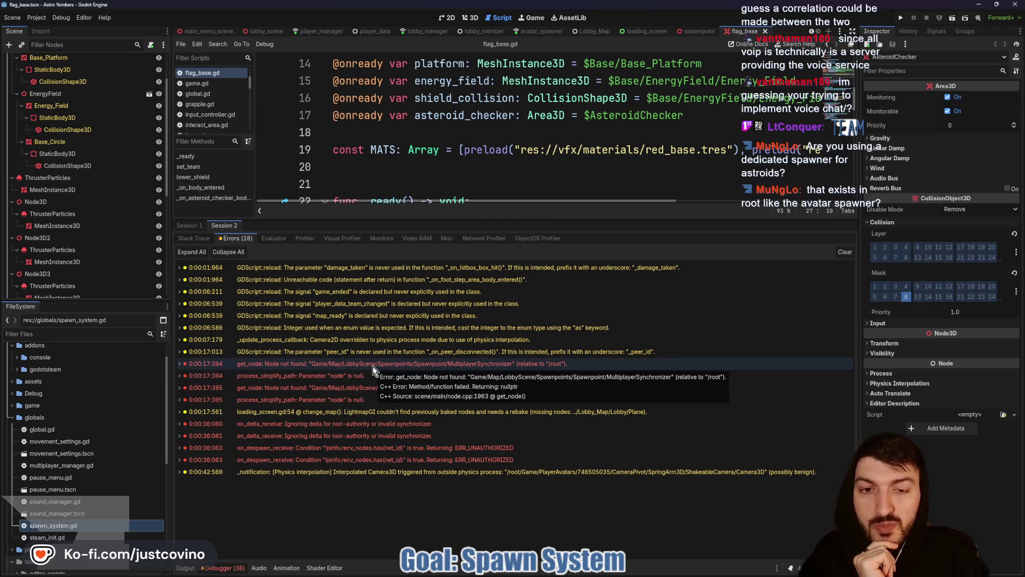
# Switch the Errors list to Session 1 and inspect the Asteroid5 missing-node error details.
pyautogui.click(198, 227)
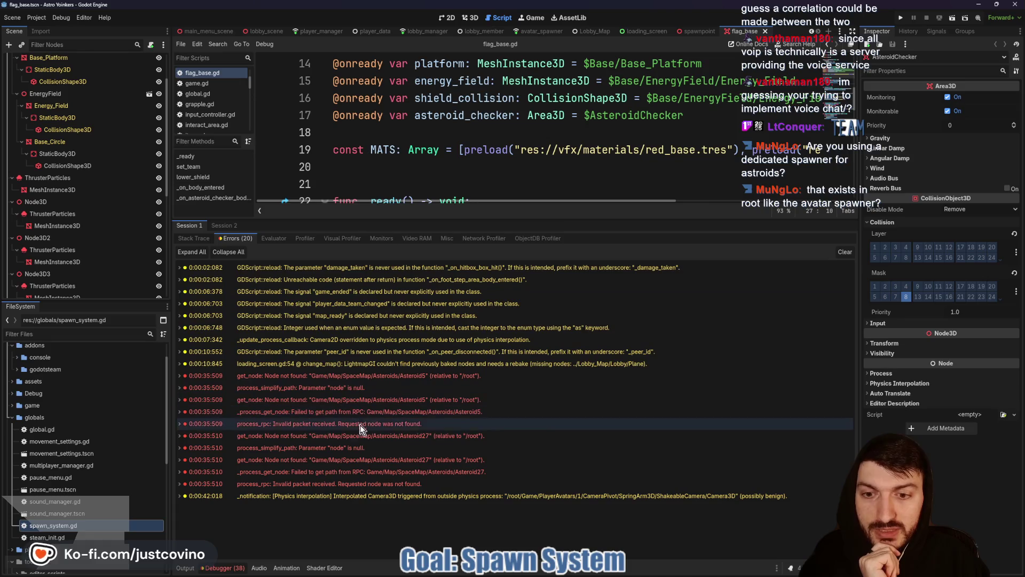
pyautogui.click(371, 375)
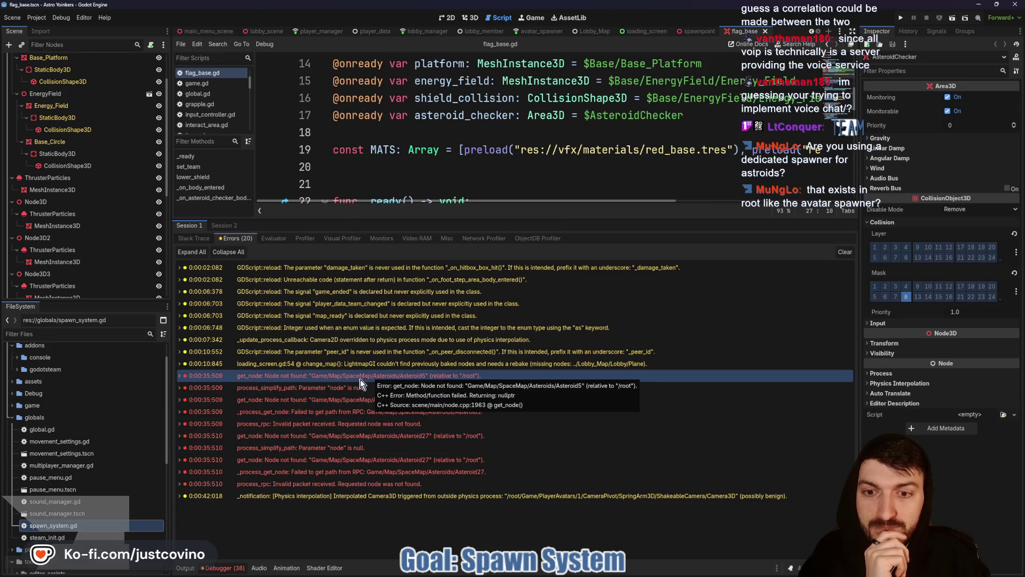
pyautogui.moveTo(348, 402)
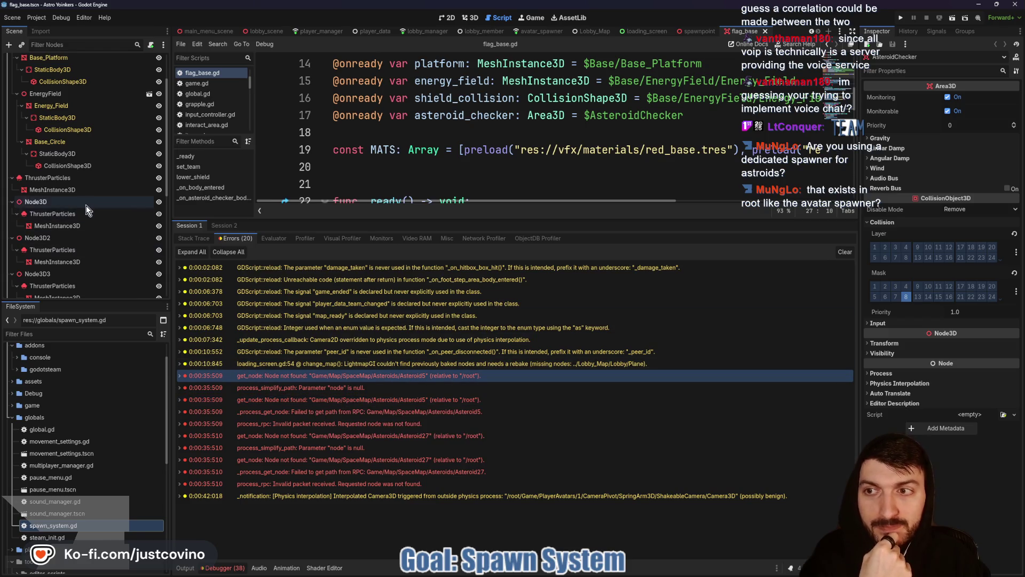
pyautogui.scroll(3, 207, 31)
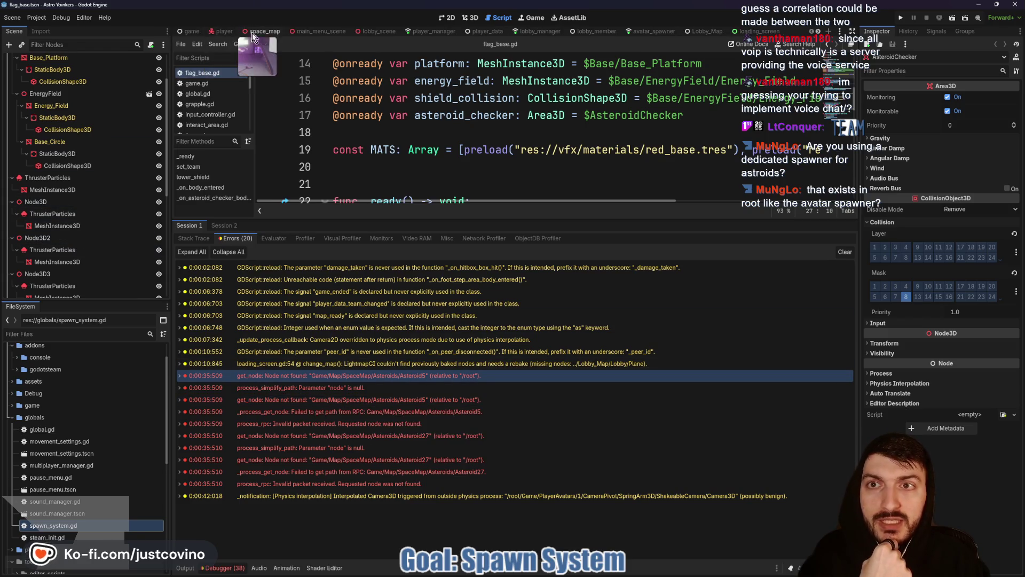
# Look over the space_map scene tree, then open the spawnpoint scene and its script.
pyautogui.click(256, 32)
pyautogui.scroll(-2, 82, 203)
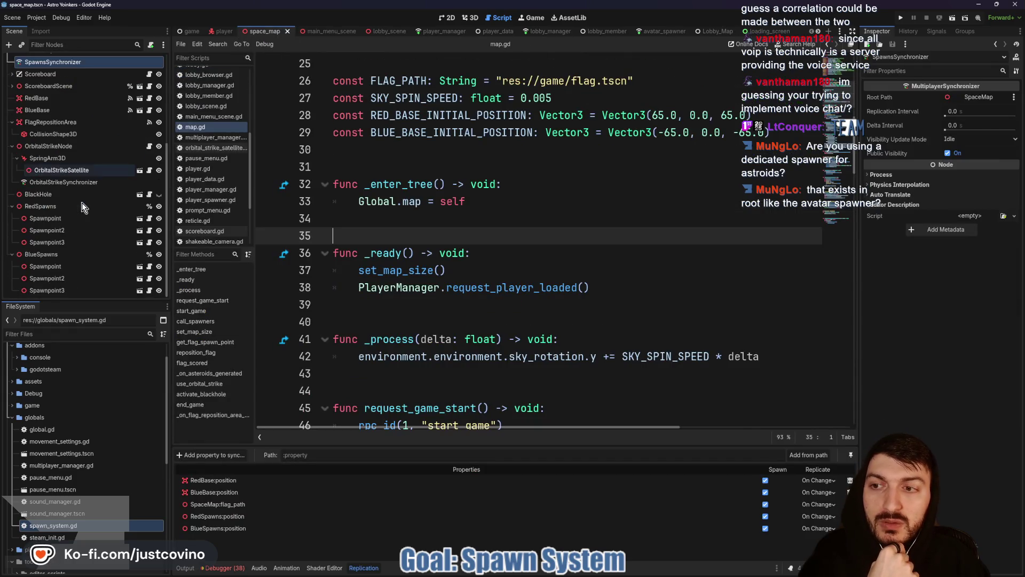
pyautogui.click(11, 206)
pyautogui.scroll(4, 124, 219)
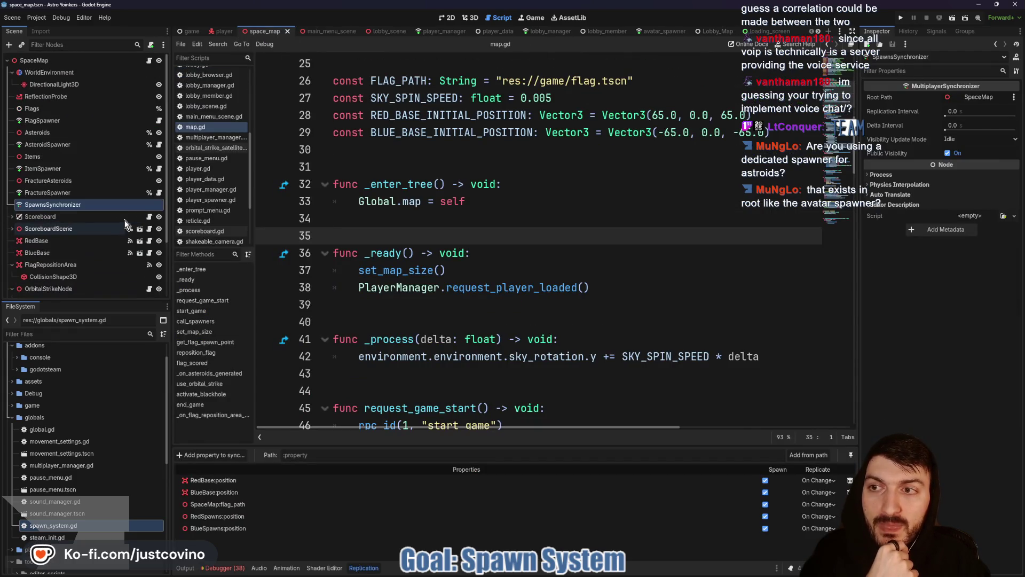
pyautogui.click(128, 145)
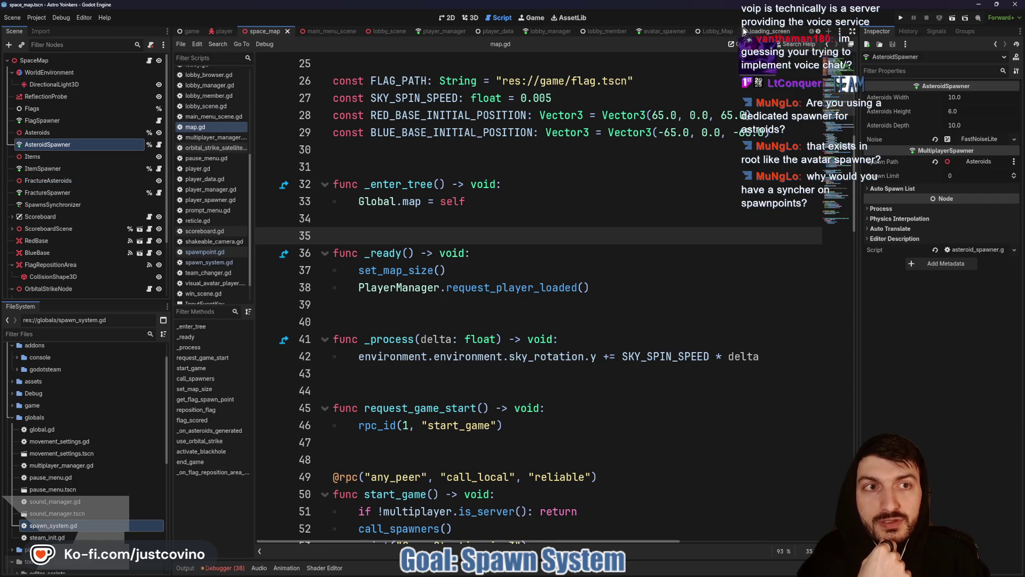
pyautogui.scroll(-3, 743, 31)
pyautogui.click(697, 31)
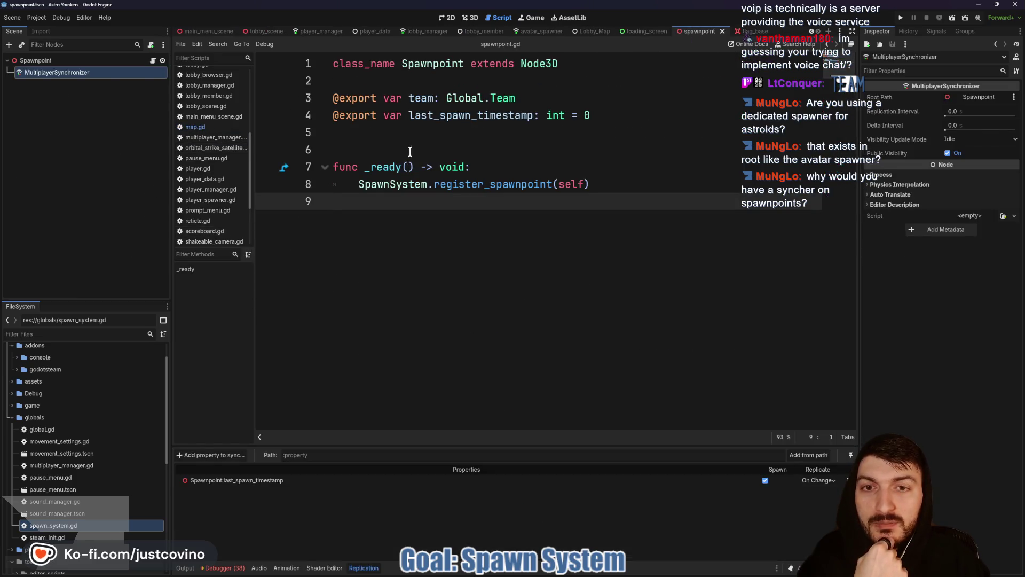
pyautogui.doubleClick(467, 118)
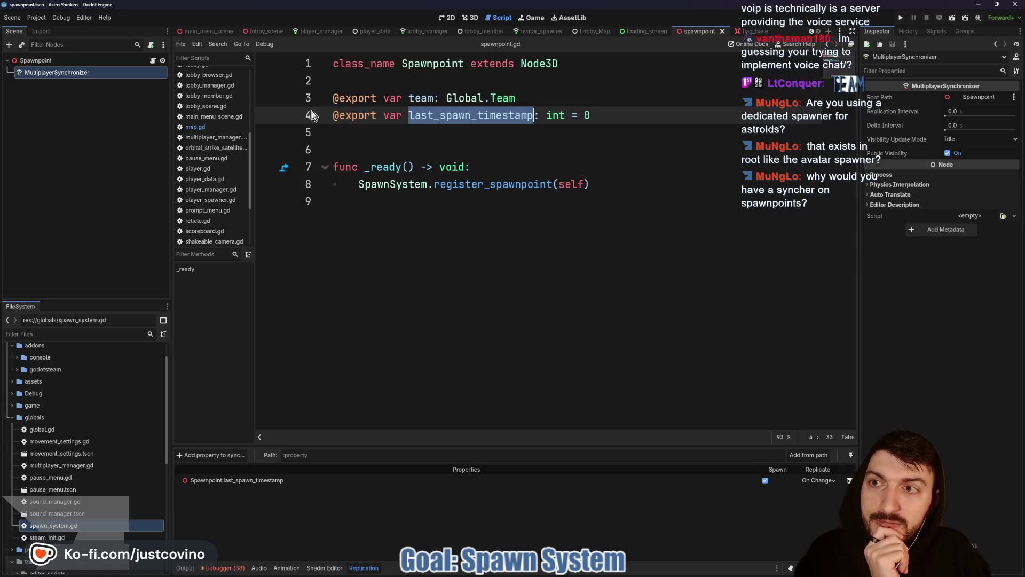
pyautogui.click(47, 61)
pyautogui.click(47, 73)
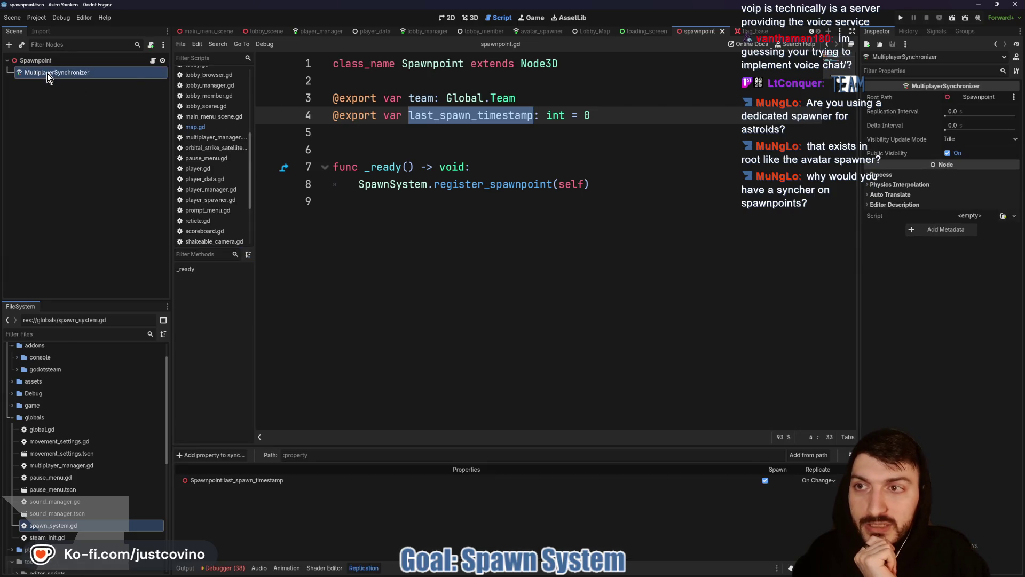
pyautogui.press('Delete')
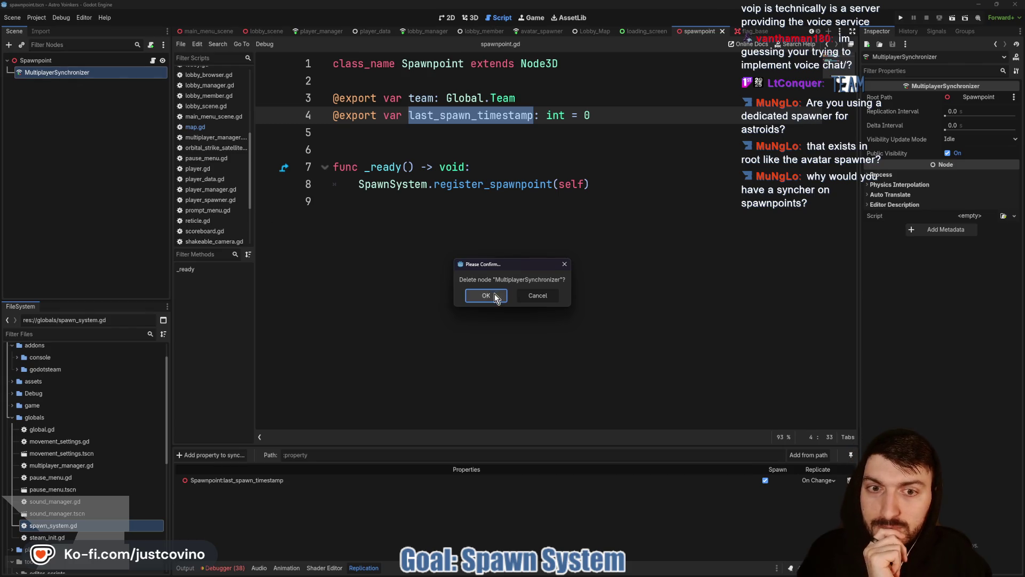
pyautogui.click(487, 294)
pyautogui.click(387, 119)
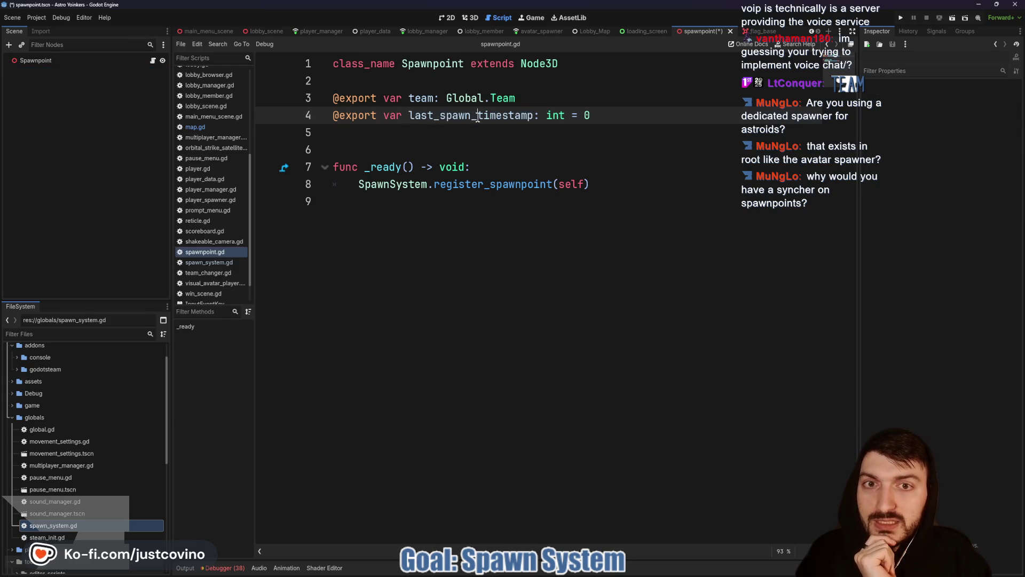
pyautogui.moveTo(382, 117); pyautogui.dragTo(314, 123)
pyautogui.press('BackSpace')
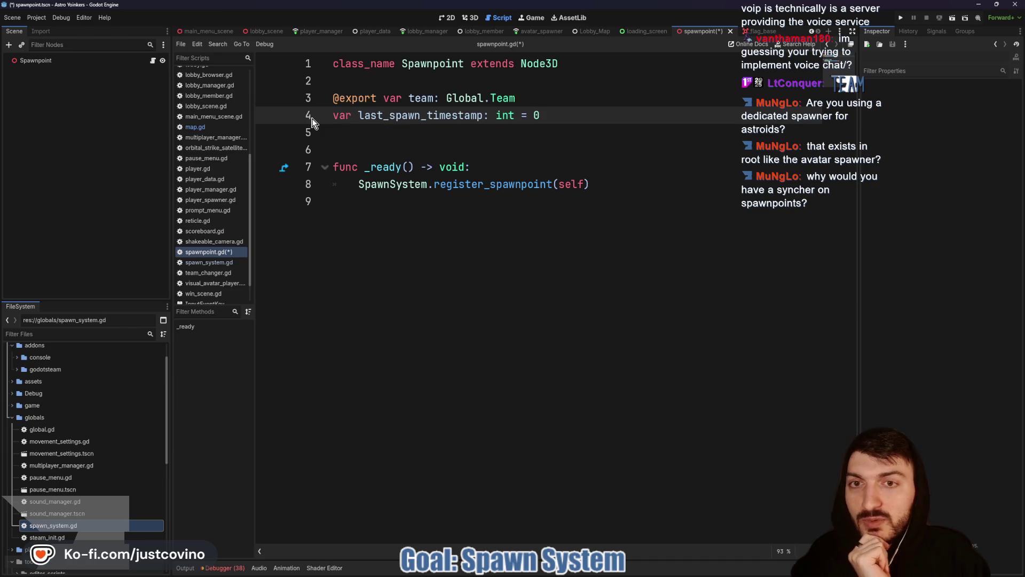
# Save the spawnpoint changes, then raise get_spawnpoint's cooldown from 500 to 1000 ms and save.
pyautogui.click(462, 146)
pyautogui.hotkey('ctrl', 's')
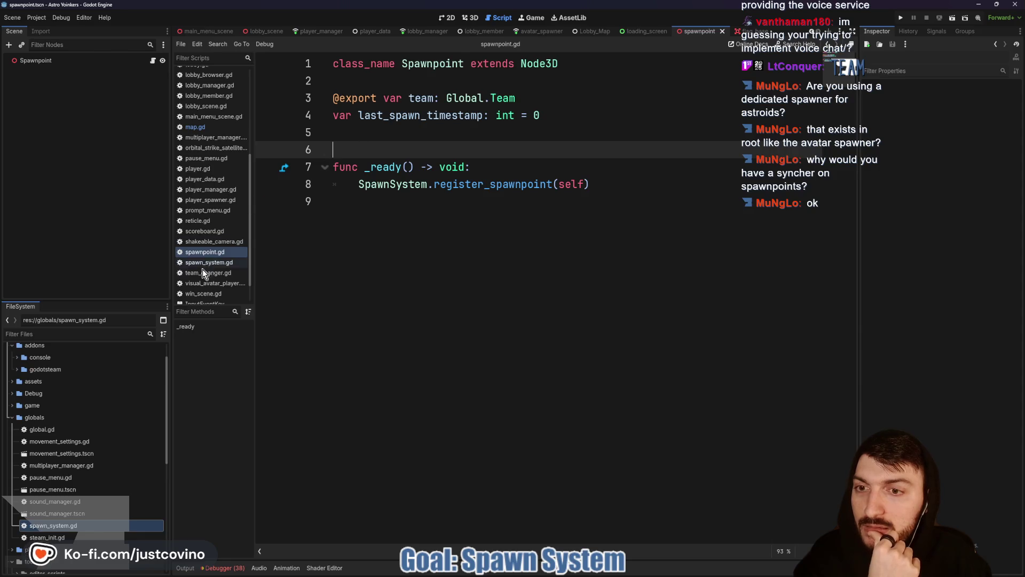
pyautogui.click(216, 262)
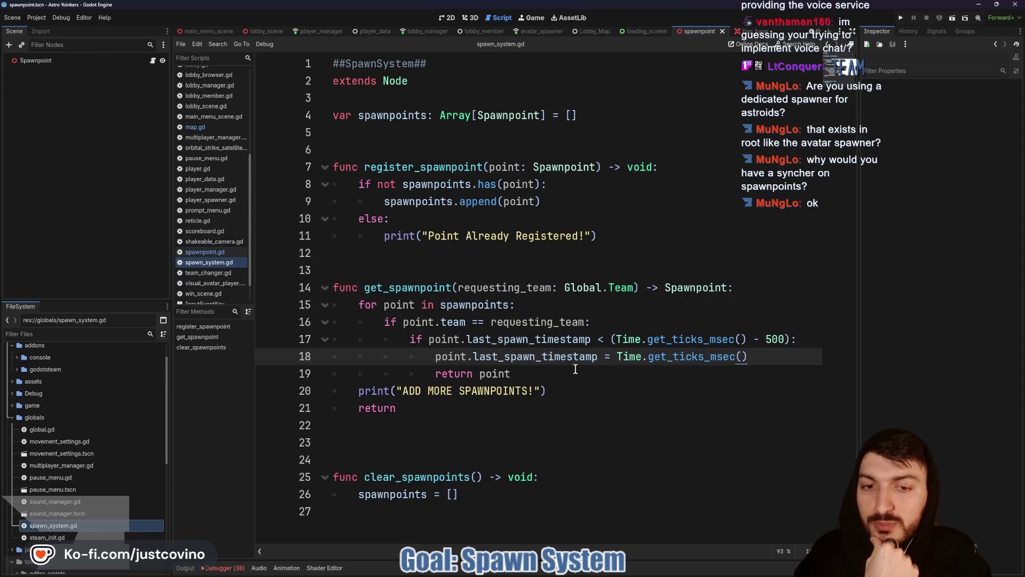
pyautogui.moveTo(786, 358); pyautogui.dragTo(421, 354)
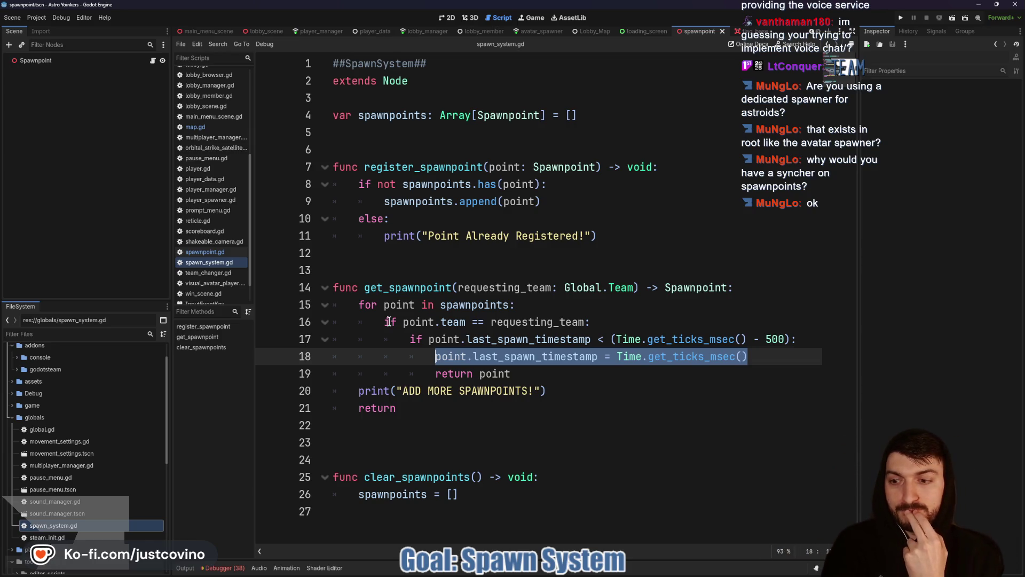
pyautogui.click(771, 338)
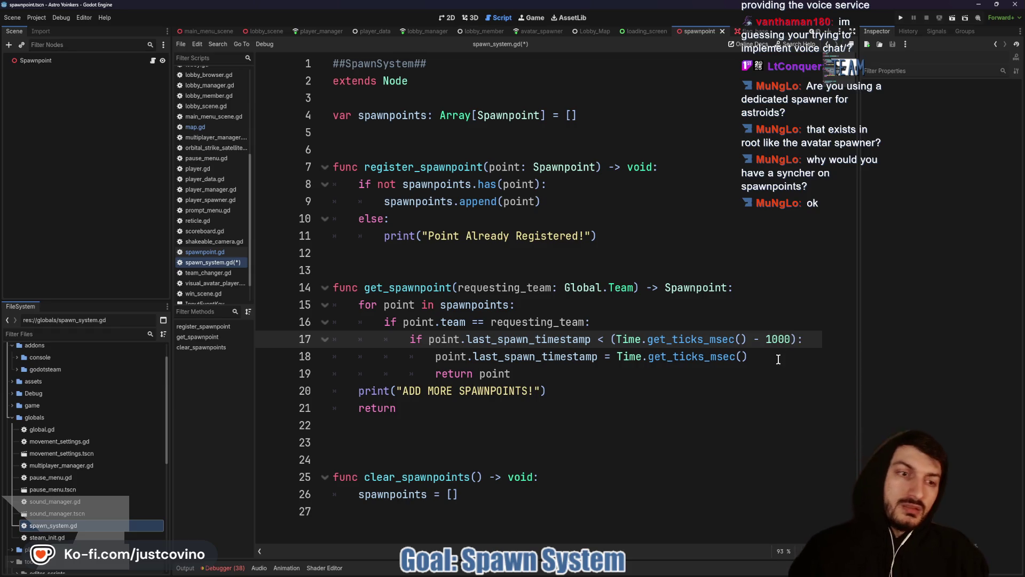
pyautogui.click(769, 359)
pyautogui.hotkey('ctrl', 's')
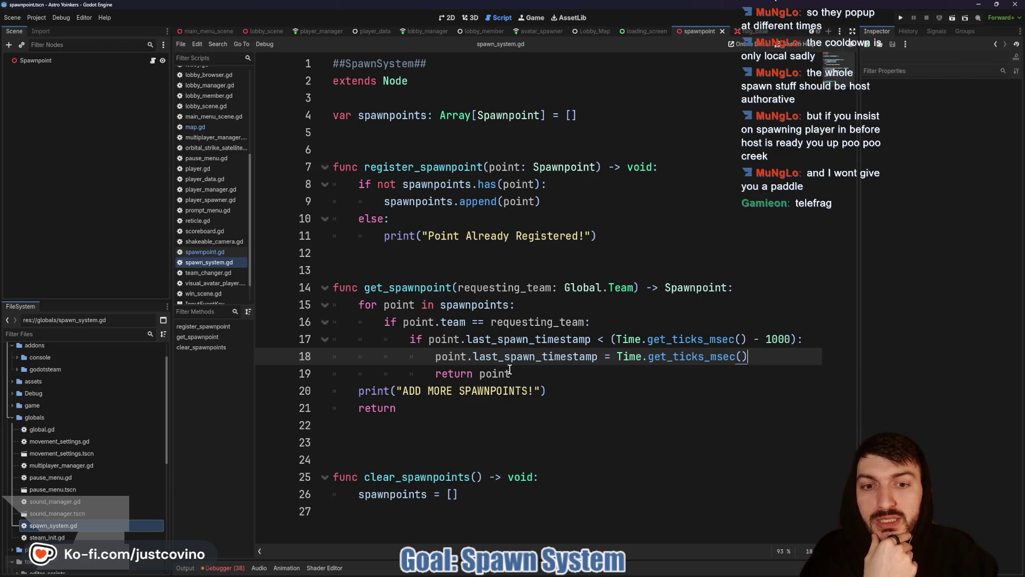
pyautogui.moveTo(555, 374); pyautogui.dragTo(436, 372)
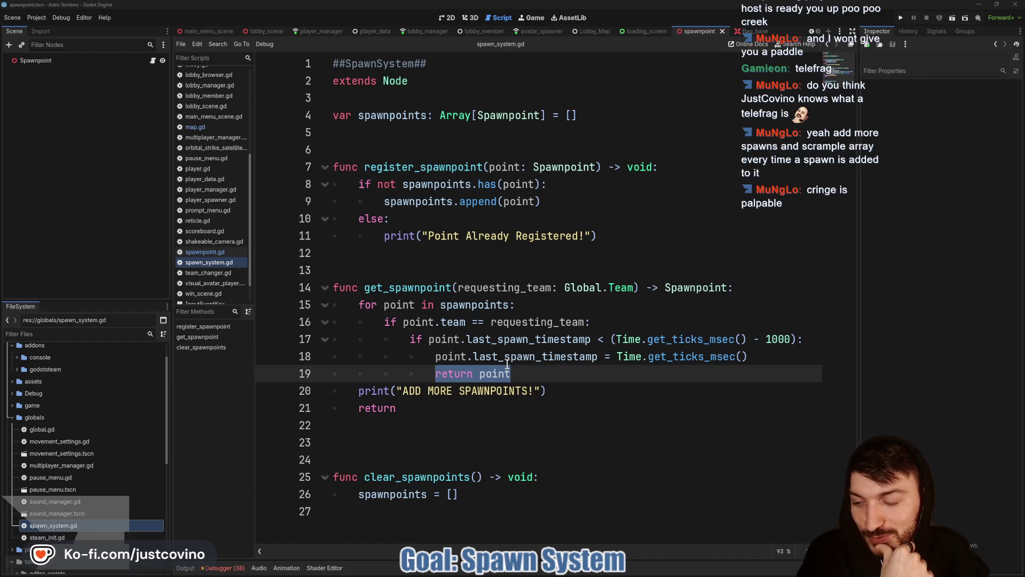
pyautogui.click(626, 328)
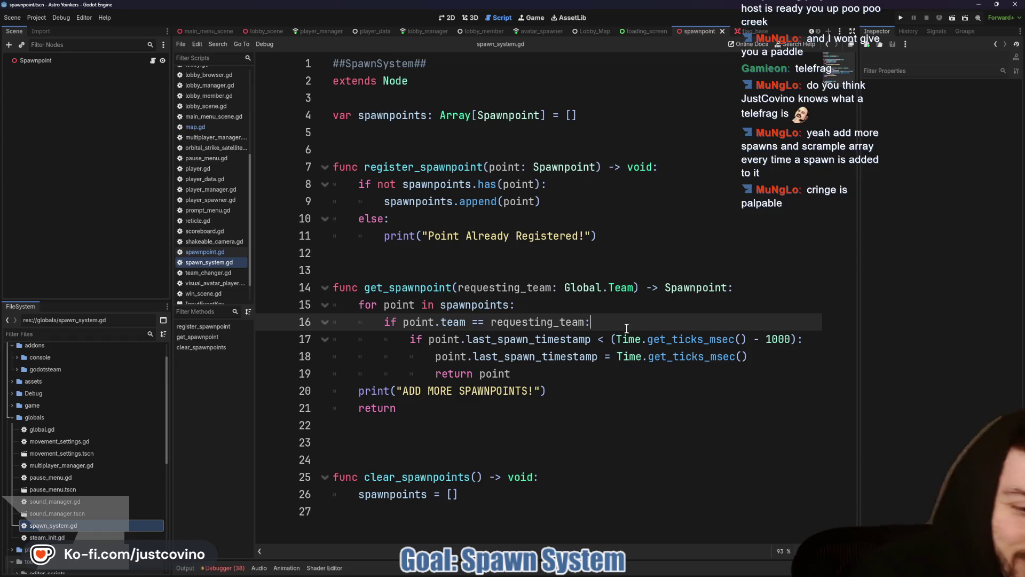
# Declare 'var accetable_points: Array[Spawnpoint] = []' at the top of get_spawnpoint.
pyautogui.click(760, 280)
pyautogui.press('Return')
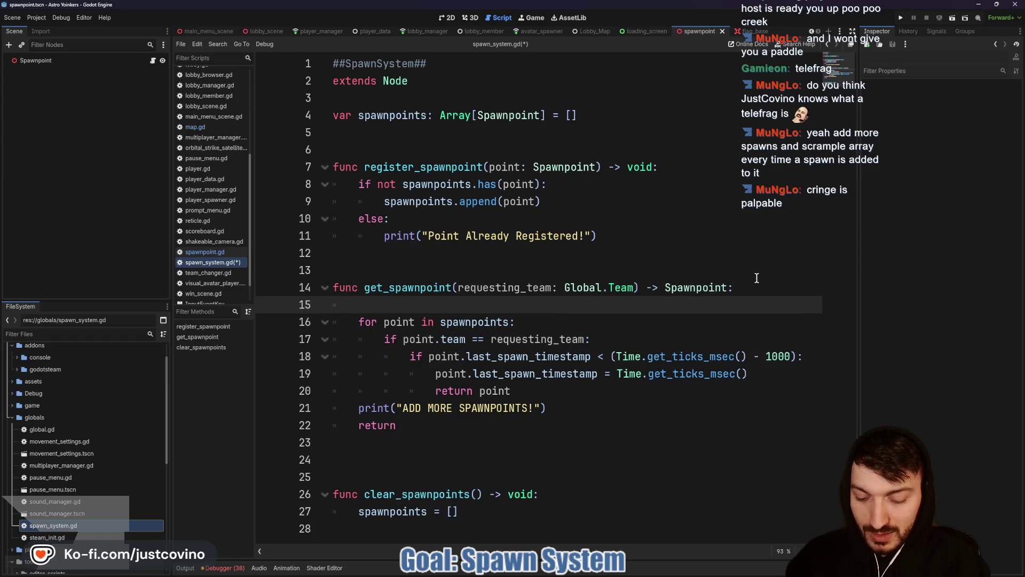
pyautogui.write('cetable_points: Array')
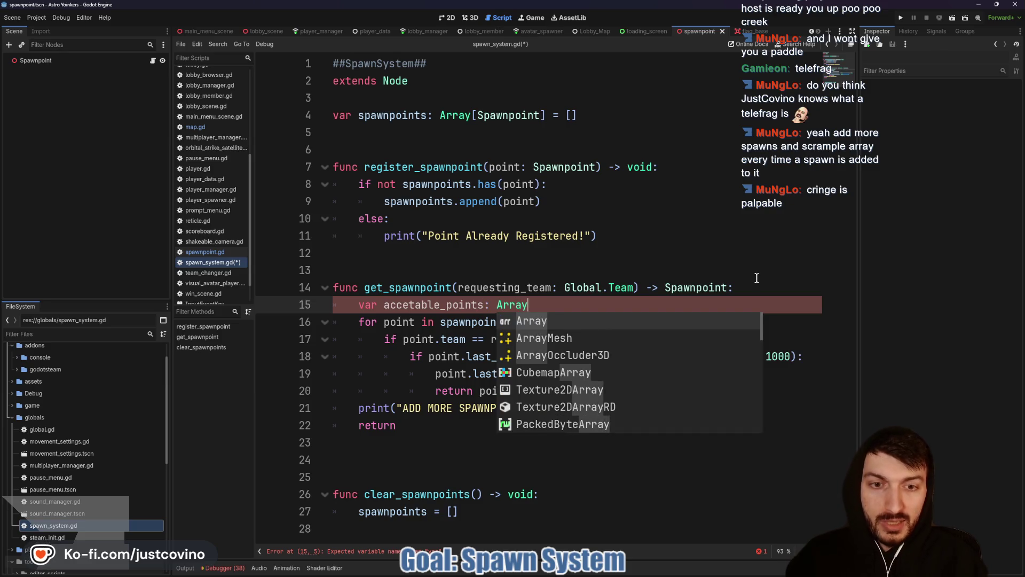
pyautogui.write('[Spawnpoint] = []')
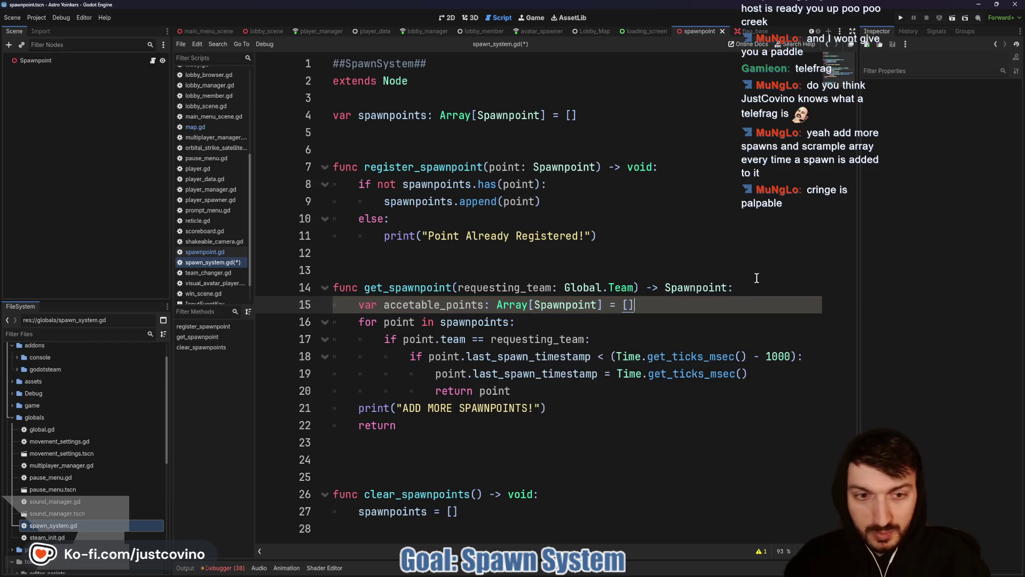
# Replace the loop's timestamp assignment with accetable_points.append(point).
pyautogui.click(764, 379)
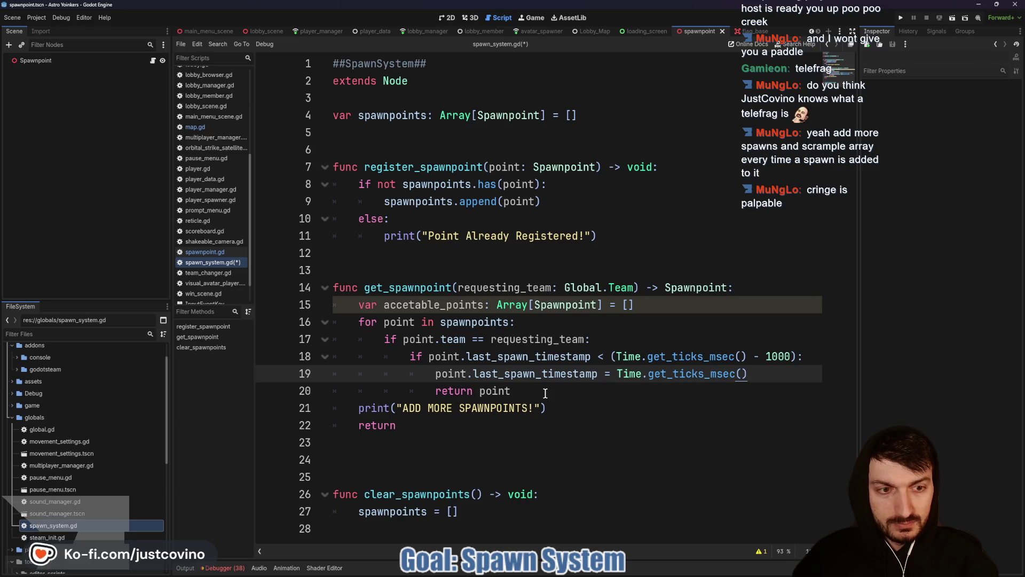
pyautogui.moveTo(774, 371); pyautogui.dragTo(435, 374)
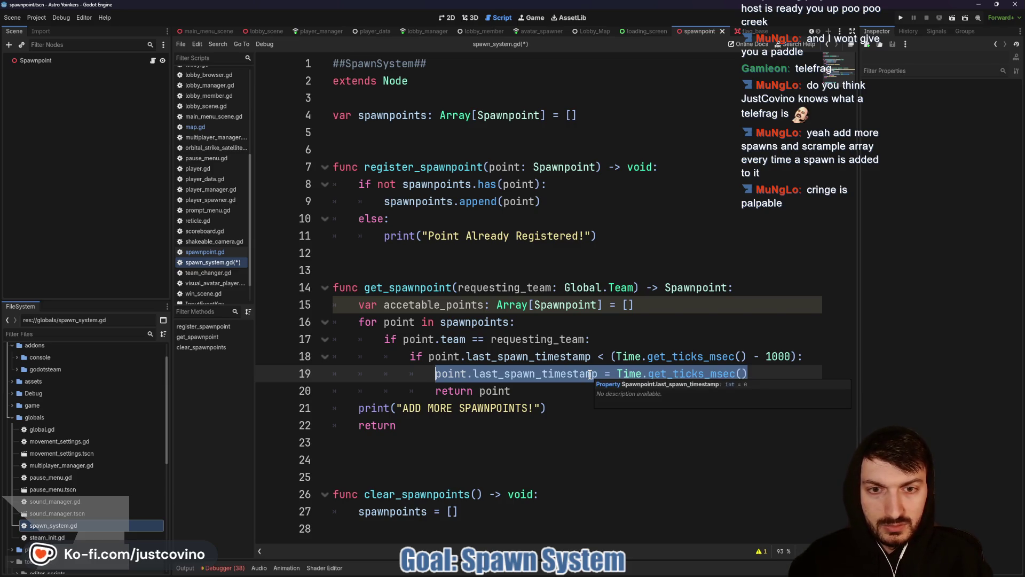
pyautogui.press('BackSpace')
pyautogui.write('acc')
pyautogui.press('Return')
pyautogui.write('.app')
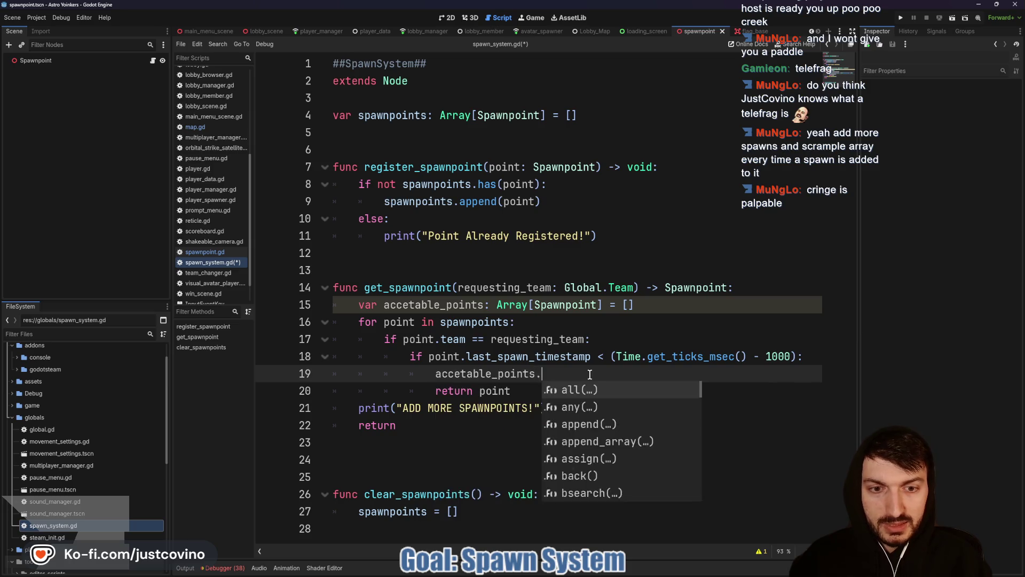
pyautogui.press('Return')
pyautogui.write('point)')
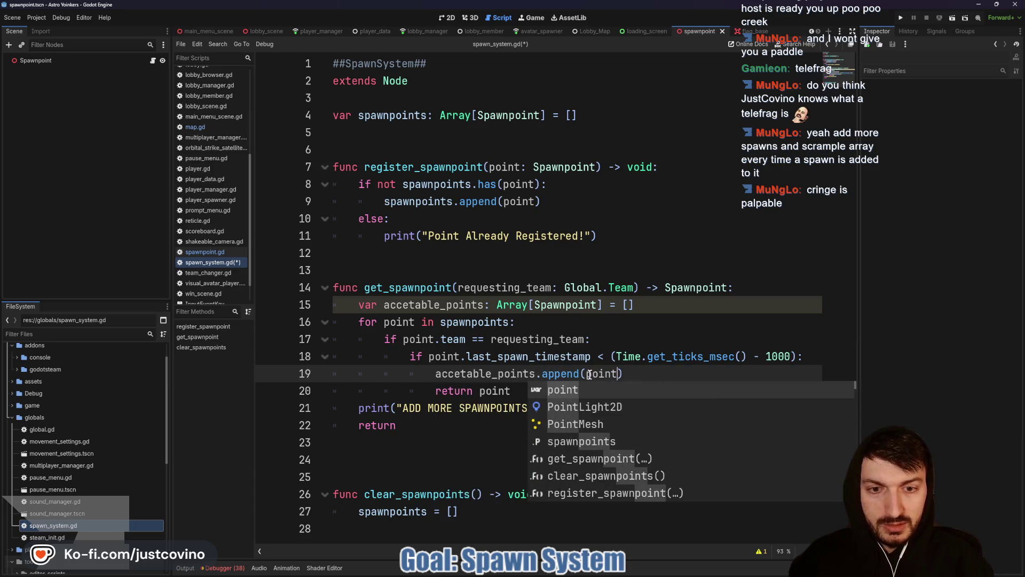
pyautogui.press('Return')
# Turn the return line into 'var point = accetable_points.pick_random()' and start a new line.
pyautogui.click(523, 392)
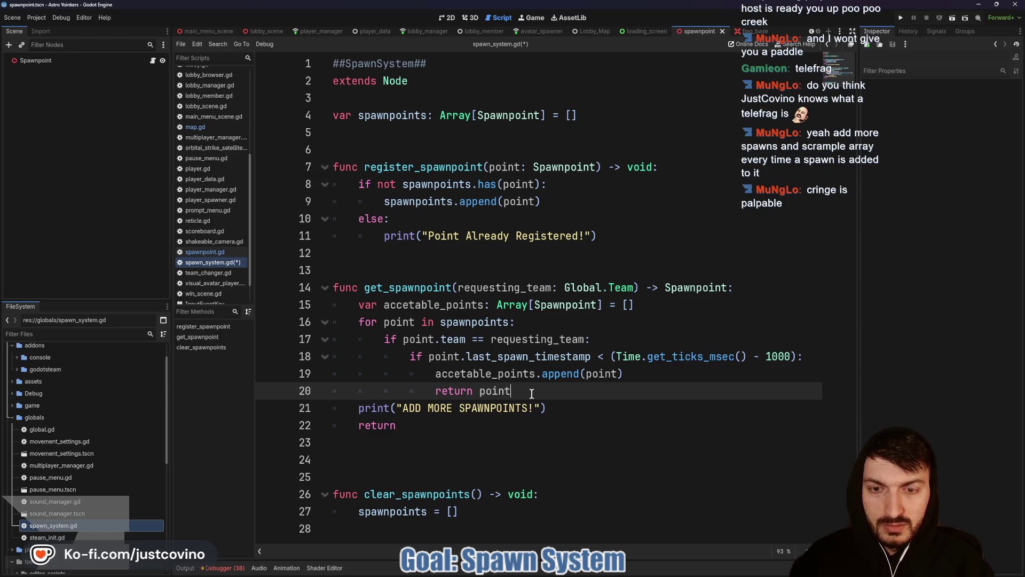
pyautogui.press('BackSpace')
pyautogui.press('BackSpace')
pyautogui.press('BackSpace')
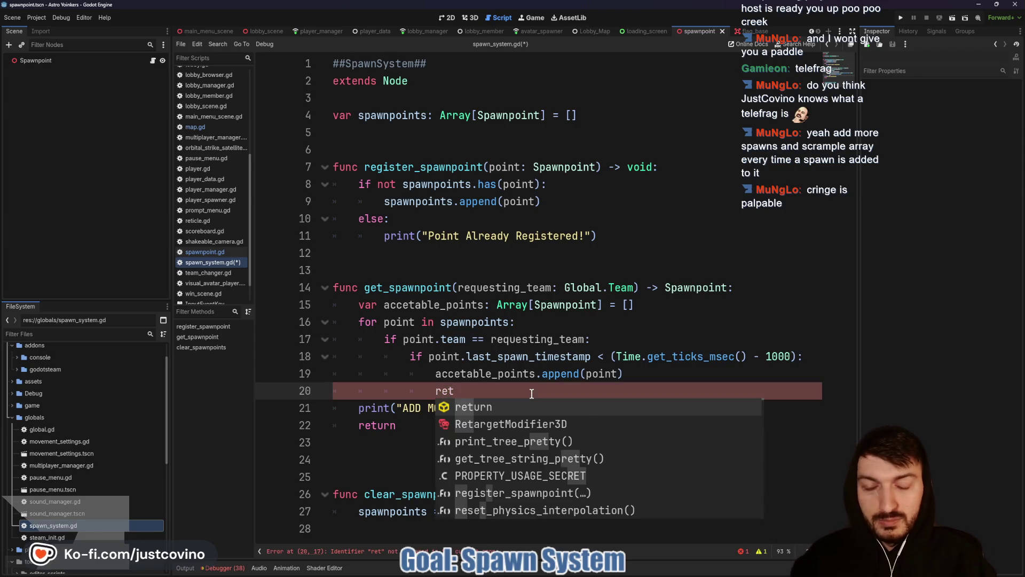
pyautogui.press('BackSpace')
pyautogui.press('BackSpace')
pyautogui.press('BackSpace')
pyautogui.press('BackSpace')
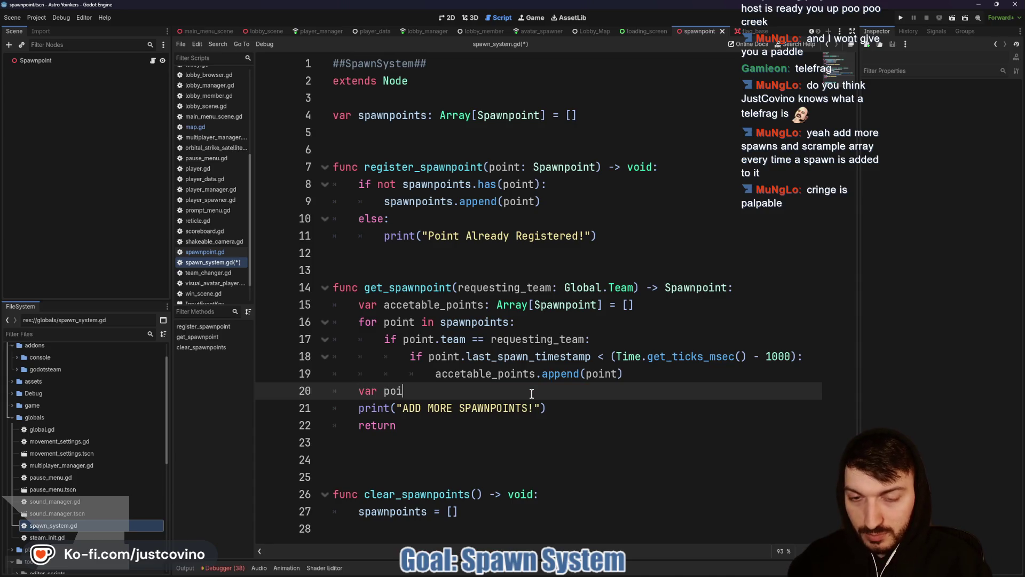
pyautogui.write('= acc')
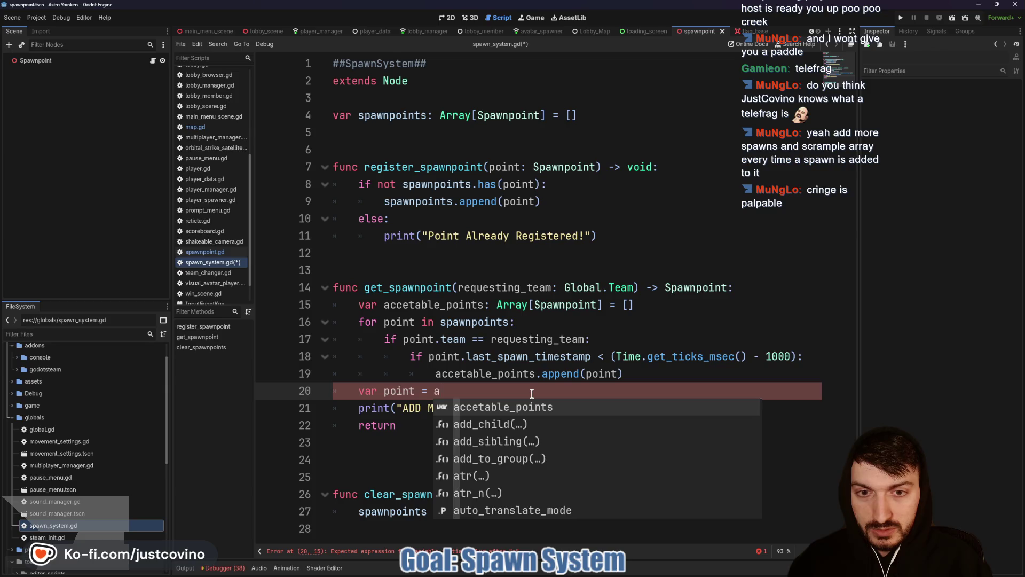
pyautogui.press('Return')
pyautogui.write('.p')
pyautogui.press('Return')
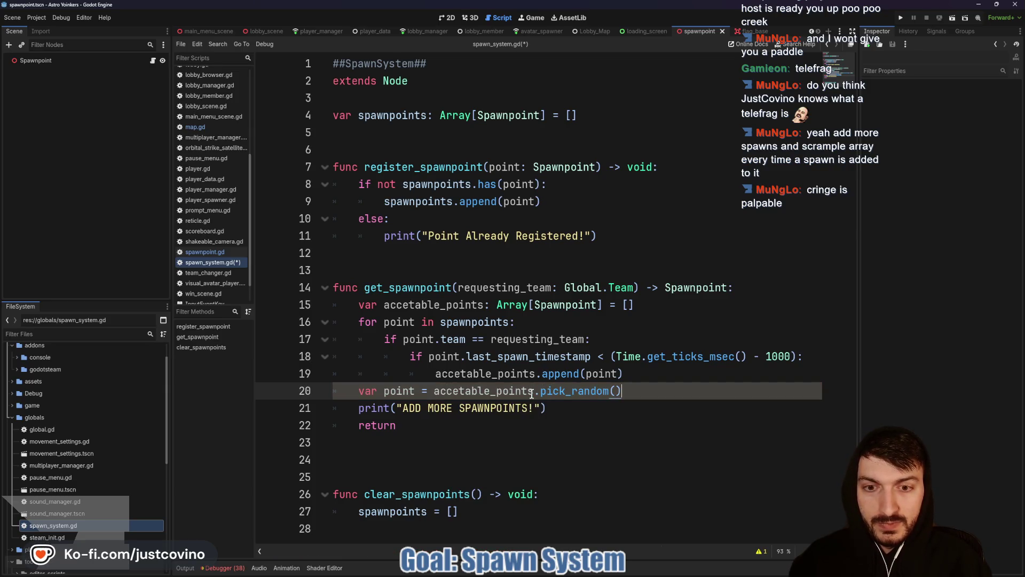
pyautogui.press('Return')
# Add 'point.last_spawn_timestamp = Time.get_ticks_msec()' after the random pick.
pyautogui.write('point.last_spawn')
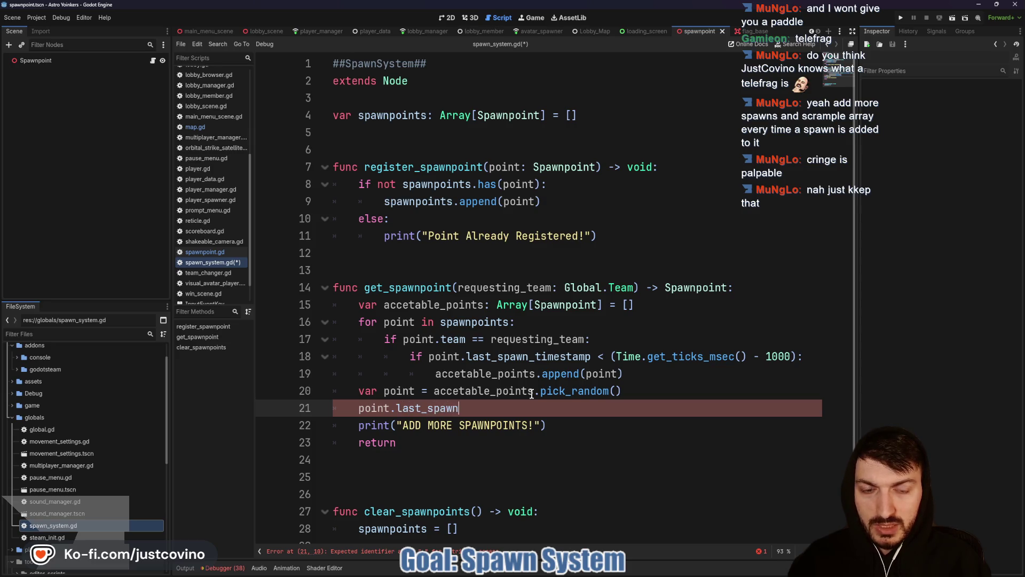
pyautogui.write('_timestamp ')
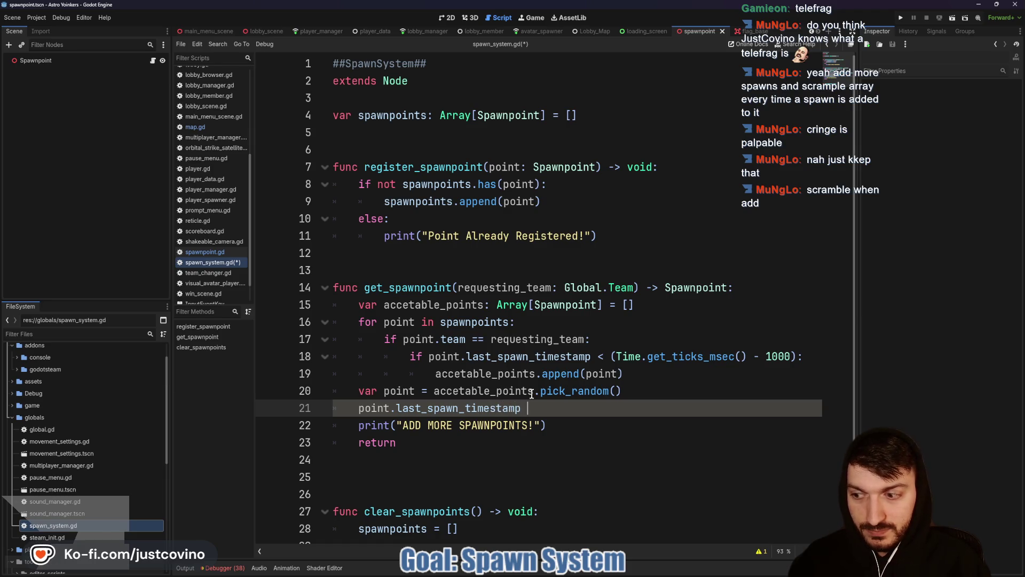
pyautogui.write('=')
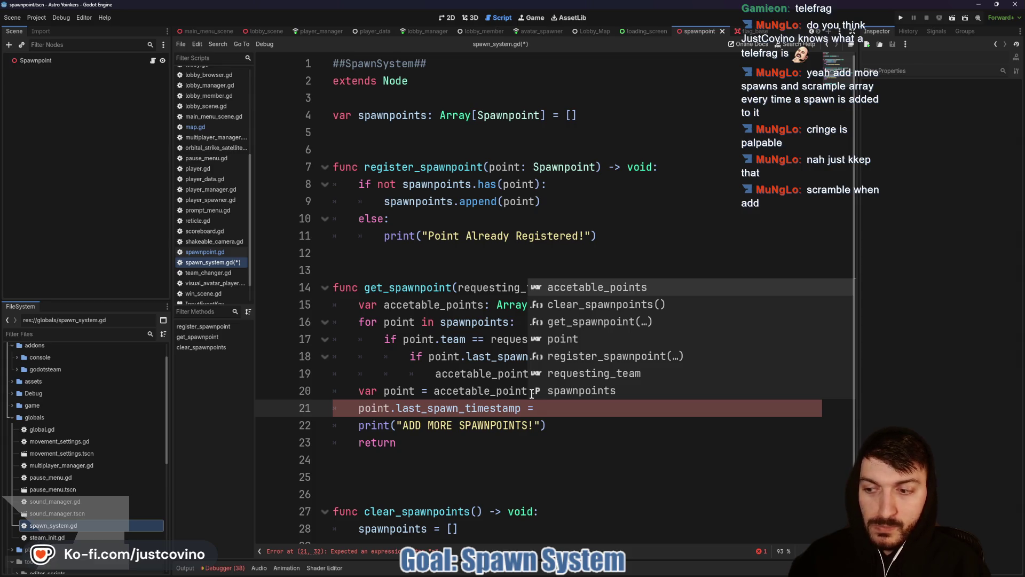
pyautogui.click(549, 409)
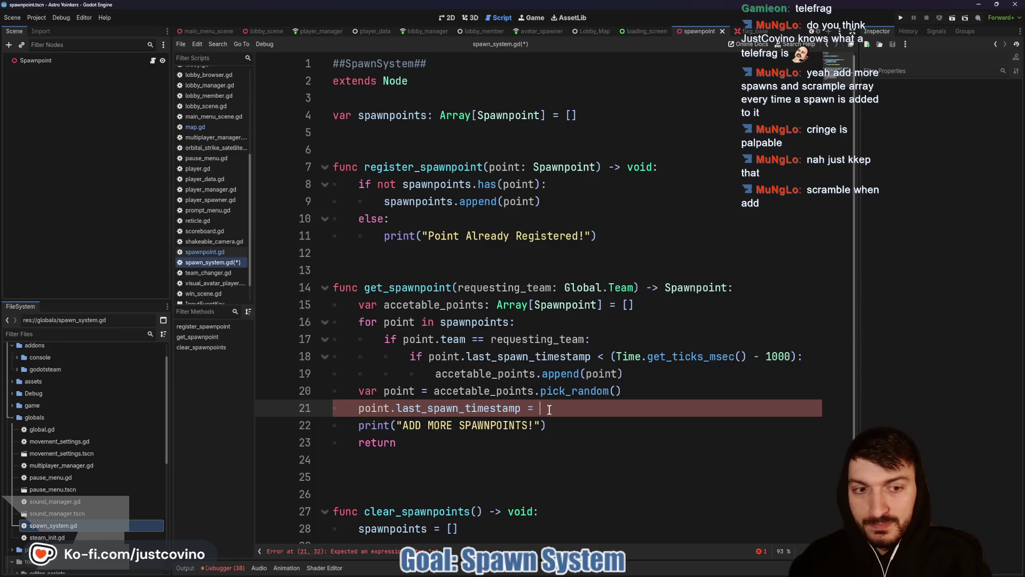
pyautogui.write('Time.get_ticks_ms')
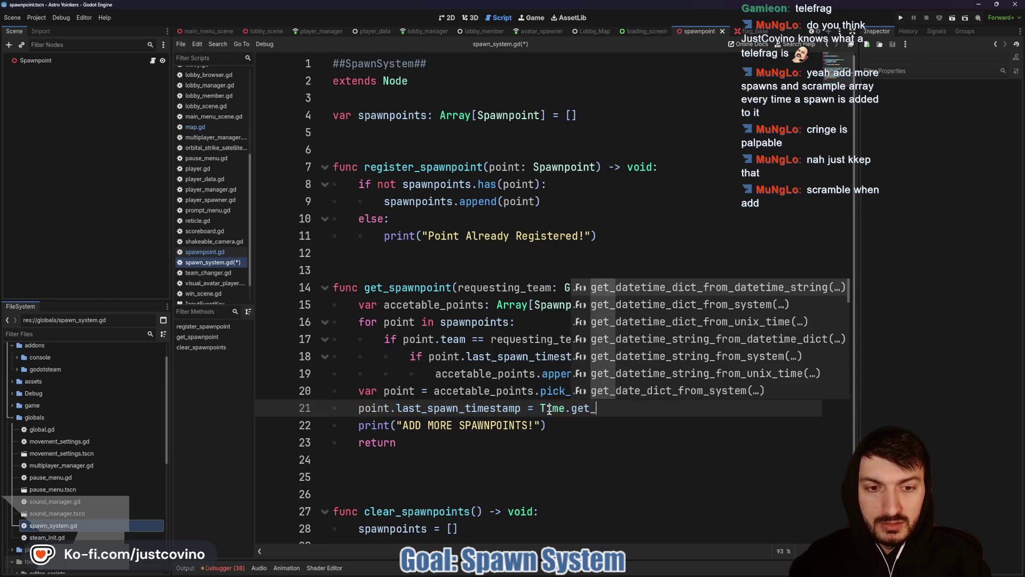
pyautogui.press('Return')
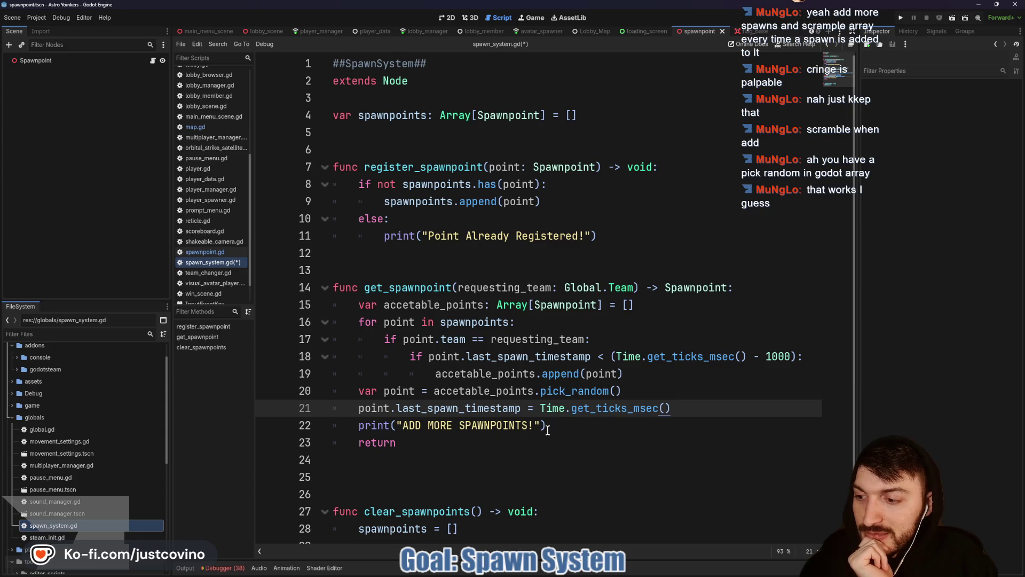
# Remove the ADD MORE SPAWNPOINTS print, return point, save, and add a blank line after the loop.
pyautogui.moveTo(569, 423); pyautogui.dragTo(357, 425)
pyautogui.press('BackSpace')
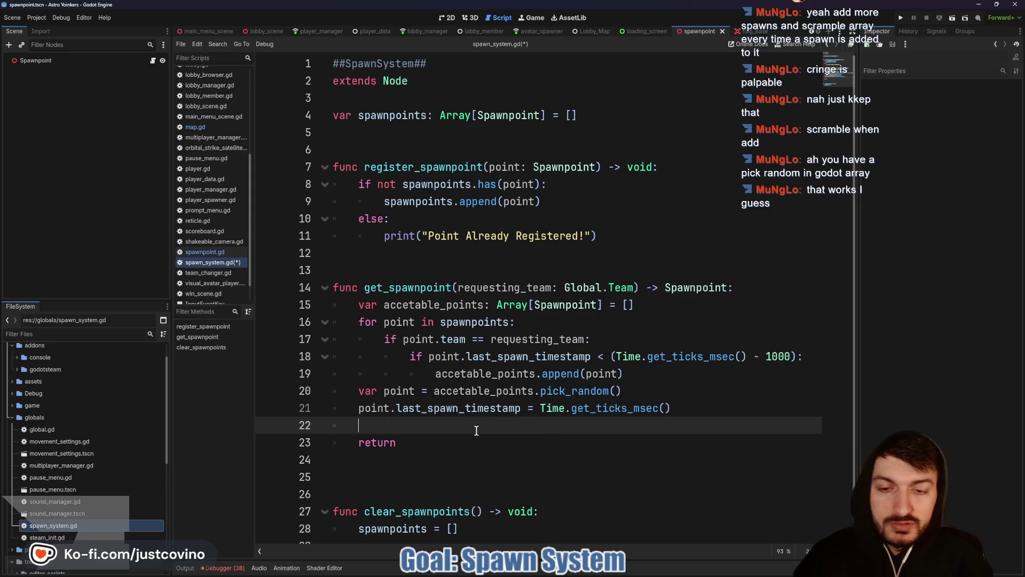
pyautogui.press('BackSpace')
pyautogui.press('BackSpace')
pyautogui.click(447, 426)
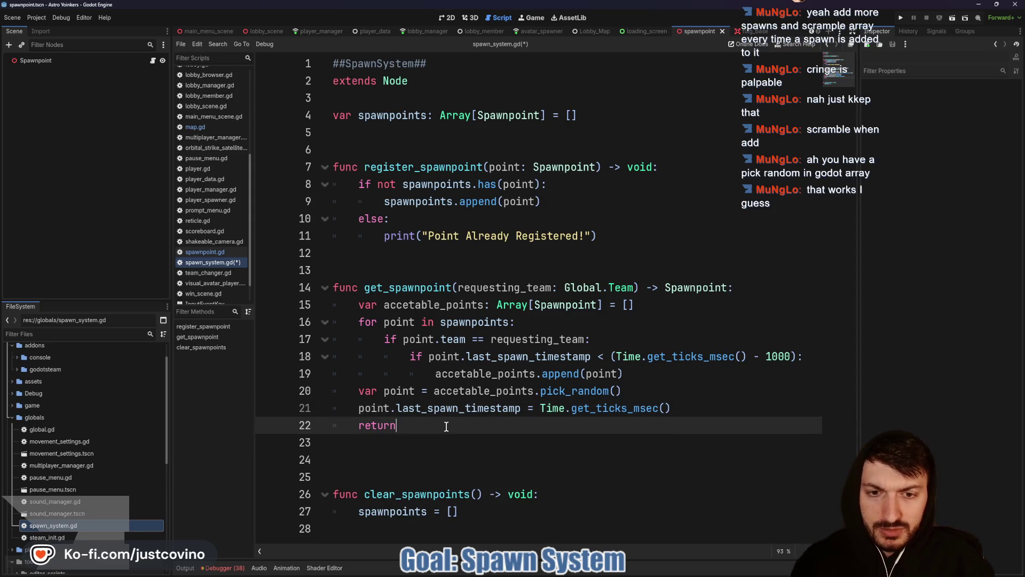
pyautogui.write('oint')
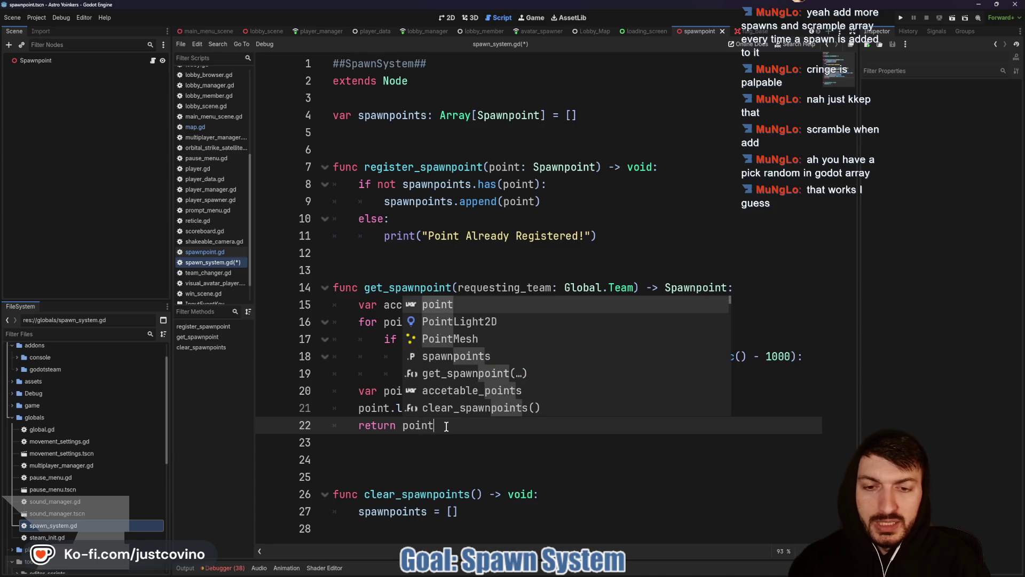
pyautogui.press('Return')
pyautogui.hotkey('ctrl', 's')
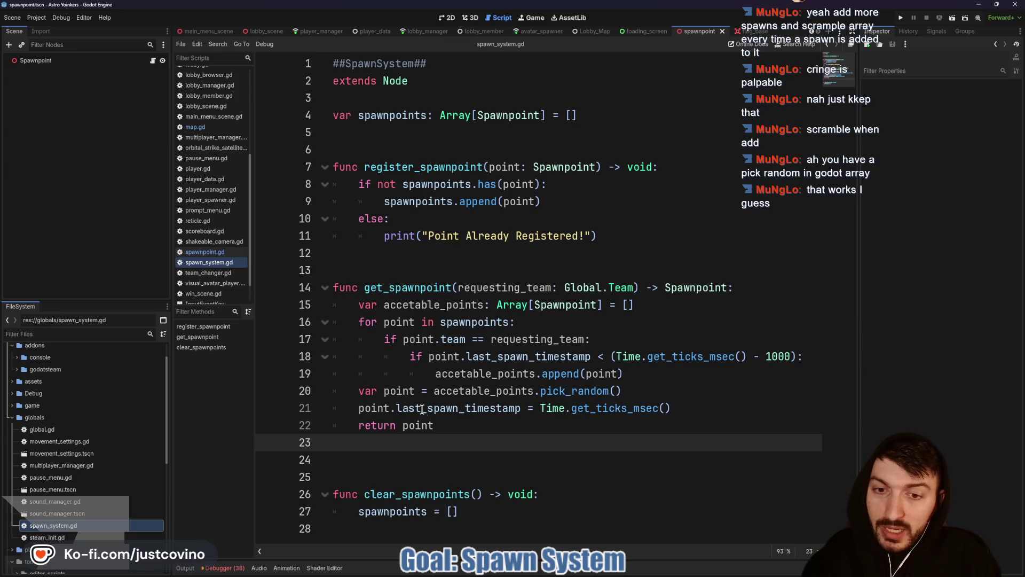
pyautogui.moveTo(434, 391); pyautogui.dragTo(630, 390)
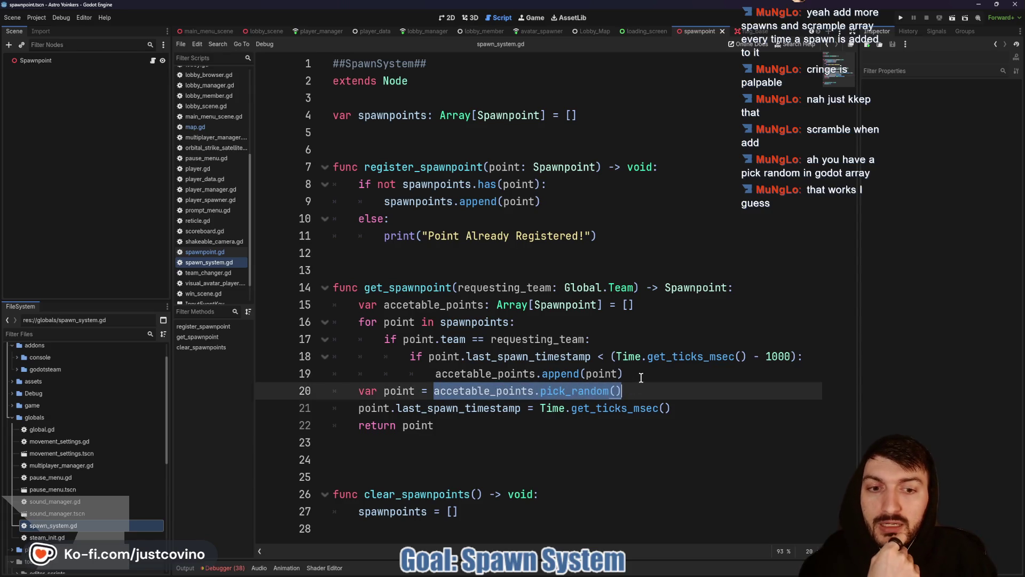
pyautogui.click(637, 373)
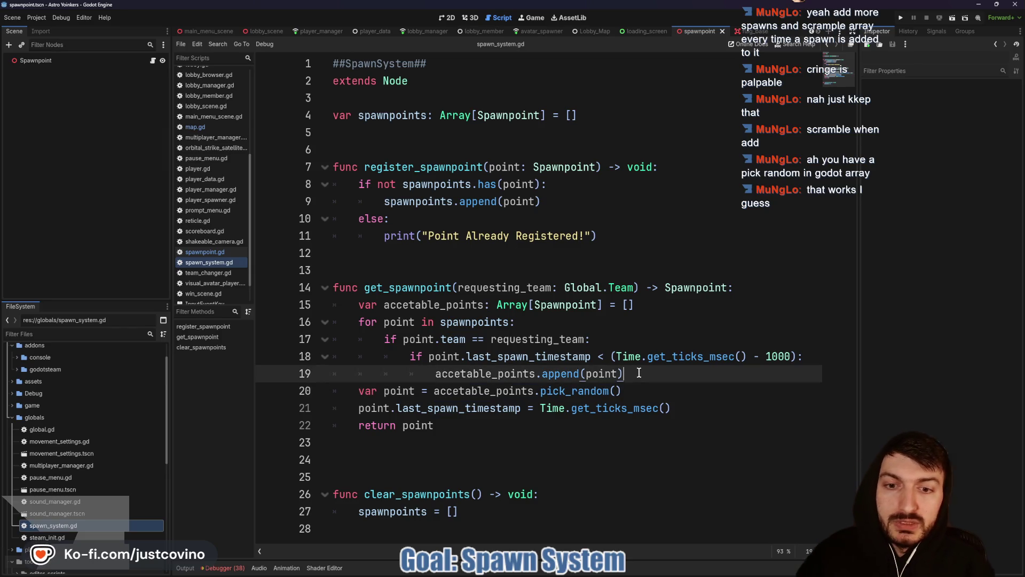
pyautogui.press('Return')
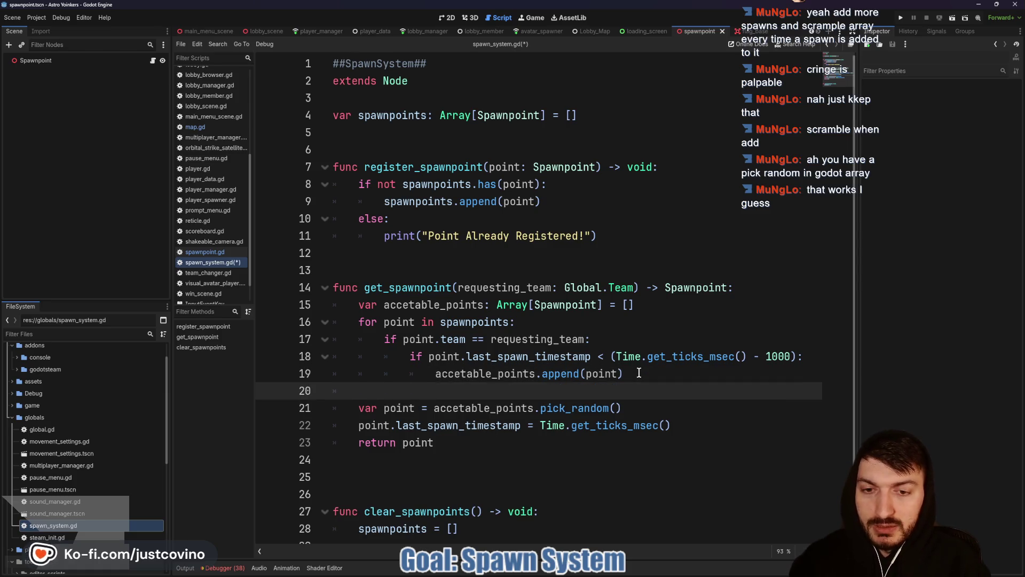
# Add 'if accetable_points.is_empty():' with an indented return beneath it.
pyautogui.write('if accetable_points.is')
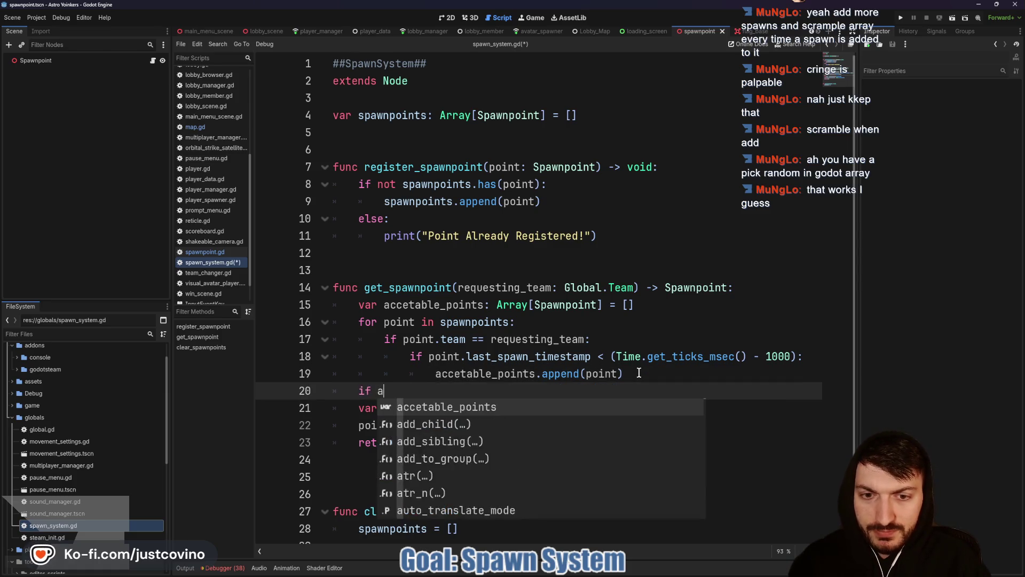
pyautogui.press('Return')
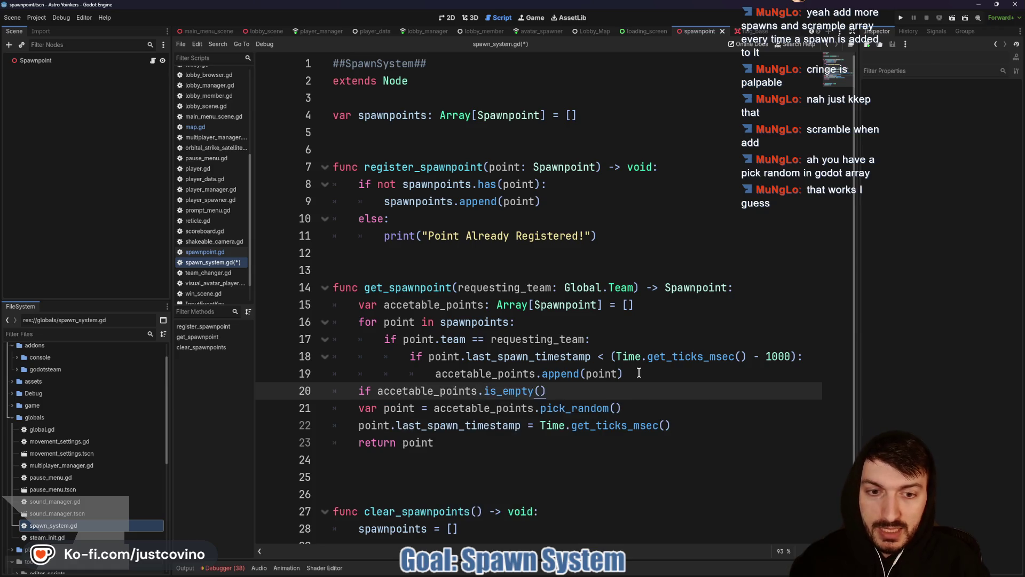
pyautogui.write(':')
pyautogui.press('Return')
pyautogui.write('eturn')
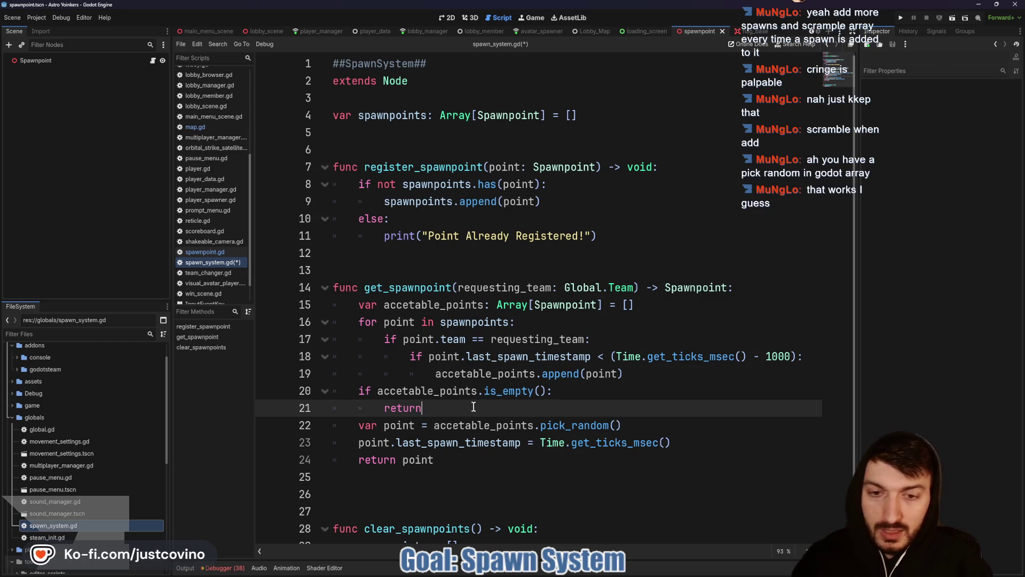
# Insert print("NO ACCEPTABLE POINTS FOUND! Add More!") above the return, save, and switch to the browser.
pyautogui.click(560, 398)
pyautogui.press('Return')
pyautogui.write('print')
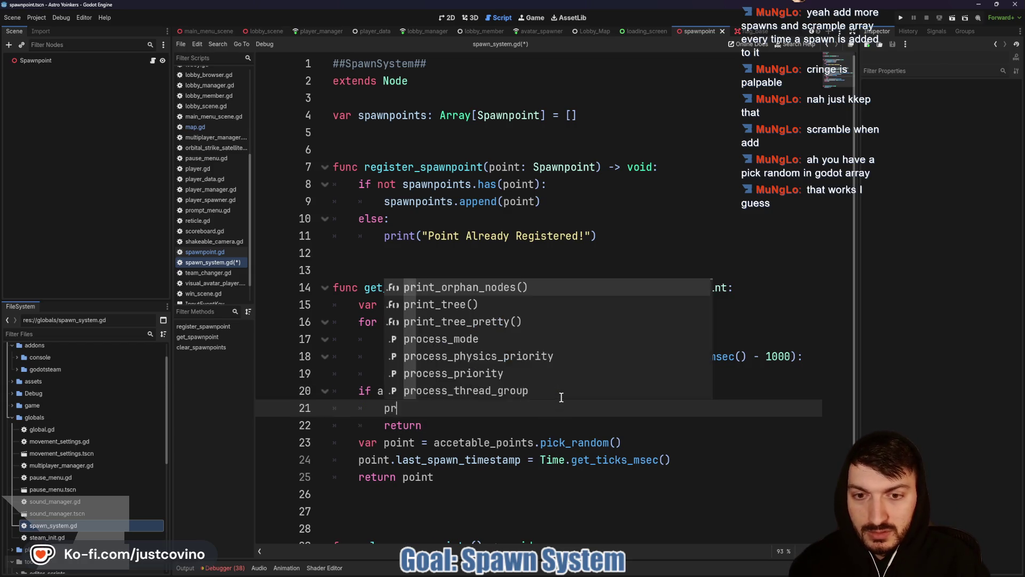
pyautogui.write('("NO ACCE')
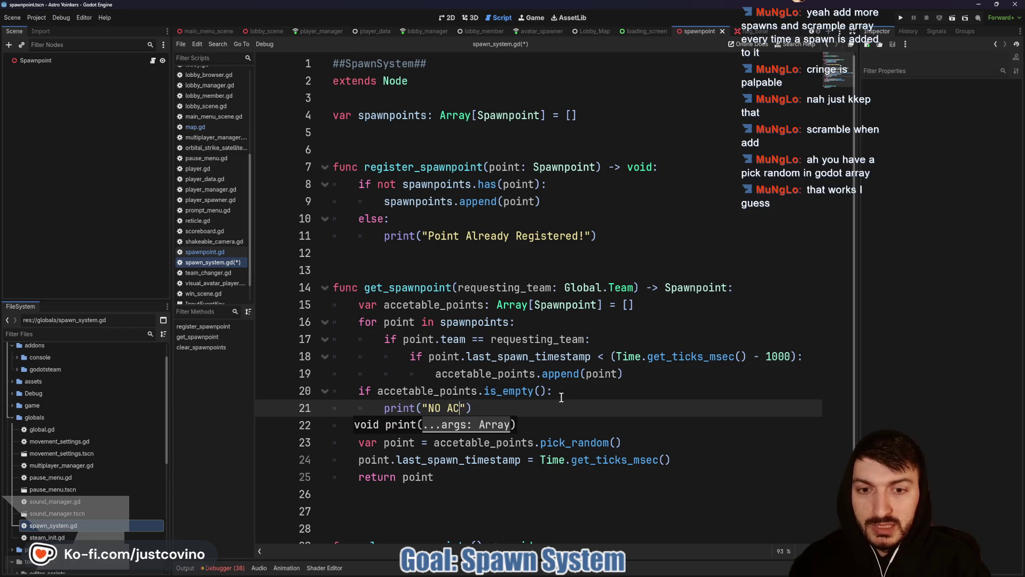
pyautogui.write('TABLE POINTS')
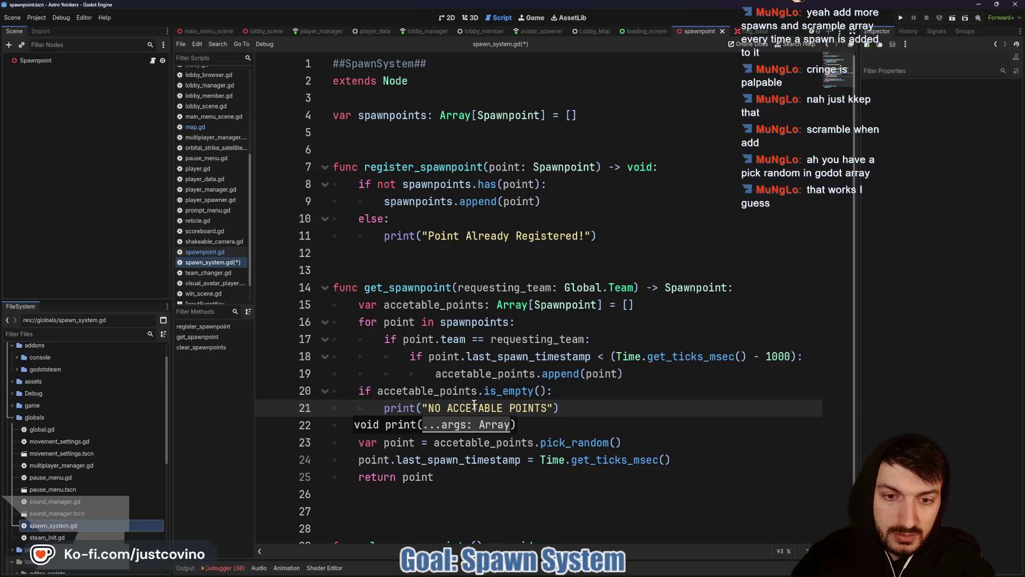
pyautogui.click(473, 407)
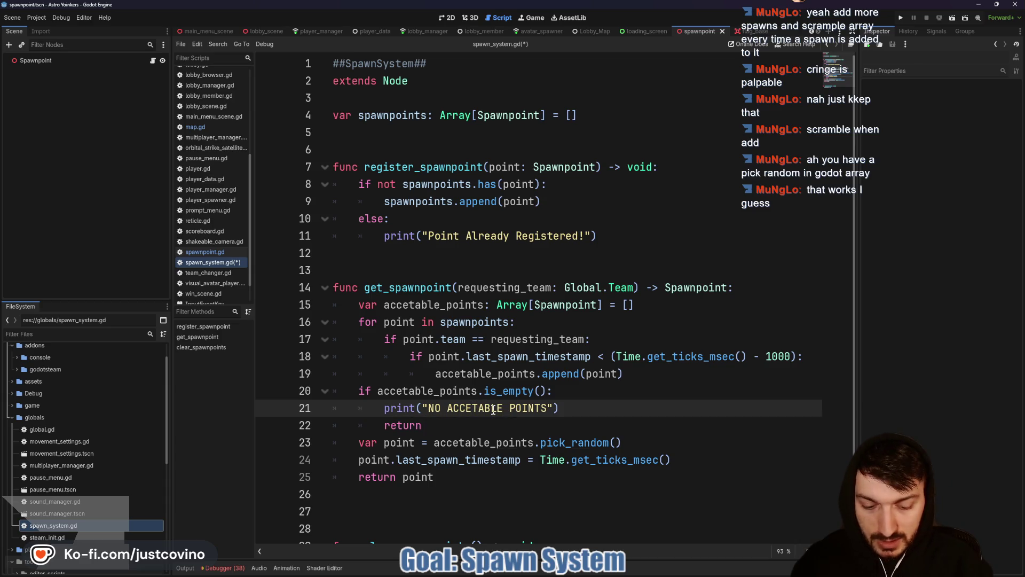
pyautogui.write('P')
pyautogui.click(605, 407)
pyautogui.hotkey('ctrl', 's')
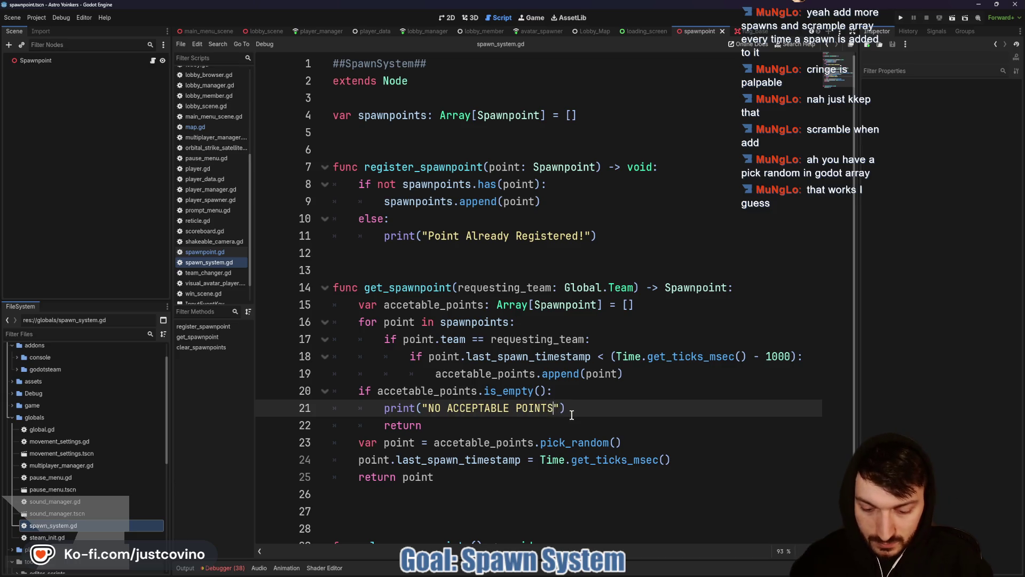
pyautogui.write('FOUND! Add More')
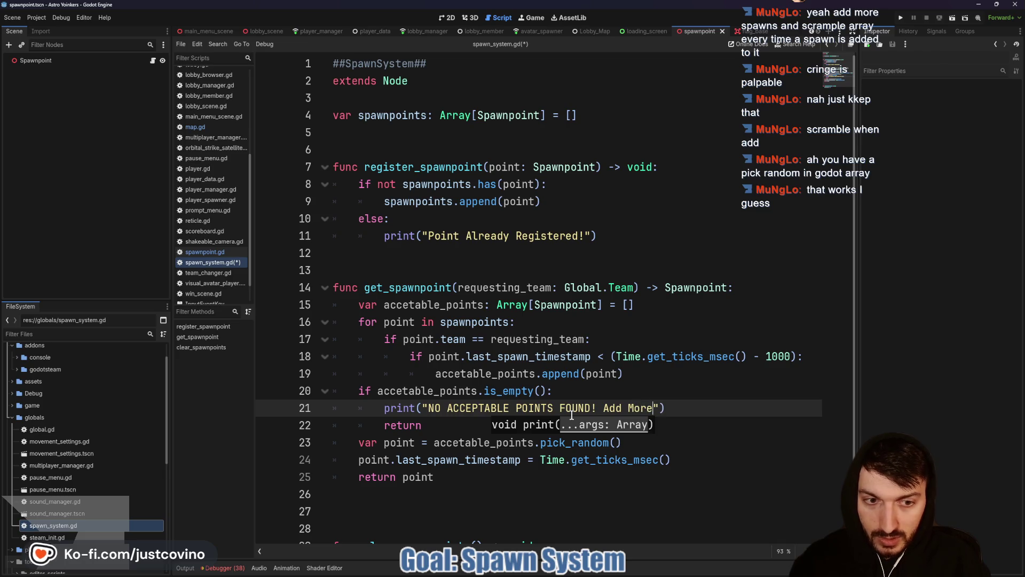
pyautogui.write('!')
pyautogui.hotkey('ctrl', 's')
pyautogui.hotkey('alt', 'Tab')
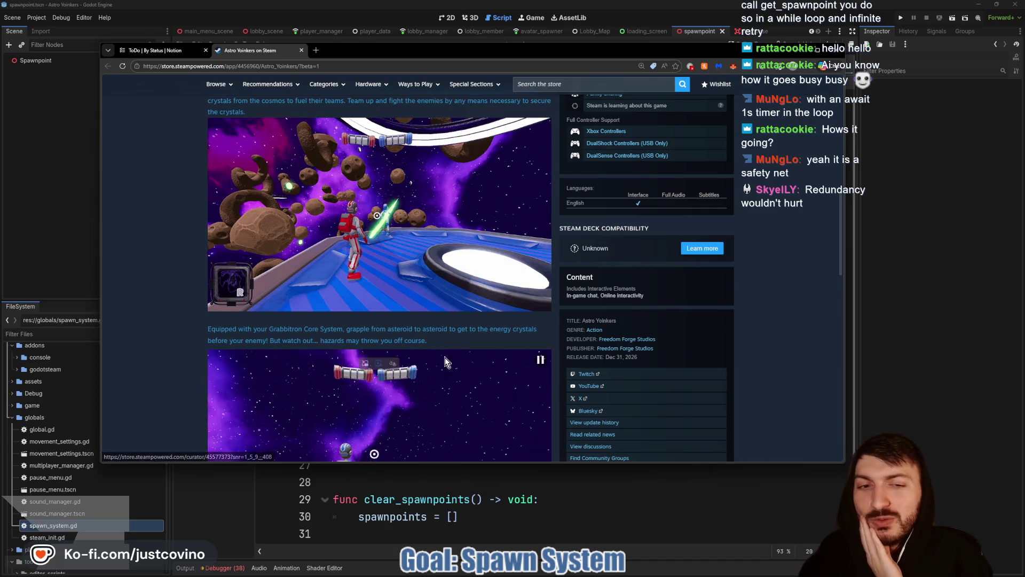
# Leave the Steam store page and open player_spawner.gd in Godot's script editor.
pyautogui.scroll(5, 446, 361)
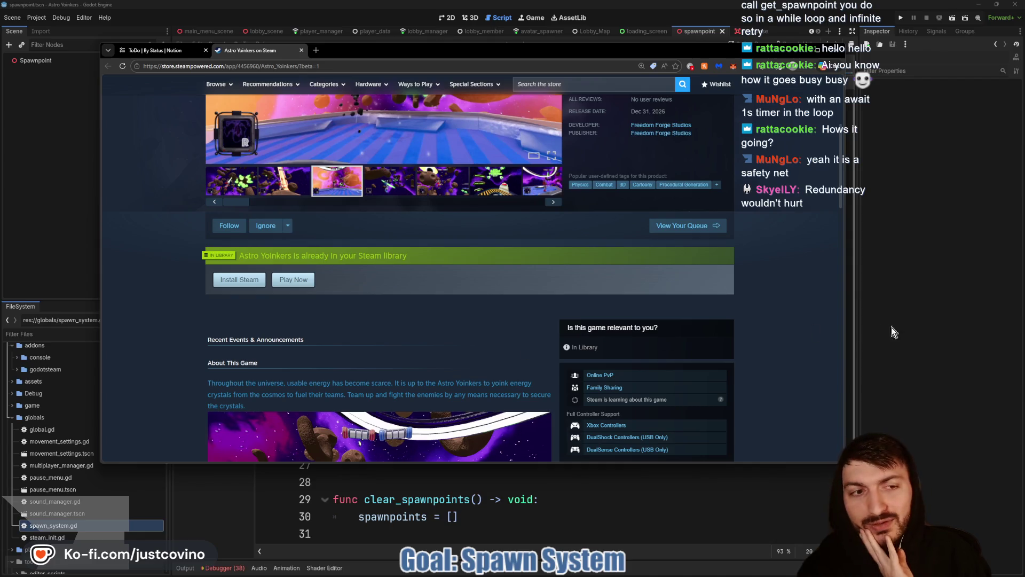
pyautogui.click(924, 331)
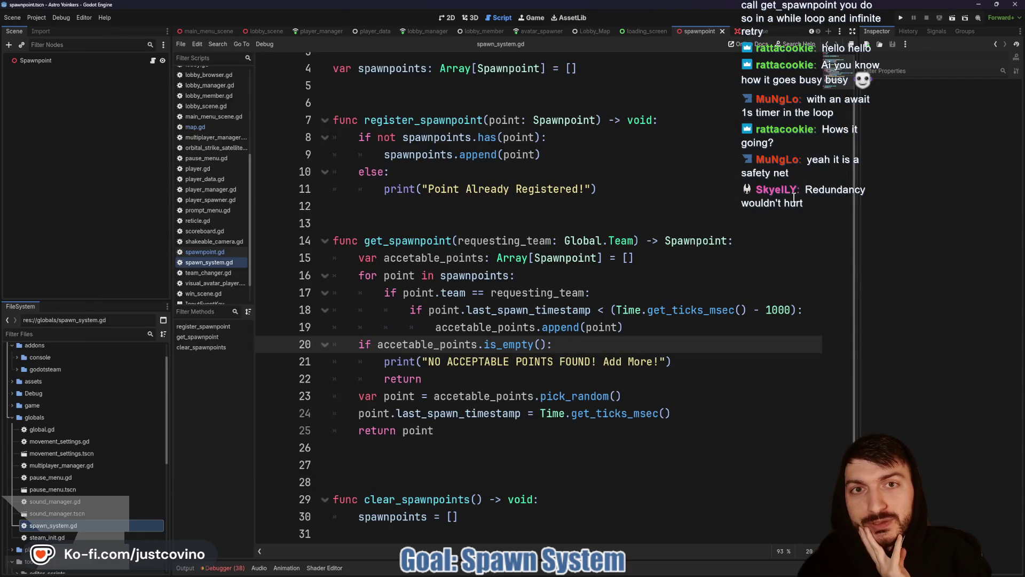
pyautogui.click(528, 33)
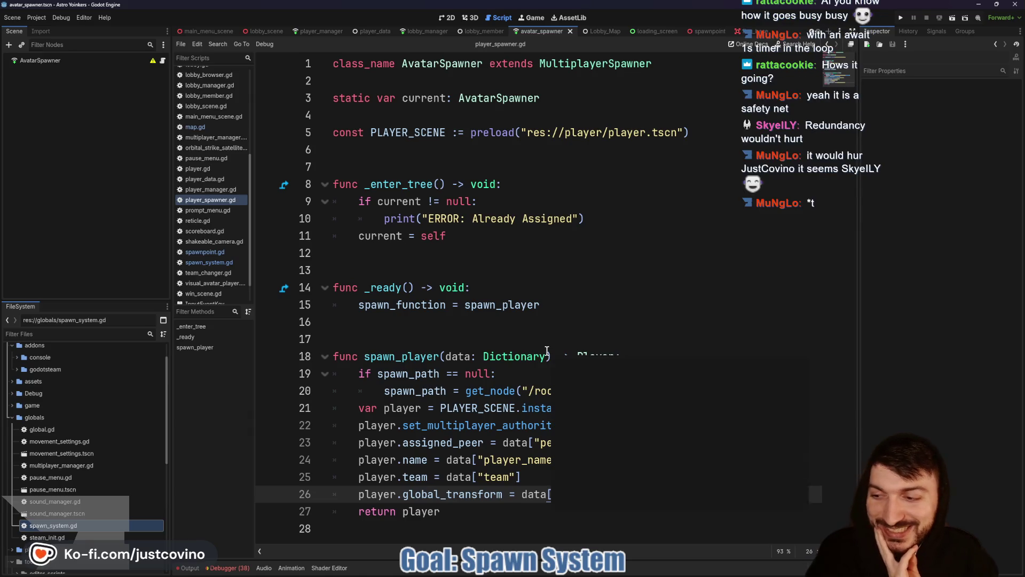
# Read the Dictionary documentation in spawn_player, then switch back to the Astro Yoinkers Steam page.
pyautogui.moveTo(547, 351)
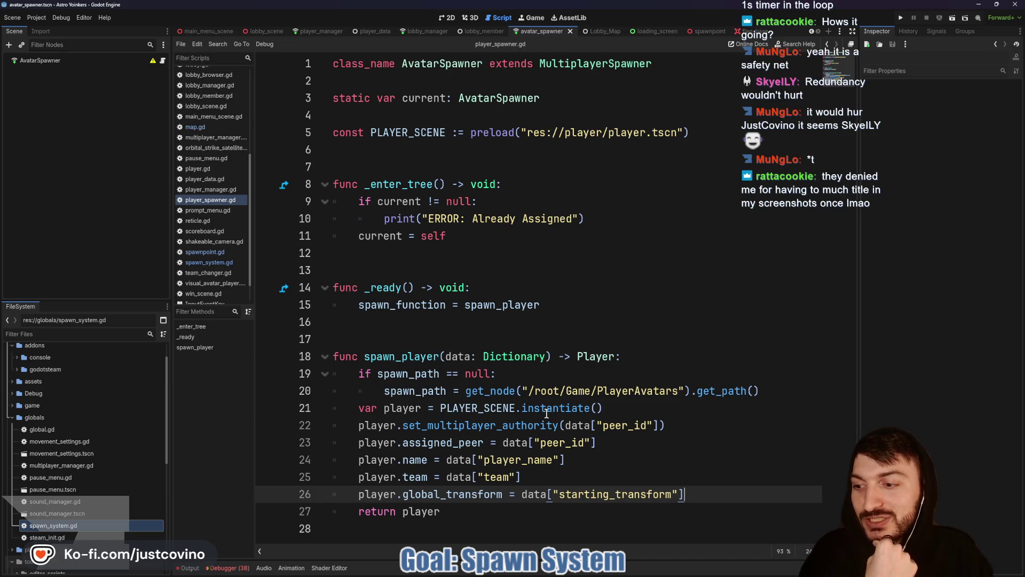
pyautogui.hotkey('alt', 'Tab')
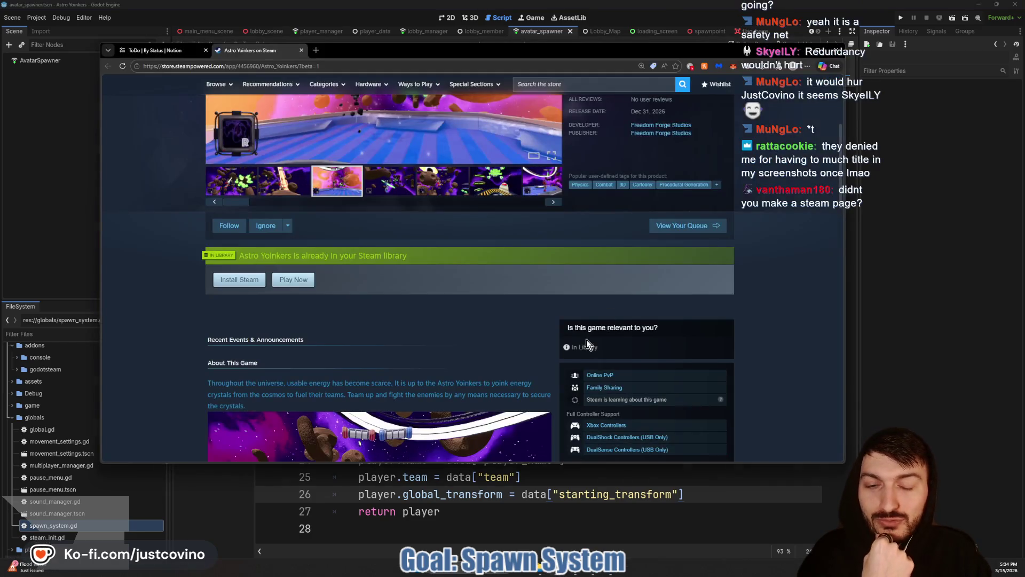
# Cycle through the Astro Yoinkers screenshot gallery, ending on the ring-scene screenshot.
pyautogui.scroll(1, 461, 331)
pyautogui.click(238, 404)
pyautogui.click(283, 396)
pyautogui.click(401, 400)
pyautogui.click(444, 395)
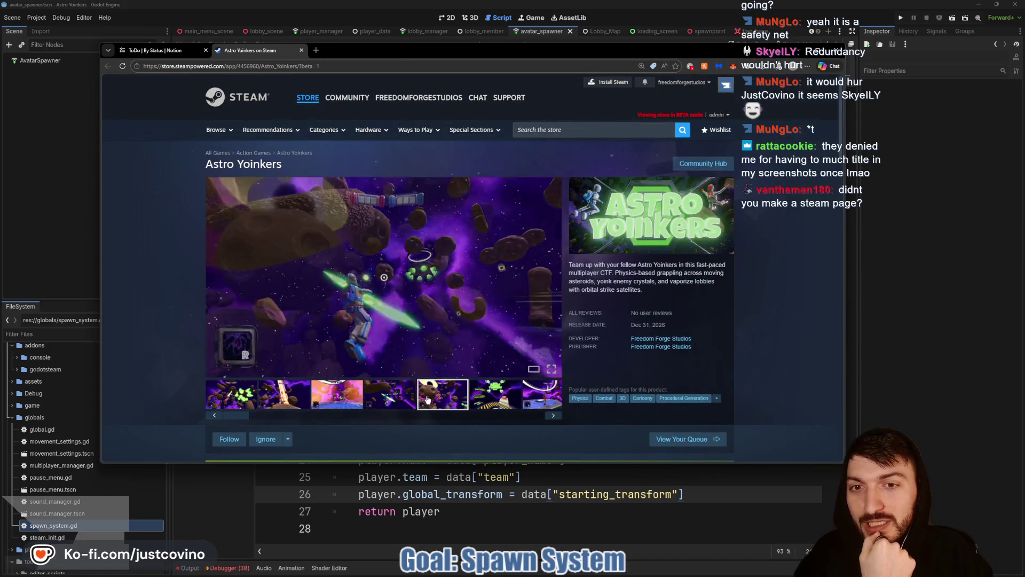
pyautogui.click(495, 395)
pyautogui.click(532, 394)
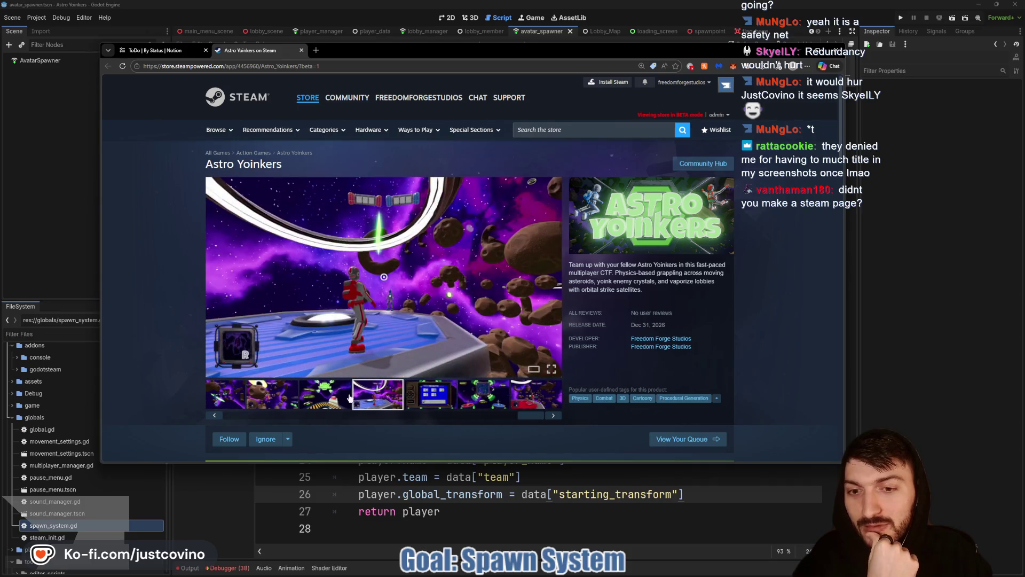
pyautogui.click(332, 396)
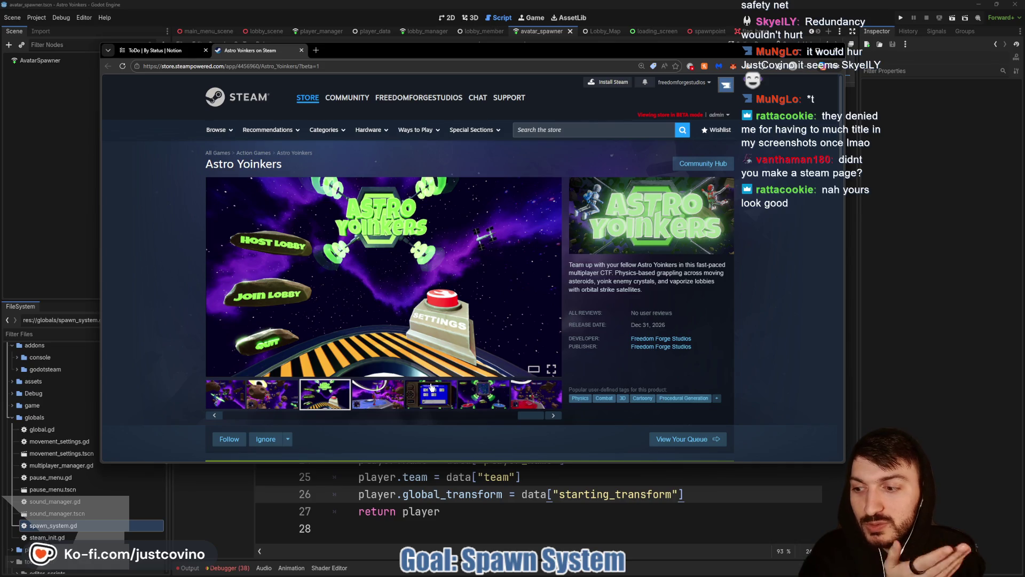
pyautogui.click(442, 396)
pyautogui.click(403, 396)
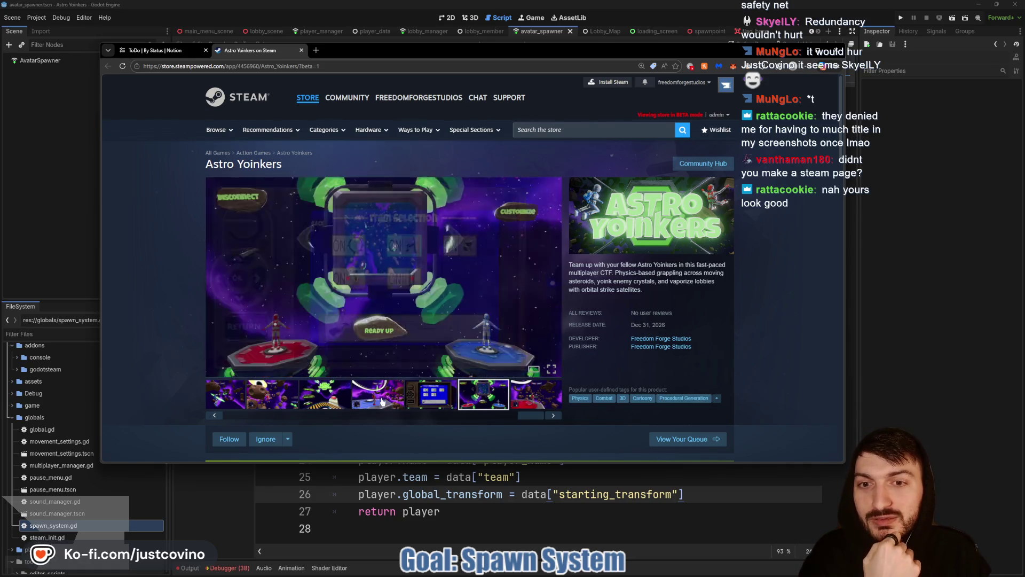
# Scroll down through About This Game to System Requirements and back up.
pyautogui.scroll(-15, 438, 387)
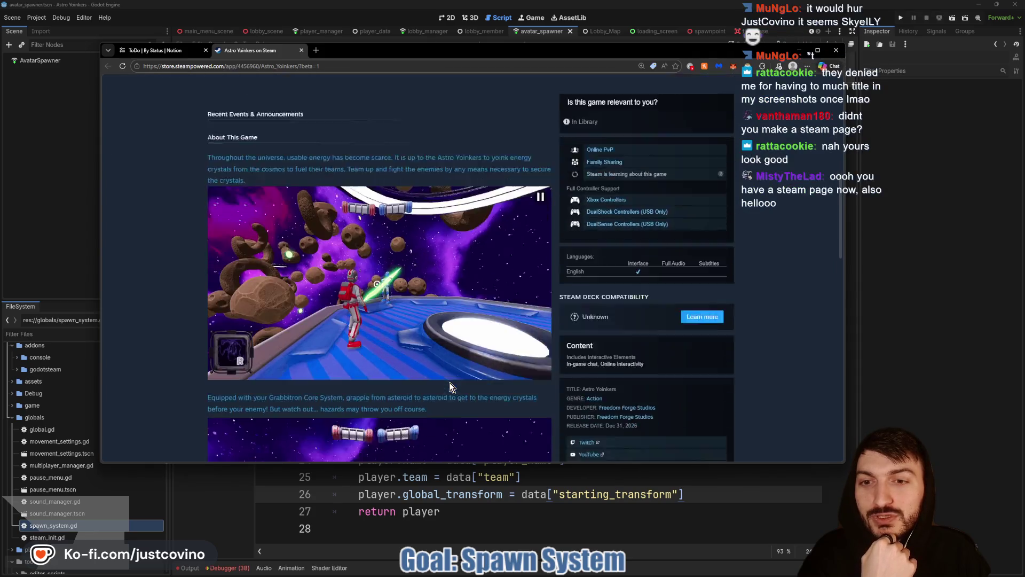
pyautogui.scroll(-6, 449, 383)
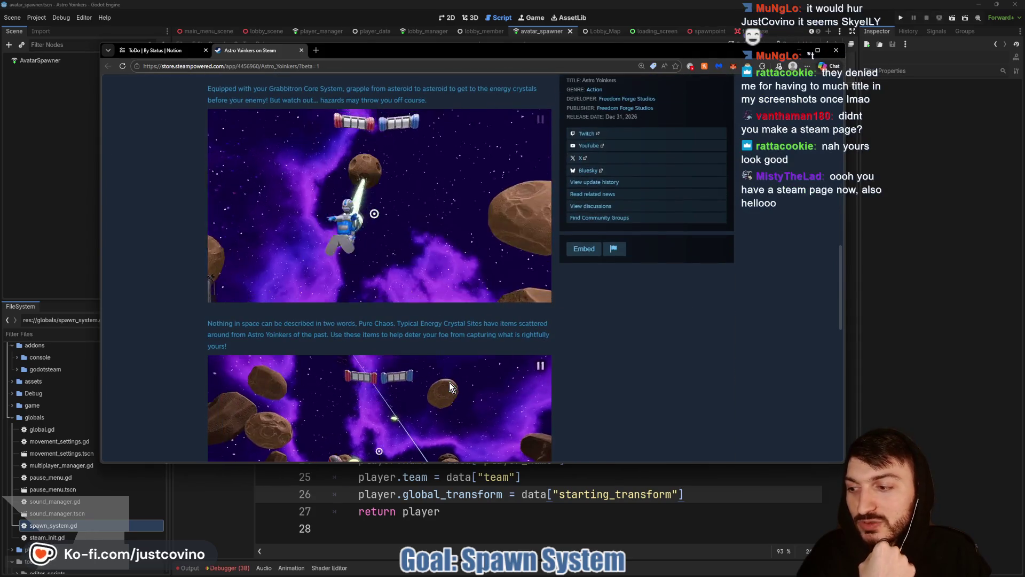
pyautogui.scroll(-3, 450, 382)
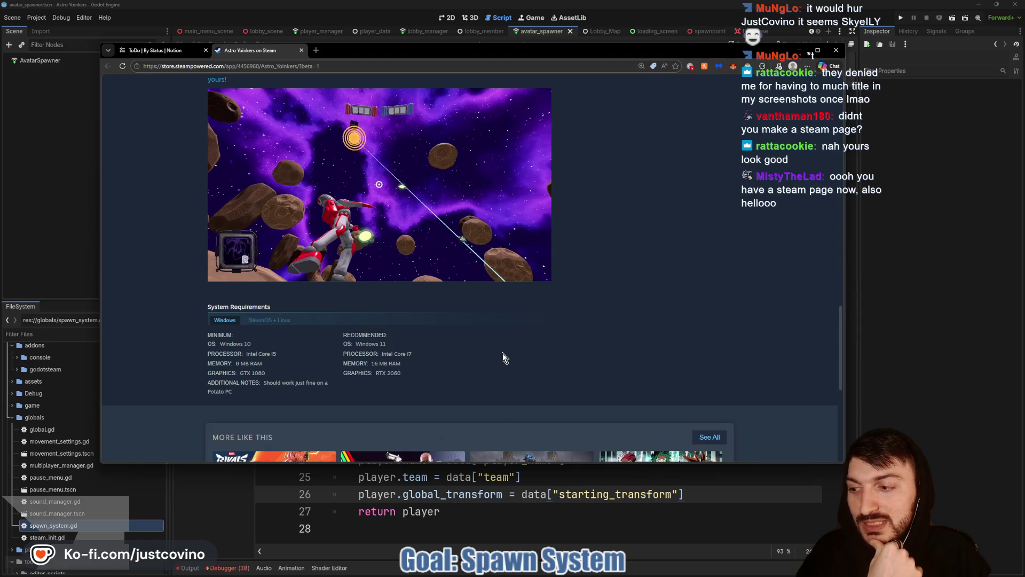
pyautogui.scroll(3, 502, 359)
pyautogui.scroll(20, 502, 358)
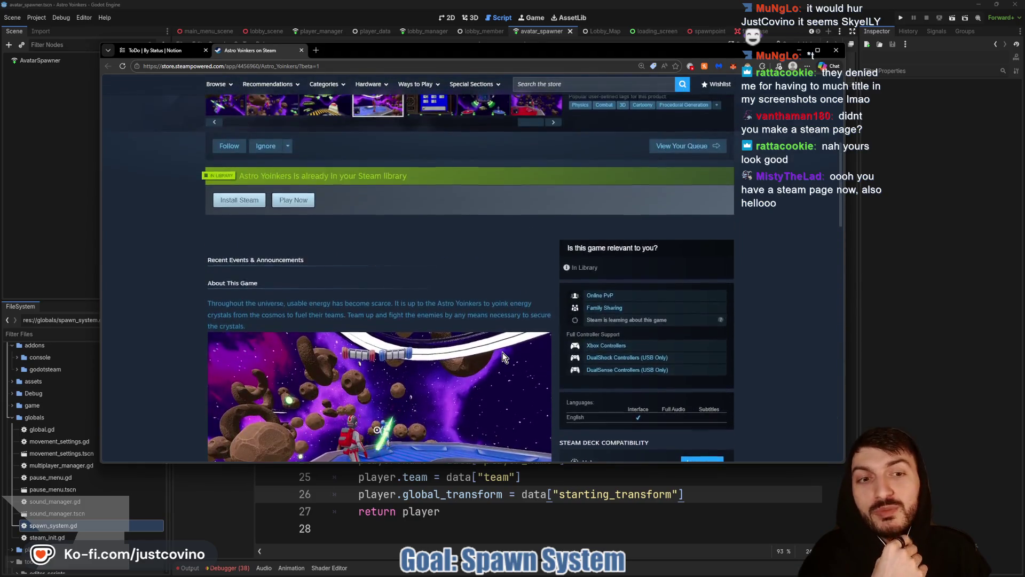
pyautogui.scroll(2, 502, 353)
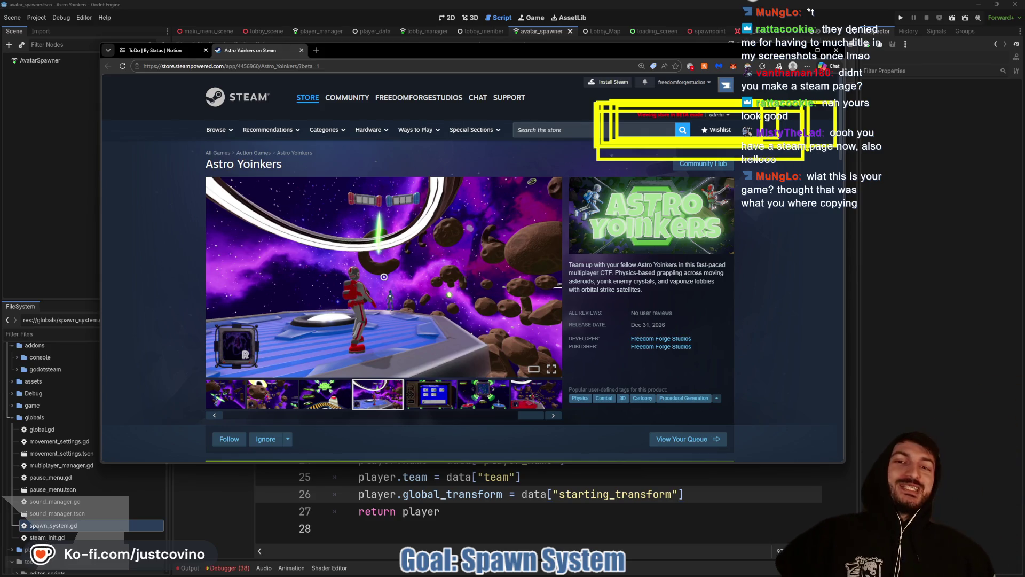
pyautogui.scroll(-10, 609, 253)
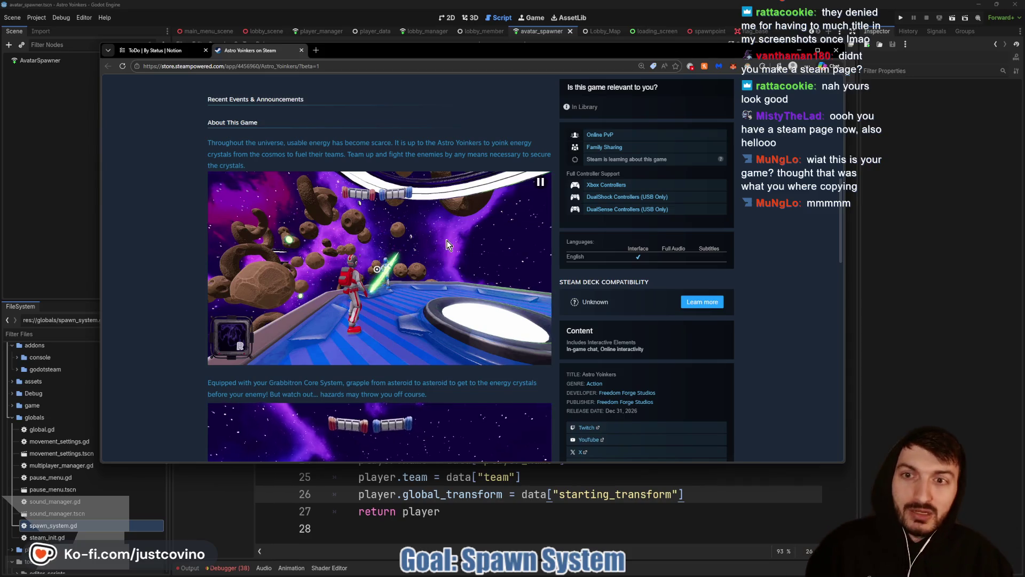
pyautogui.moveTo(206, 153); pyautogui.dragTo(206, 143)
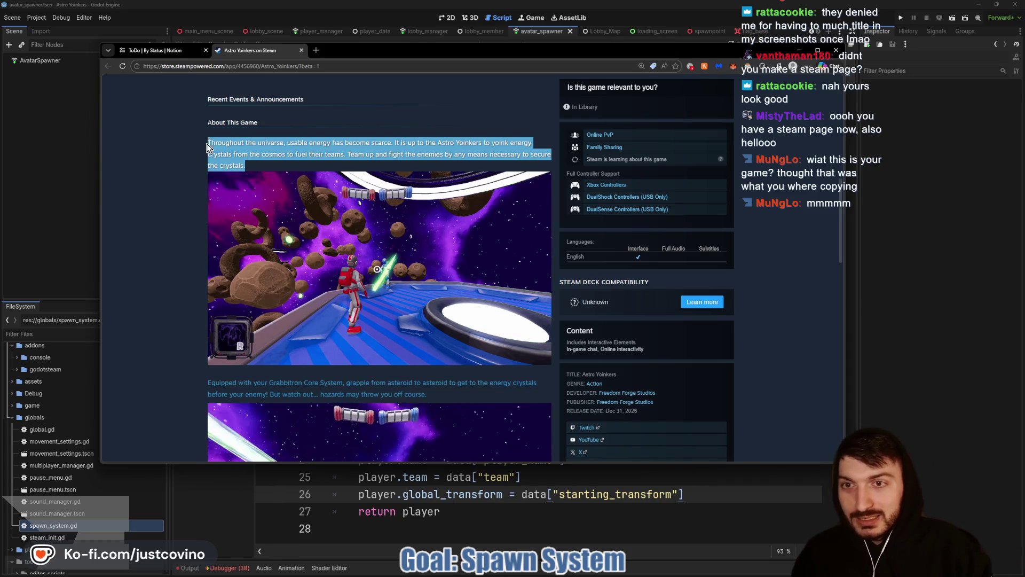
pyautogui.click(256, 163)
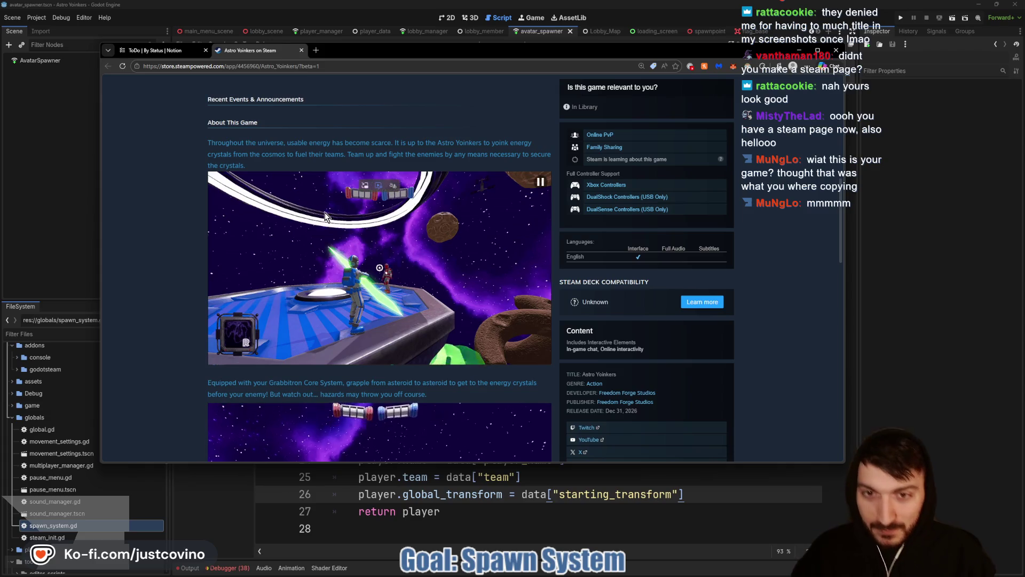
pyautogui.scroll(-4, 352, 384)
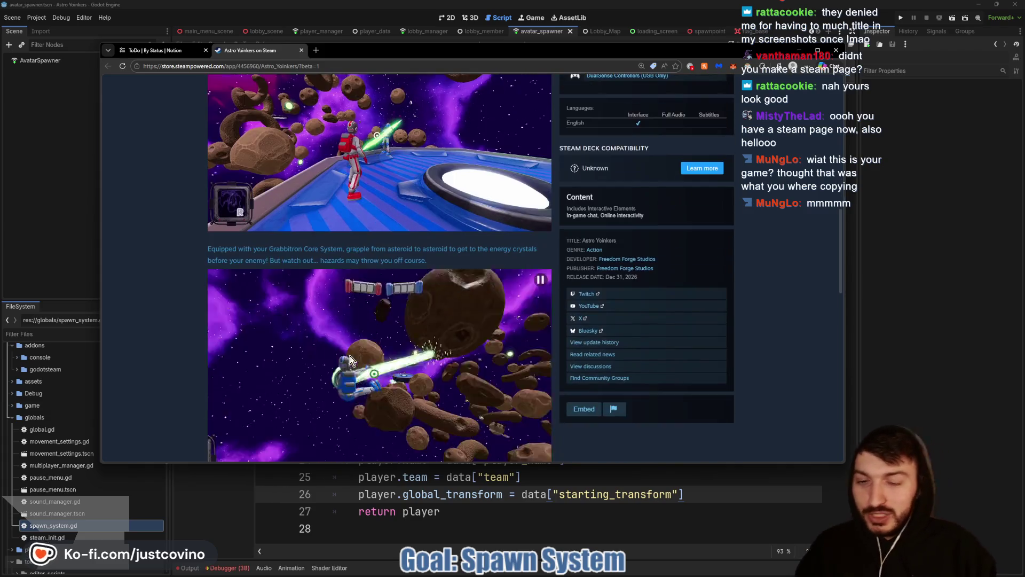
pyautogui.scroll(3, 361, 311)
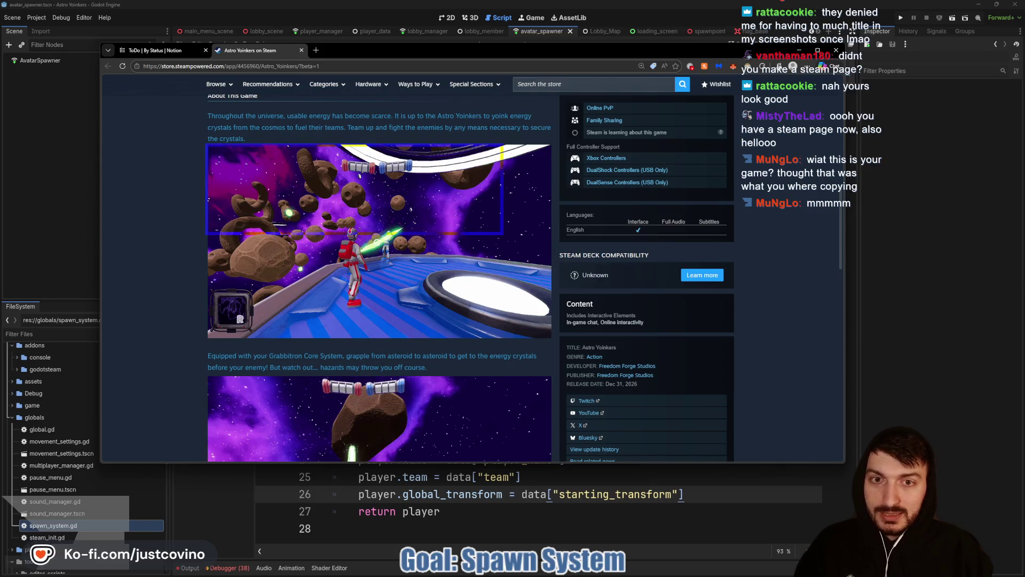
pyautogui.moveTo(205, 145); pyautogui.dragTo(553, 253)
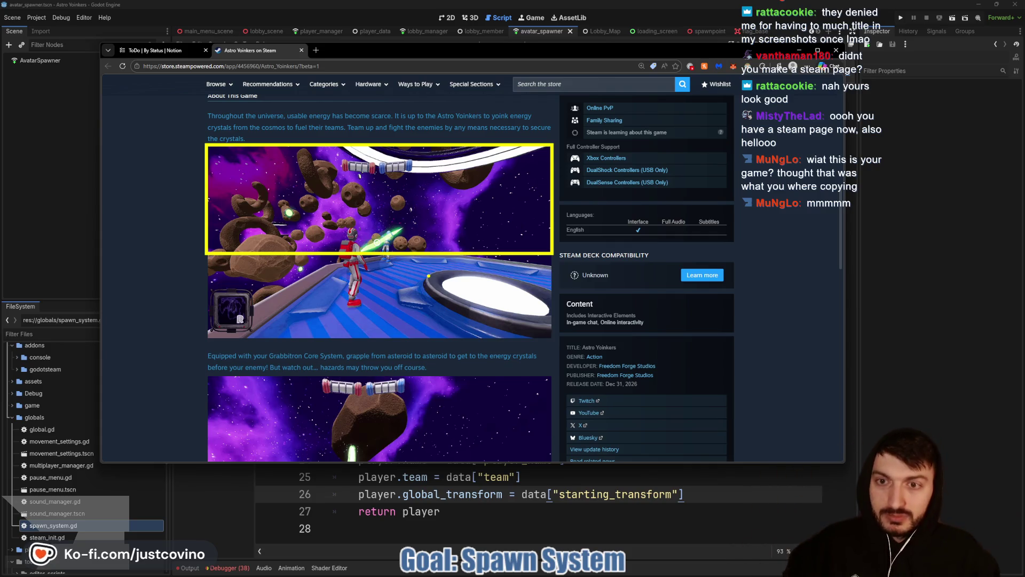
pyautogui.scroll(-5, 391, 383)
pyautogui.scroll(2, 537, 356)
pyautogui.scroll(-10, 537, 356)
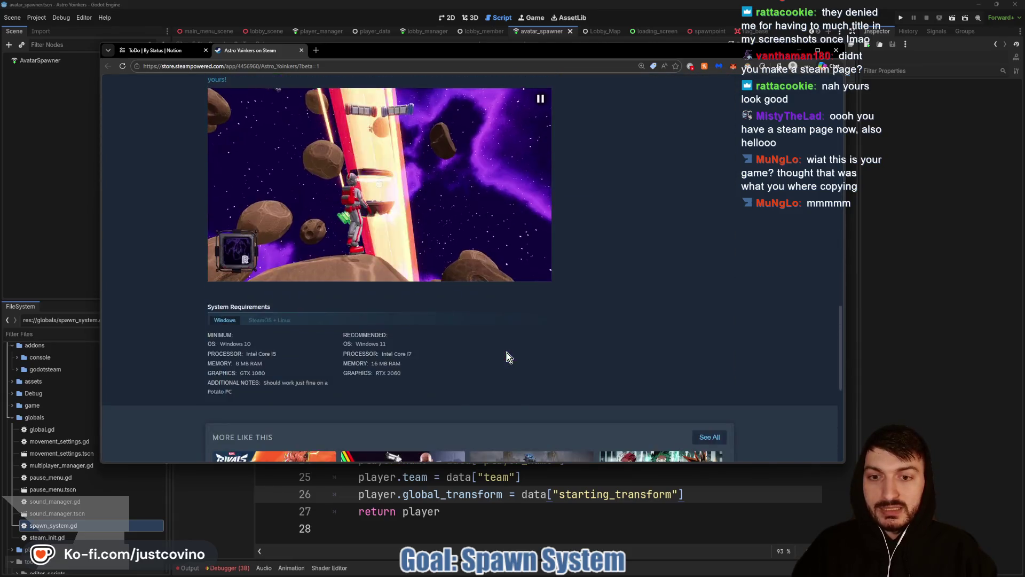
pyautogui.scroll(5, 501, 351)
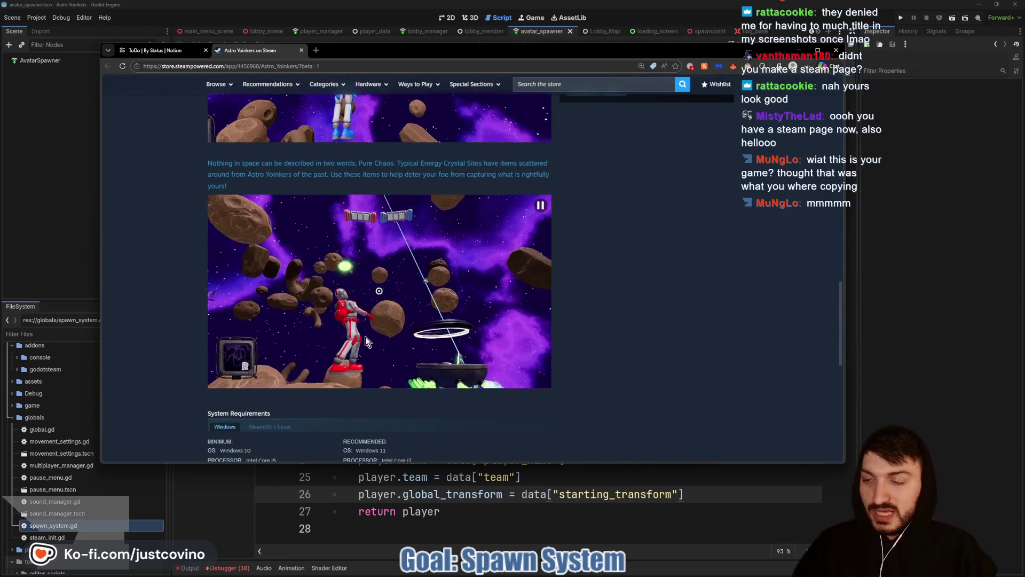
pyautogui.scroll(8, 411, 309)
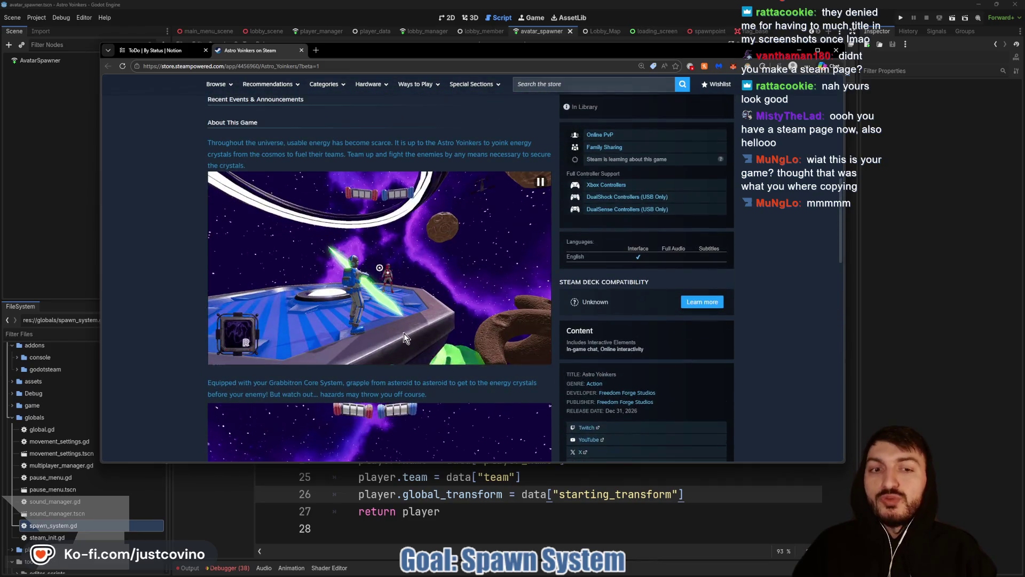
pyautogui.scroll(-2, 415, 335)
pyautogui.scroll(-5, 415, 337)
pyautogui.moveTo(117, 356); pyautogui.dragTo(731, 356)
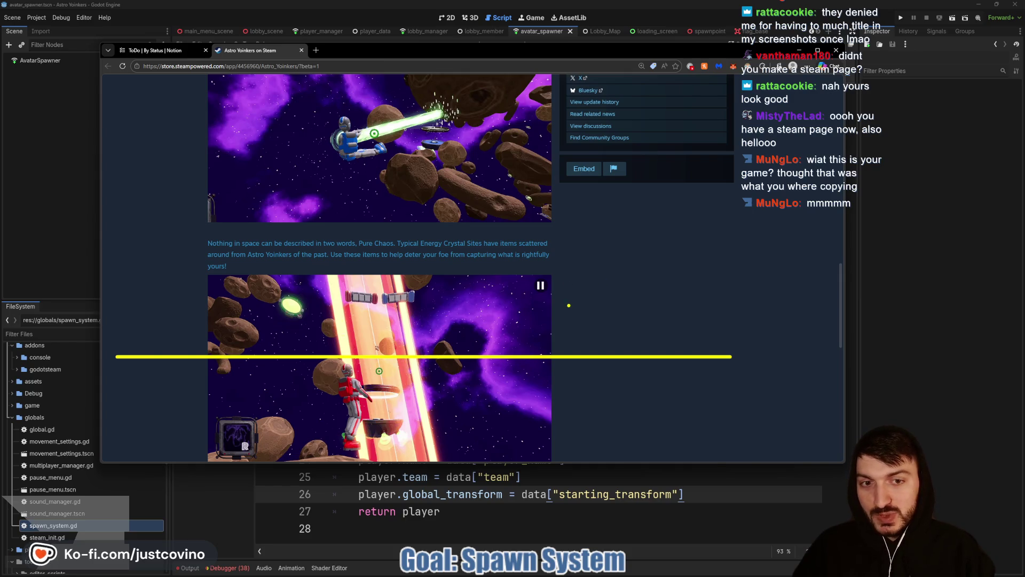
pyautogui.moveTo(740, 231); pyautogui.dragTo(562, 306)
pyautogui.moveTo(36, 210); pyautogui.dragTo(197, 311)
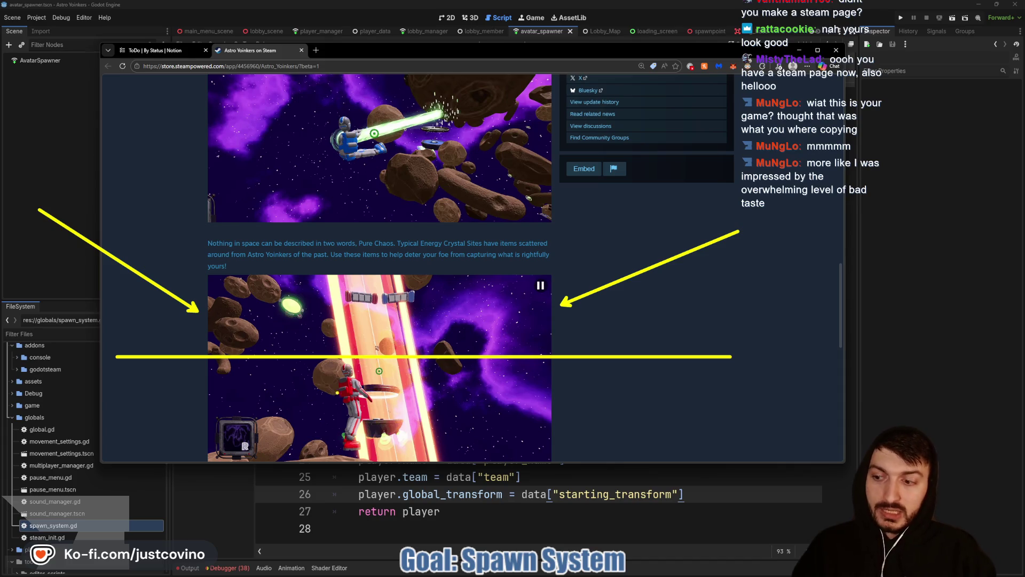
pyautogui.press('Escape')
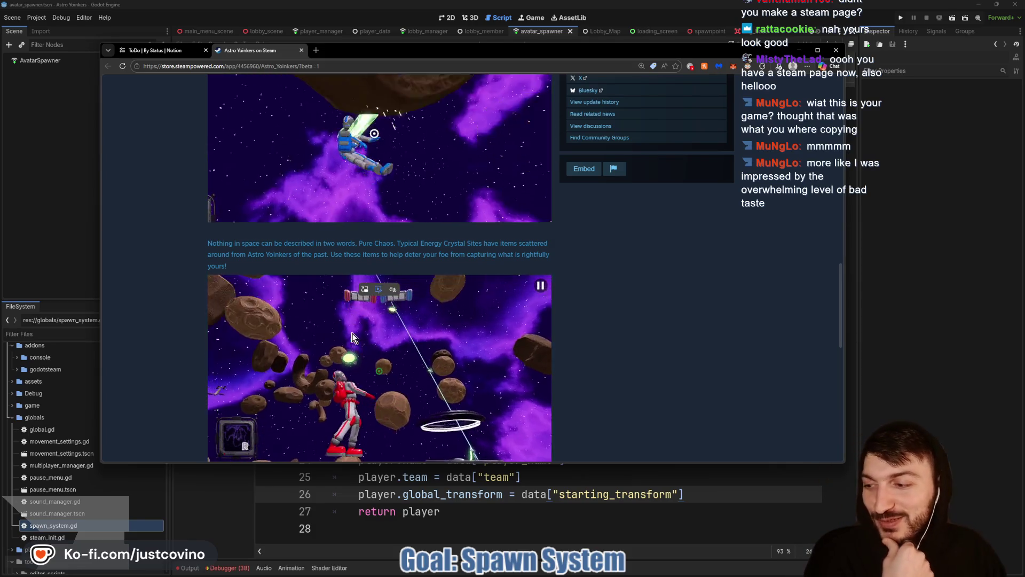
pyautogui.scroll(2, 368, 381)
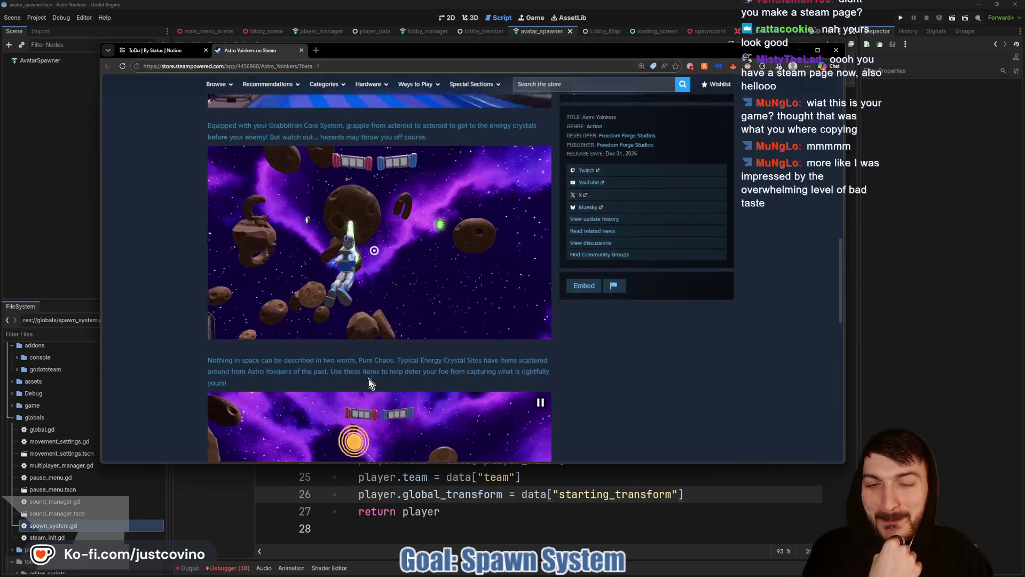
pyautogui.scroll(4, 368, 380)
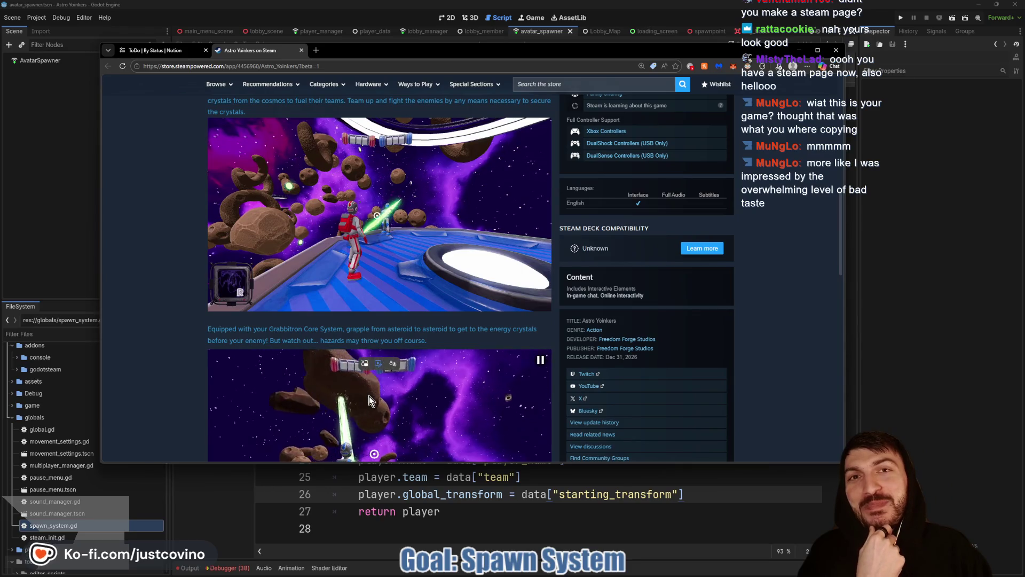
pyautogui.scroll(5, 369, 396)
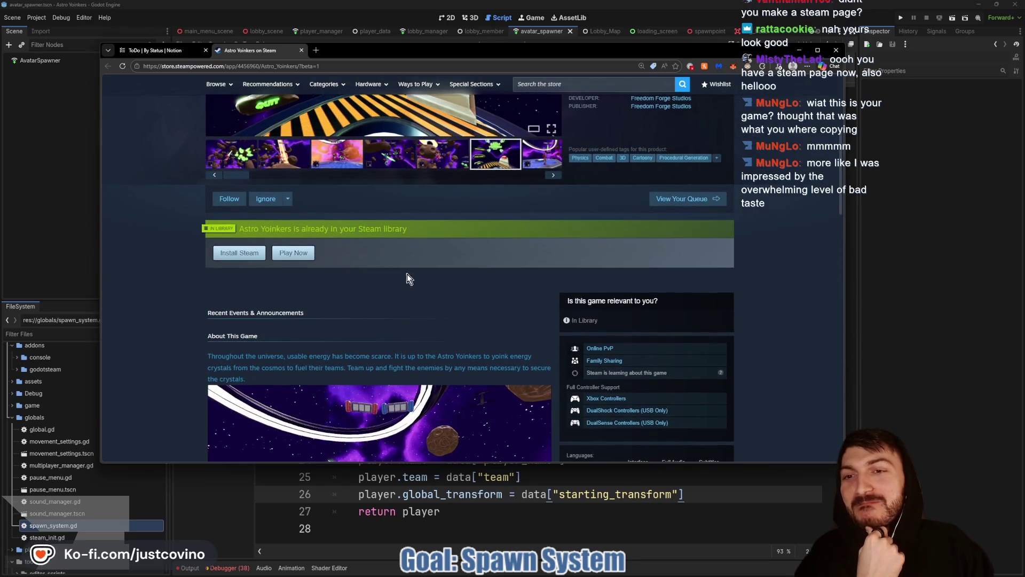
pyautogui.scroll(2, 406, 278)
pyautogui.scroll(2, 397, 291)
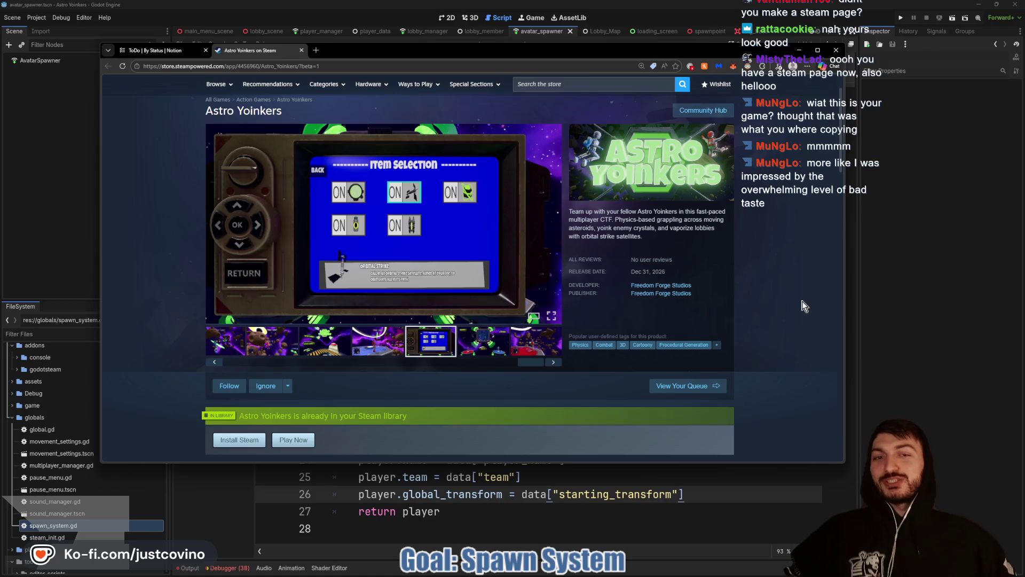
pyautogui.click(912, 304)
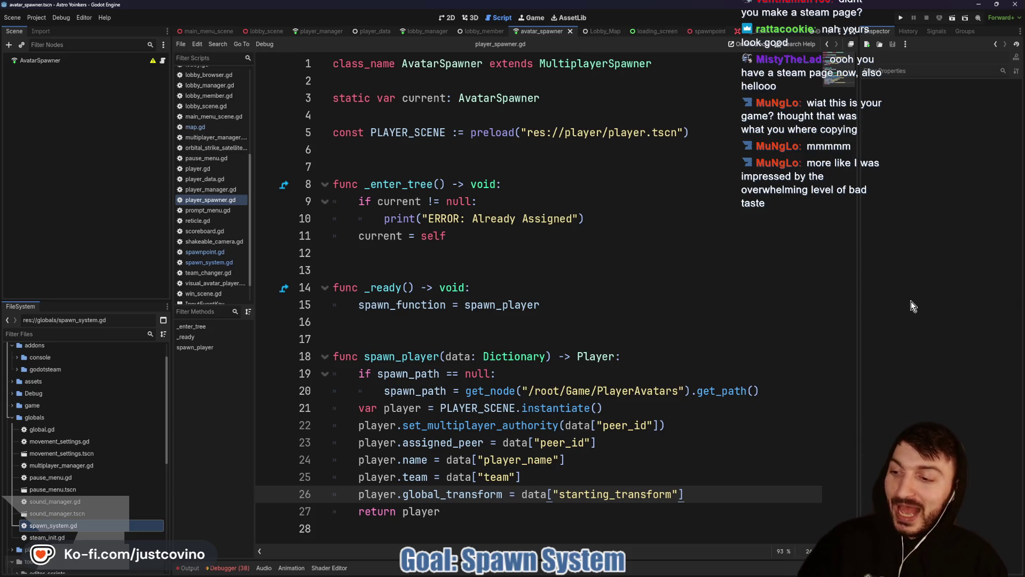
pyautogui.click(501, 341)
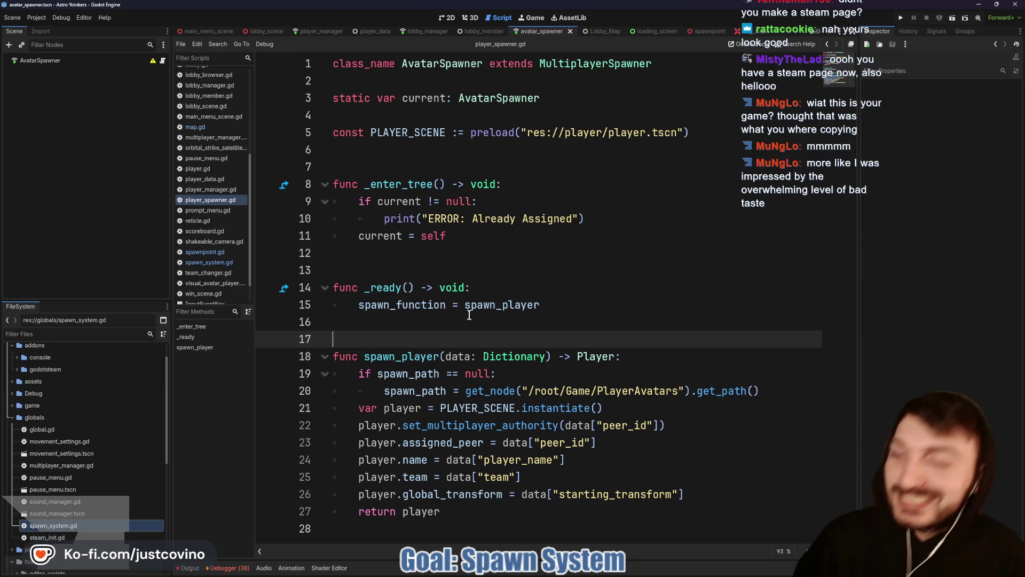
pyautogui.click(404, 262)
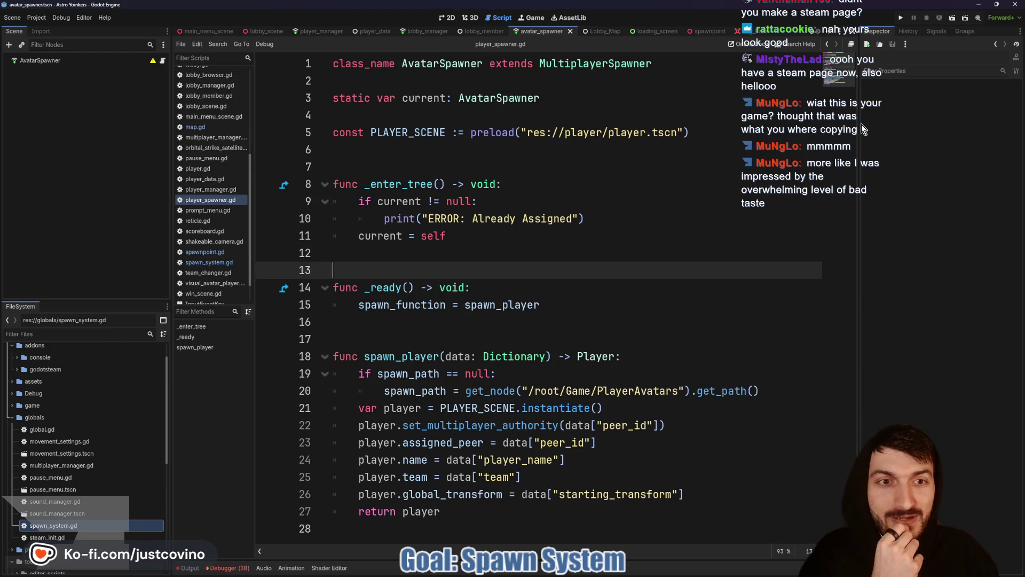
# Review the spawnpoint.gd and spawn_system.gd diffs in GitHub Desktop.
pyautogui.click(611, 571)
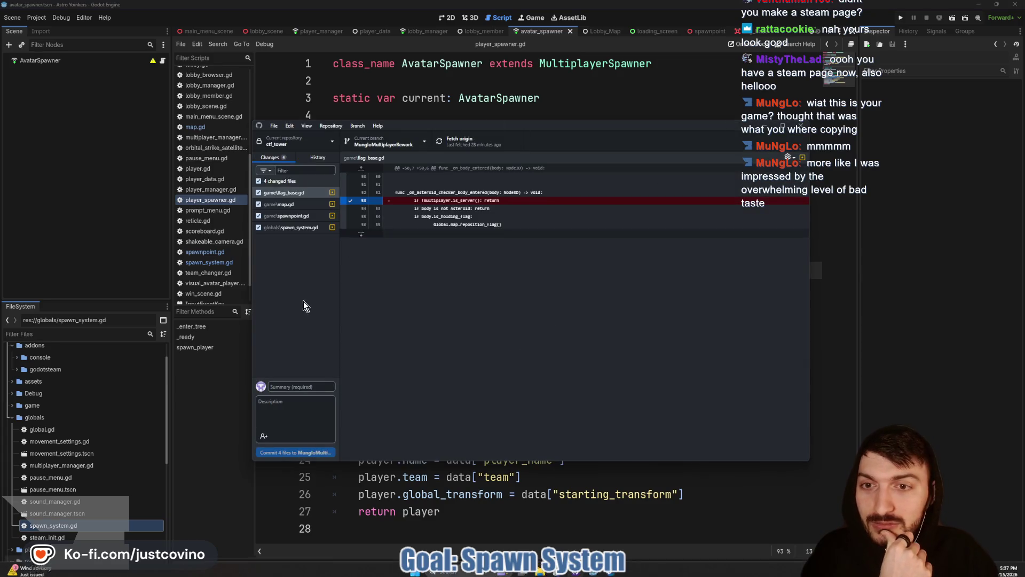
pyautogui.click(299, 218)
pyautogui.click(300, 227)
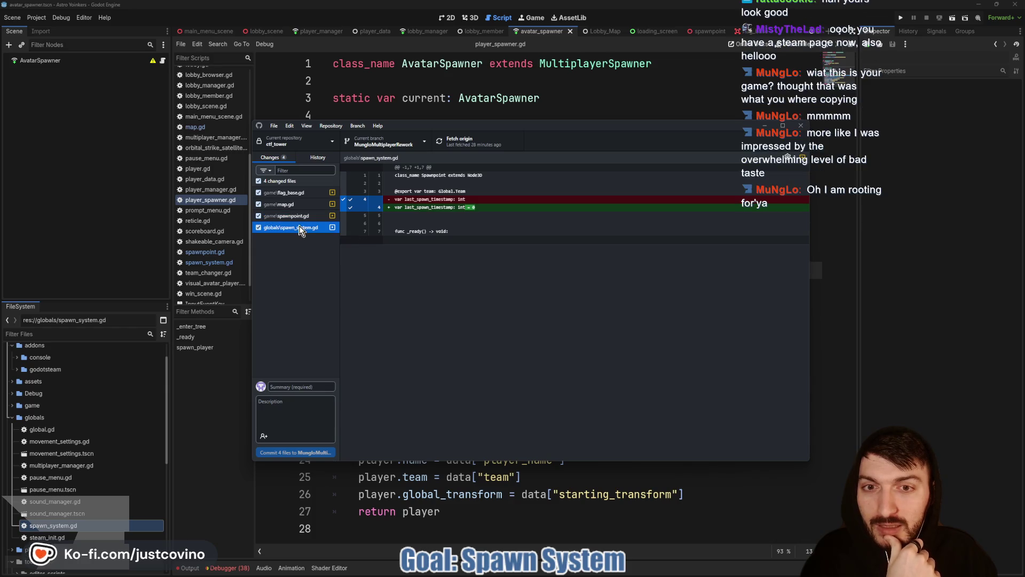
# Commit the four files as 'fixed timestamp stuff' and push the commit to origin.
pyautogui.click(292, 386)
pyautogui.write('fixed timestamp stuff')
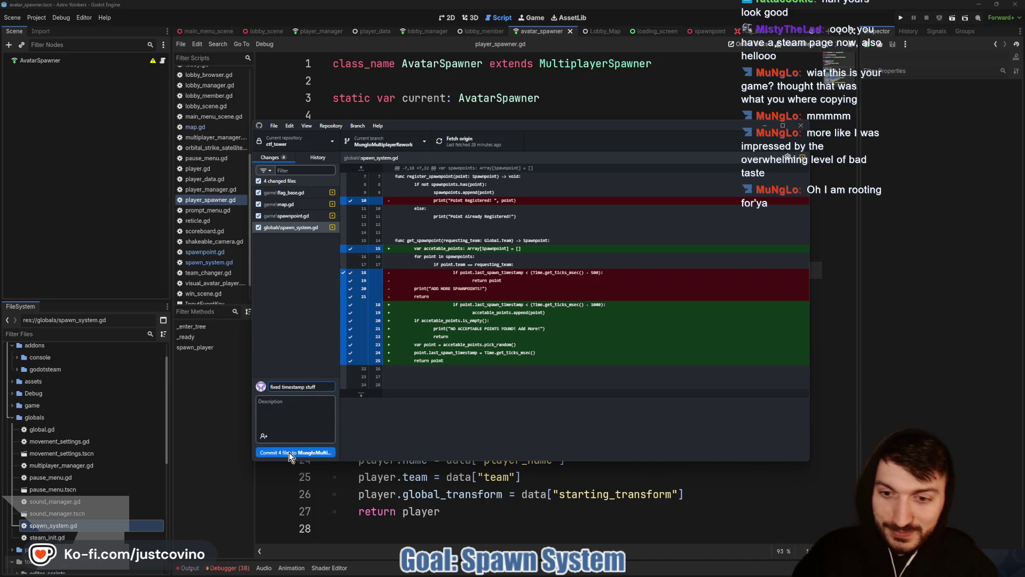
pyautogui.click(295, 452)
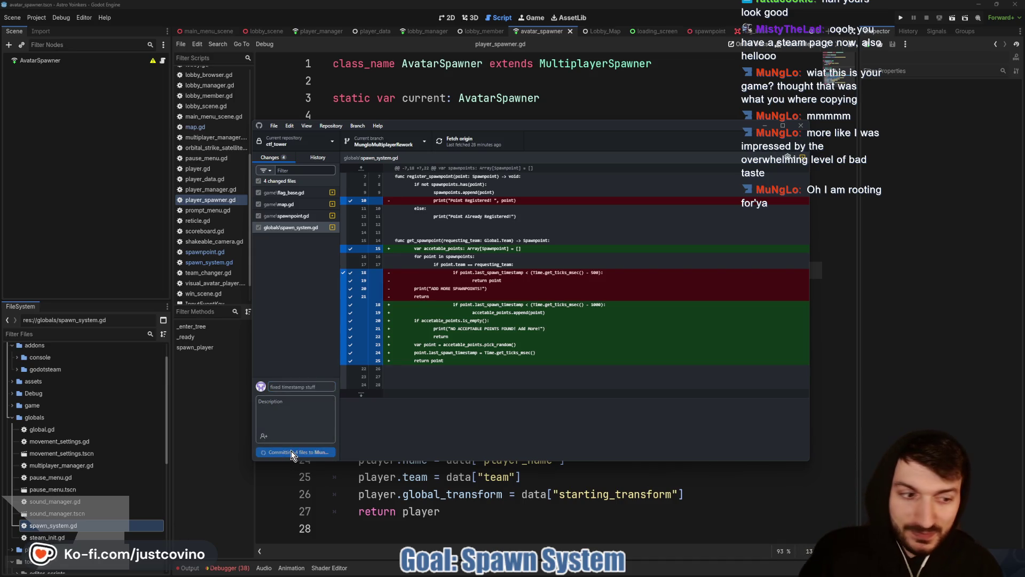
pyautogui.click(674, 234)
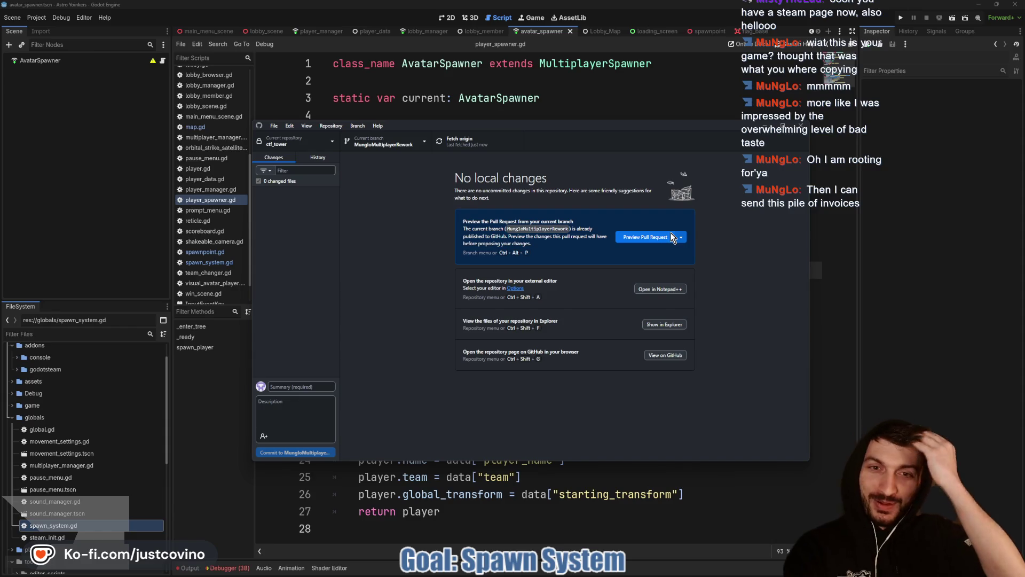
pyautogui.click(860, 259)
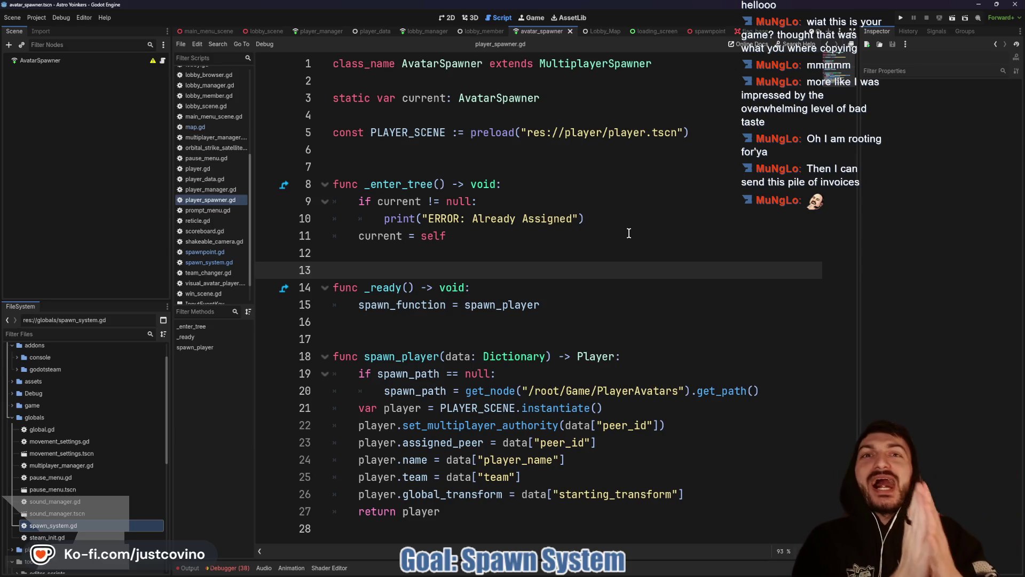
# Return to Godot's player_spawner.gd and place the cursor near line 13.
pyautogui.click(472, 252)
pyautogui.click(439, 269)
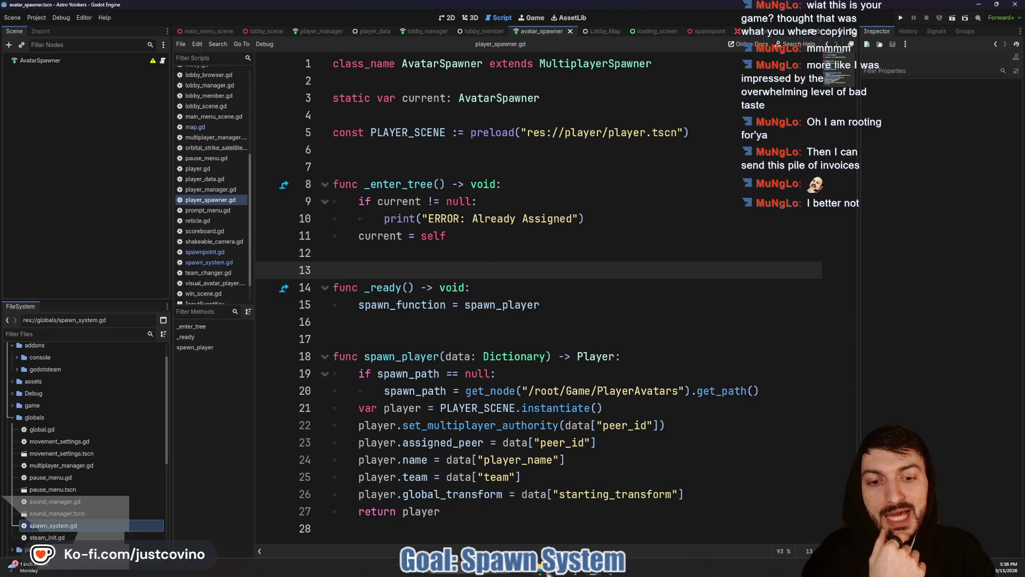
pyautogui.click(566, 575)
# On the Notion ToDo tab, tick About the Game Copy inside Steam Page Stuff, then close the task.
pyautogui.click(193, 50)
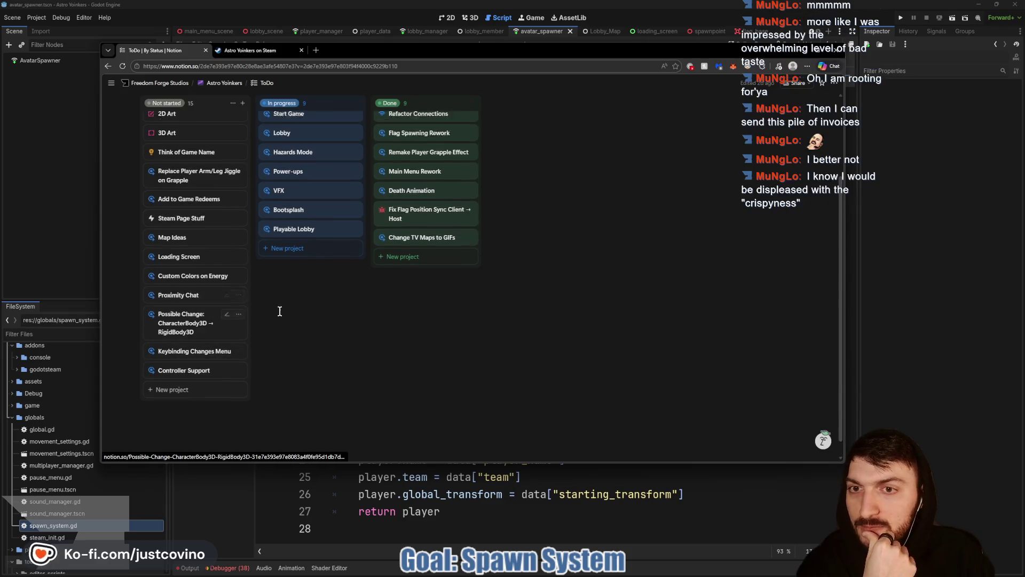
pyautogui.scroll(2, 292, 300)
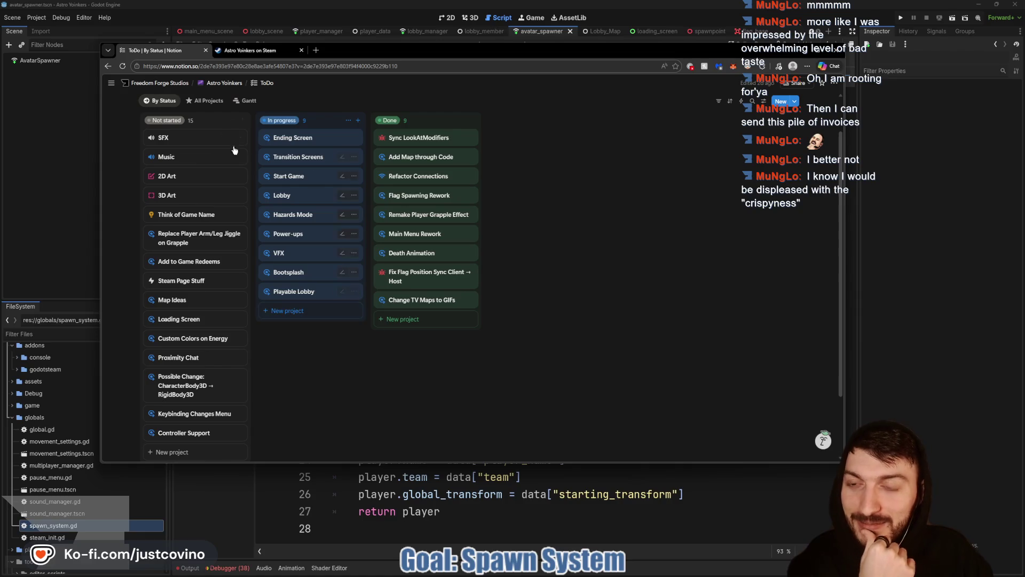
pyautogui.scroll(-1, 188, 304)
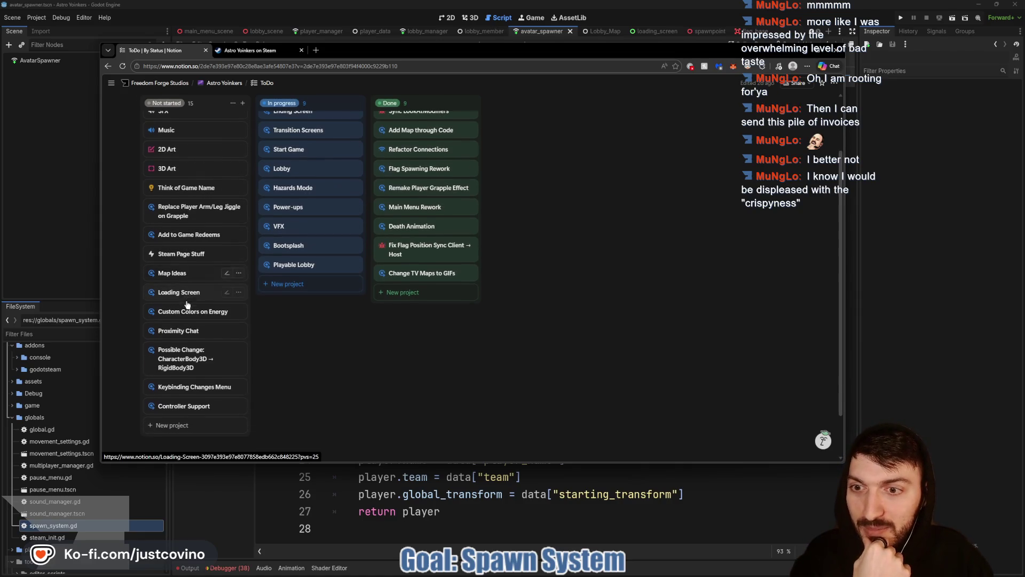
pyautogui.click(184, 254)
pyautogui.scroll(-1, 615, 243)
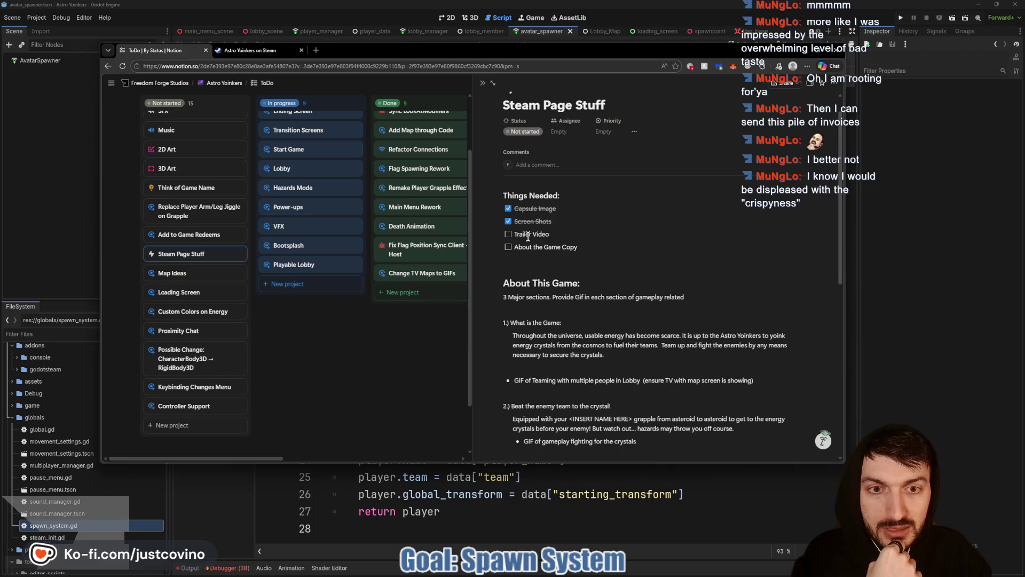
pyautogui.click(508, 240)
pyautogui.scroll(-10, 653, 293)
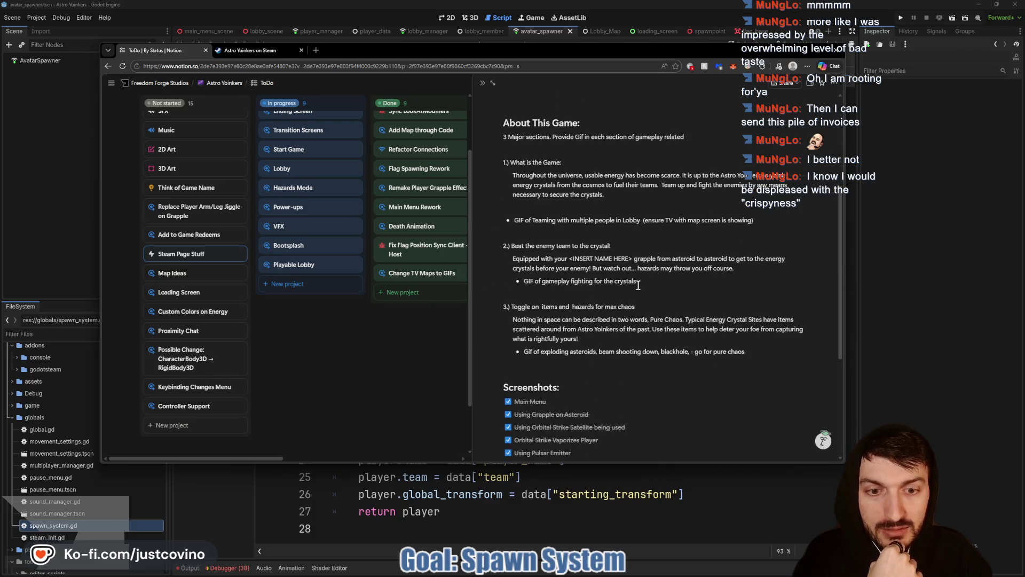
pyautogui.scroll(10, 652, 293)
pyautogui.click(455, 341)
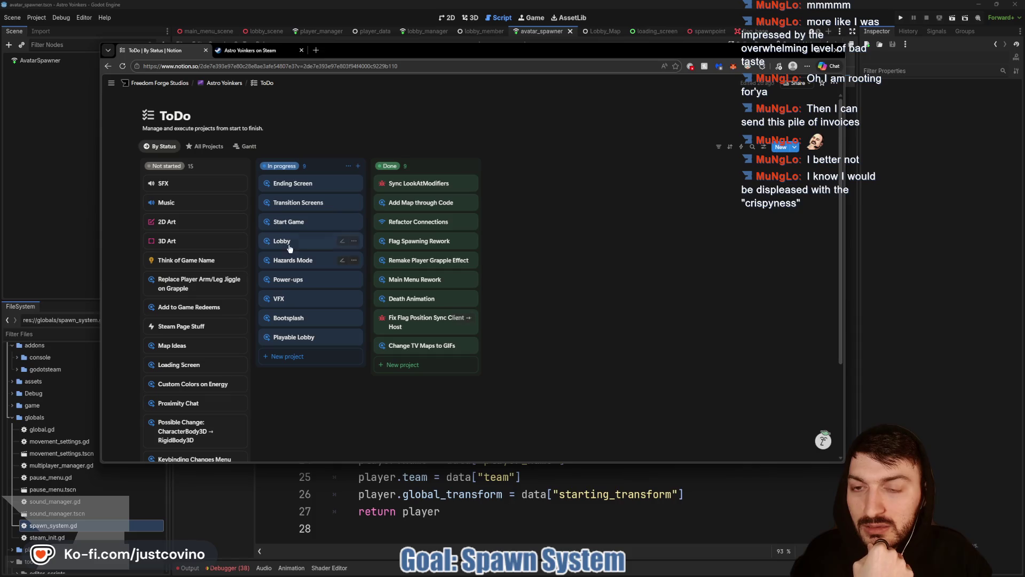
pyautogui.scroll(-1, 309, 246)
pyautogui.scroll(-1, 312, 182)
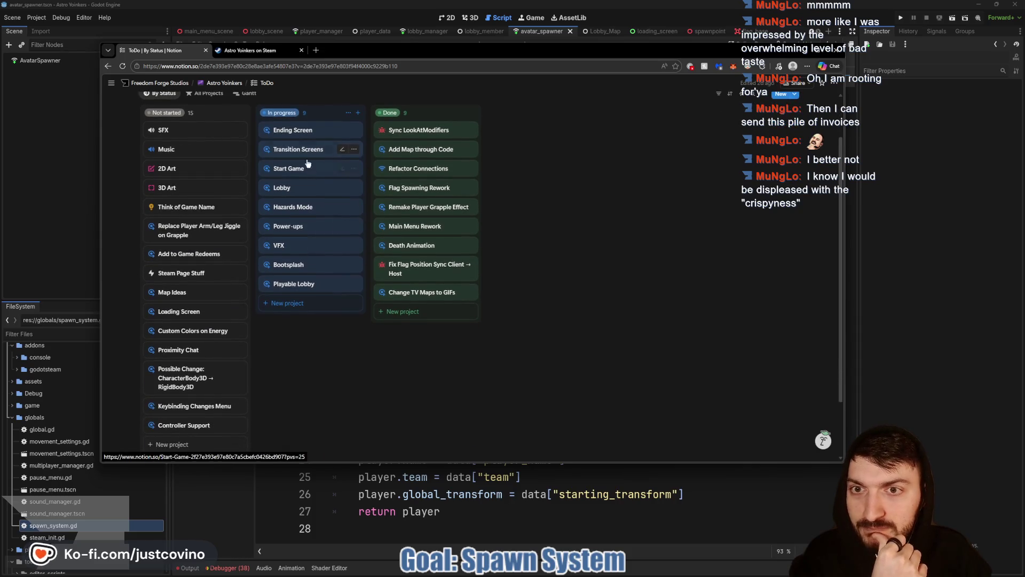